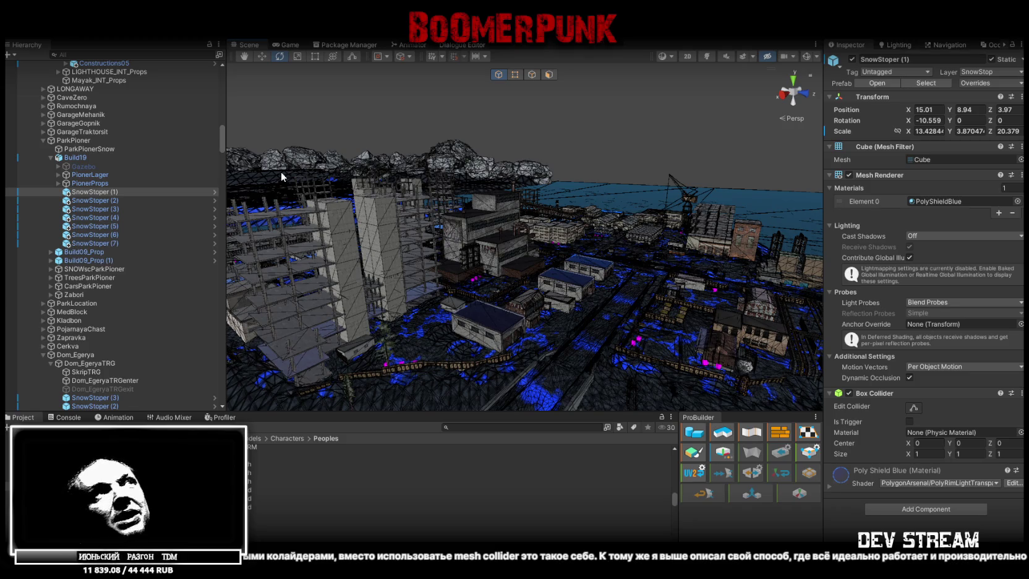
- Resize and re-maximize the Unity editor, then orbit the scene up to the building roof
{"action": "left_click_drag", "start_coordinate": [371, 25], "coordinate": [401, 152]}
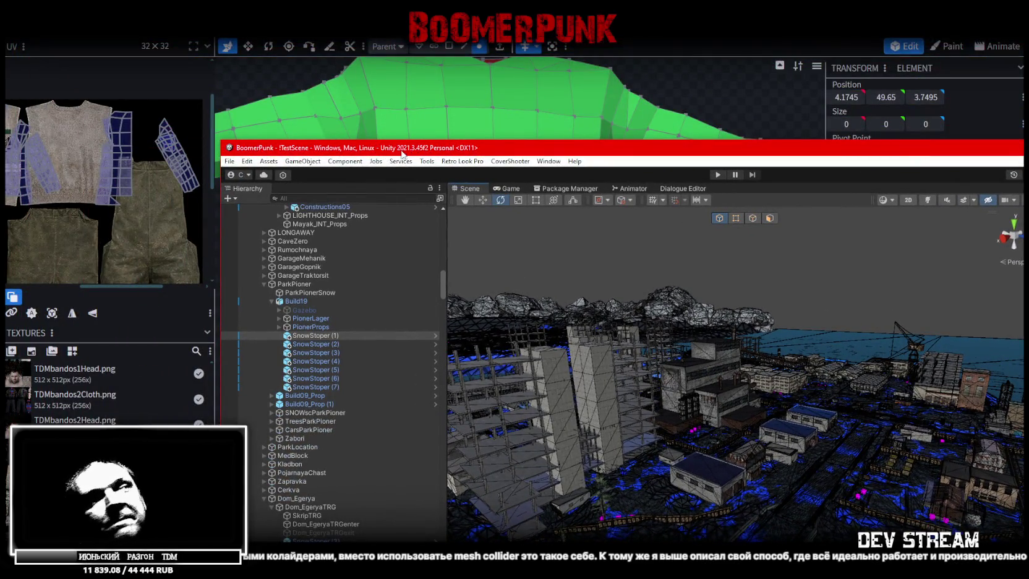
{"action": "double_click", "coordinate": [596, 149]}
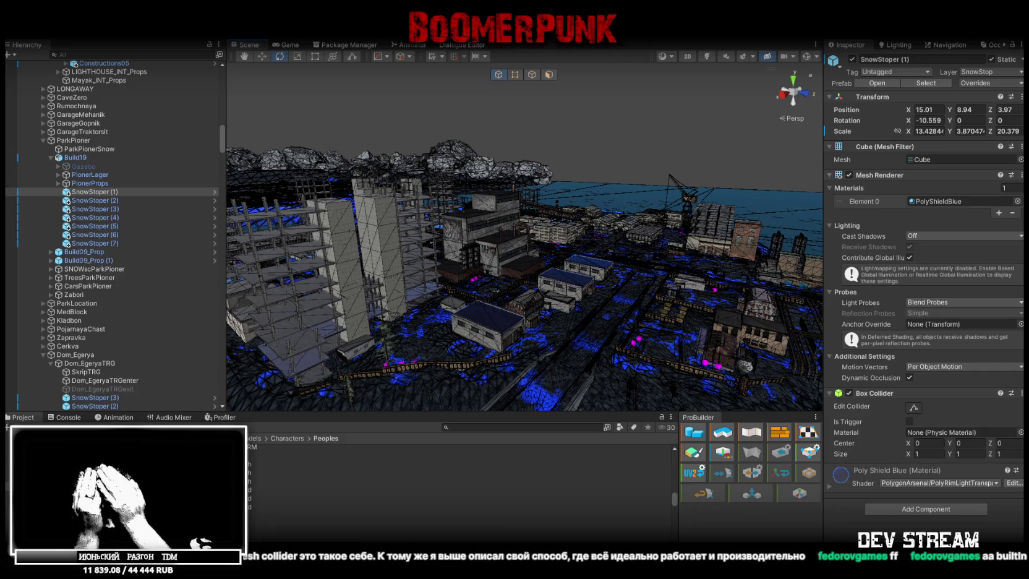
{"action": "mouse_move", "coordinate": [558, 209]}
{"action": "right_mouse_down"}
{"action": "mouse_move", "coordinate": [538, 264]}
{"action": "mouse_move", "coordinate": [579, 282]}
{"action": "mouse_move", "coordinate": [544, 283]}
{"action": "mouse_move", "coordinate": [556, 288]}
{"action": "right_mouse_up"}
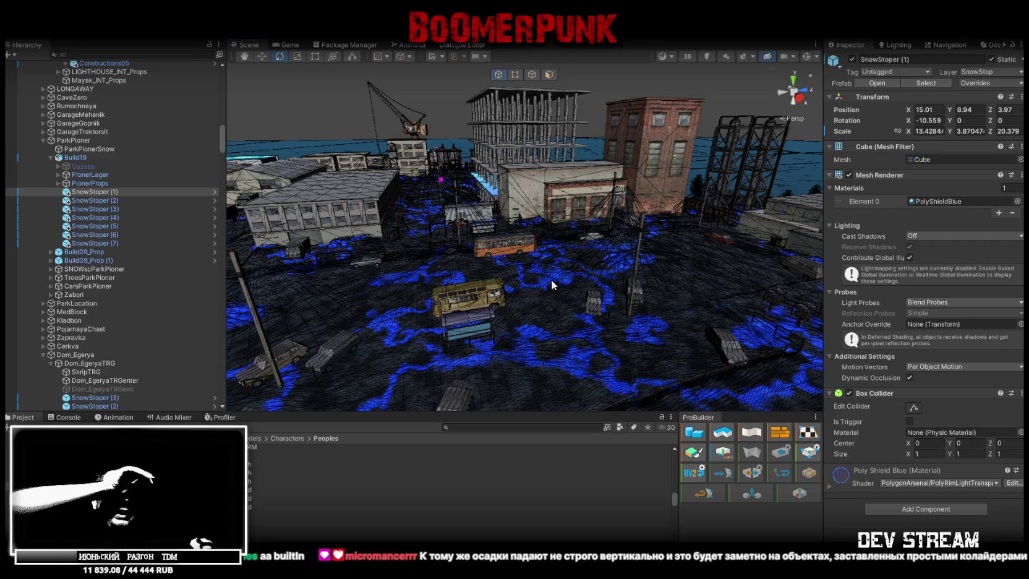
{"action": "left_click_drag", "start_coordinate": [550, 279], "coordinate": [725, 290], "text": "alt"}
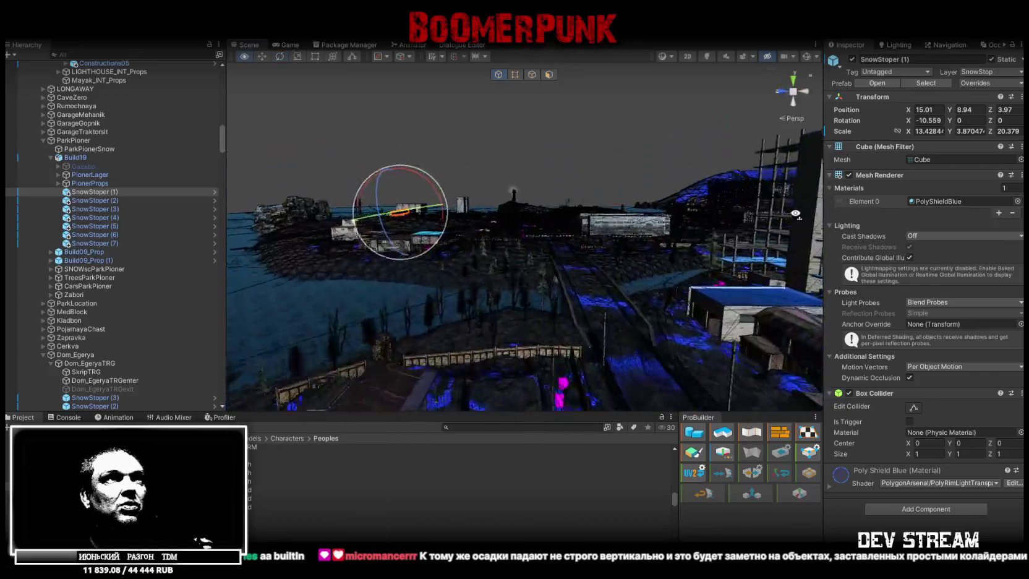
{"action": "left_click_drag", "start_coordinate": [724, 289], "coordinate": [547, 227], "text": "alt"}
- Select the blue SnowStoper roof box and stretch it upward
{"action": "left_click", "coordinate": [501, 256]}
{"action": "mouse_move", "coordinate": [639, 215]}
{"action": "left_mouse_down", "text": "alt"}
{"action": "mouse_move", "coordinate": [626, 193]}
{"action": "mouse_move", "coordinate": [746, 163]}
{"action": "left_mouse_up", "text": "alt"}
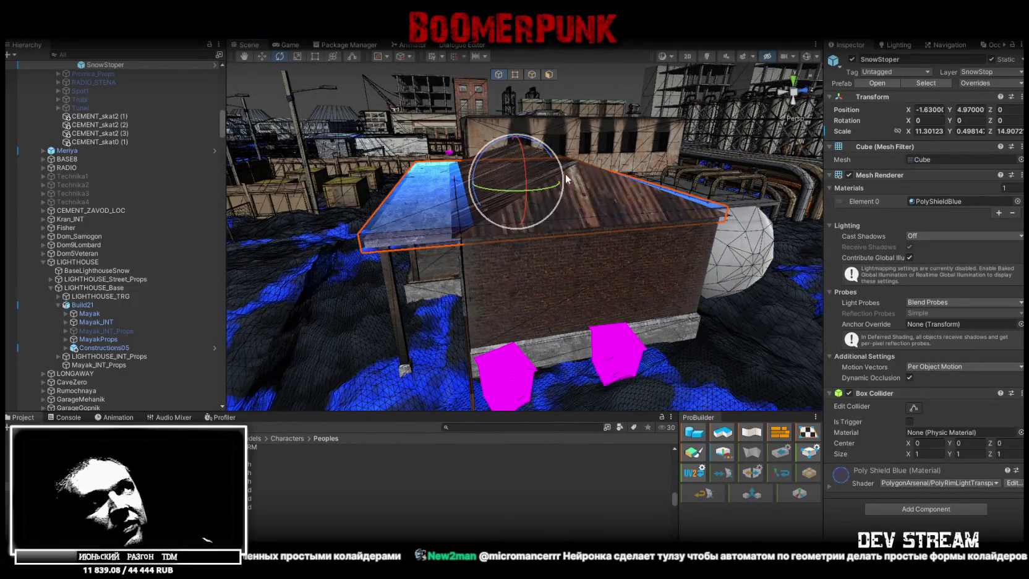
{"action": "left_click_drag", "start_coordinate": [525, 186], "coordinate": [544, 146], "text": "alt"}
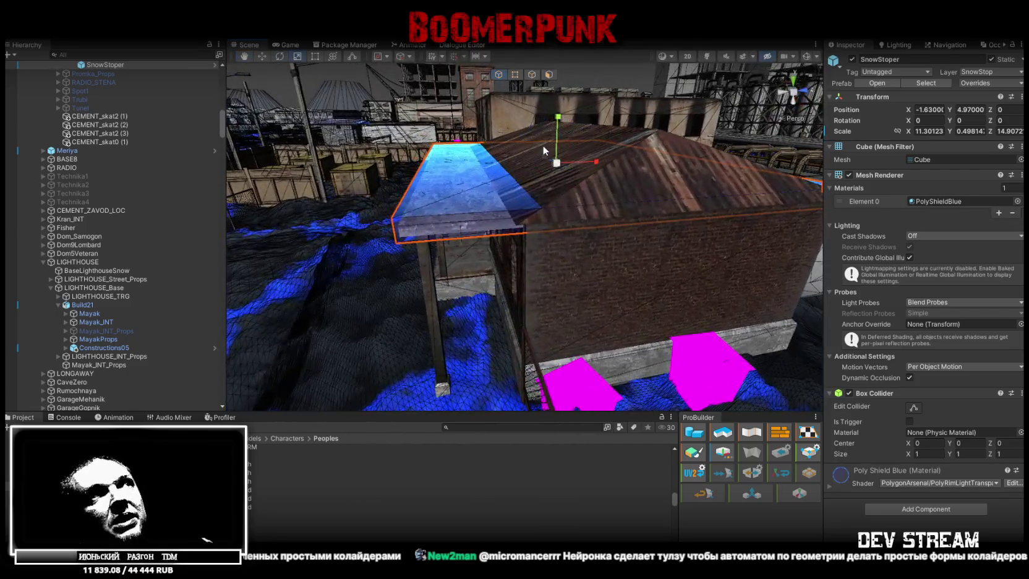
{"action": "left_click", "coordinate": [560, 93]}
{"action": "left_click", "coordinate": [485, 207]}
{"action": "left_click_drag", "start_coordinate": [485, 207], "coordinate": [507, 185], "text": "alt"}
{"action": "left_click_drag", "start_coordinate": [484, 63], "coordinate": [448, 255]}
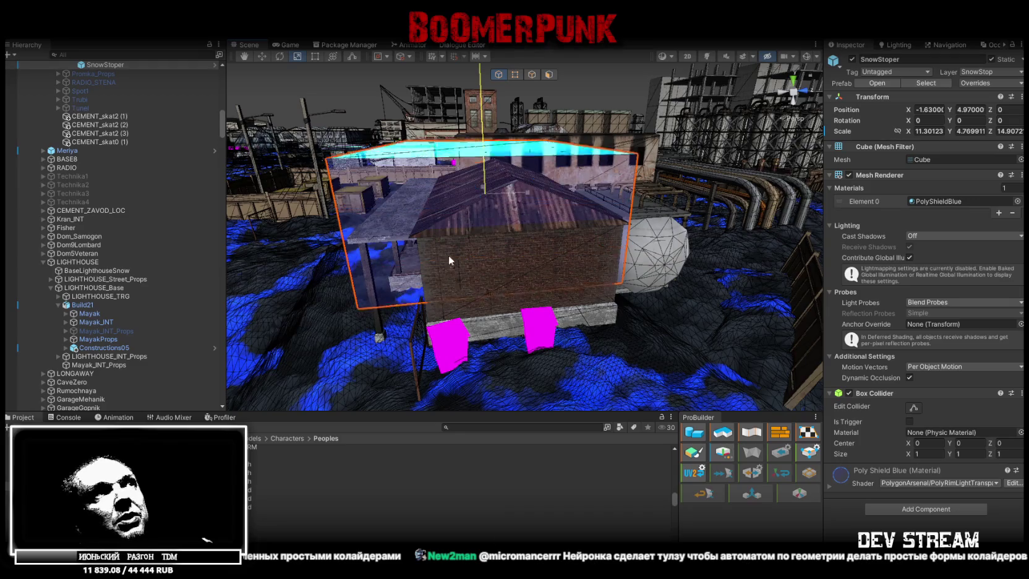
- Try the Move (W) and Scale (R) tools on SnowStoper, narrowing it horizontally
{"action": "key", "text": "w"}
{"action": "key", "text": "r"}
{"action": "mouse_move", "coordinate": [533, 197]}
{"action": "left_mouse_down"}
{"action": "mouse_move", "coordinate": [518, 197]}
{"action": "mouse_move", "coordinate": [501, 244]}
{"action": "mouse_move", "coordinate": [502, 231]}
{"action": "mouse_move", "coordinate": [552, 240]}
{"action": "mouse_move", "coordinate": [673, 232]}
{"action": "left_mouse_up"}
{"action": "key", "text": "w"}
{"action": "key", "text": "r"}
{"action": "scroll", "coordinate": [552, 240], "scroll_direction": "up", "scroll_amount": 3}
{"action": "scroll", "coordinate": [673, 232], "scroll_direction": "down", "scroll_amount": 3}
- Undo the SnowStoper adjustments so the box sits flat on the roof at its original size
{"action": "mouse_move", "coordinate": [541, 234]}
{"action": "left_mouse_down", "text": "alt"}
{"action": "mouse_move", "coordinate": [562, 222]}
{"action": "mouse_move", "coordinate": [556, 239]}
{"action": "mouse_move", "coordinate": [700, 232]}
{"action": "left_mouse_up", "text": "alt"}
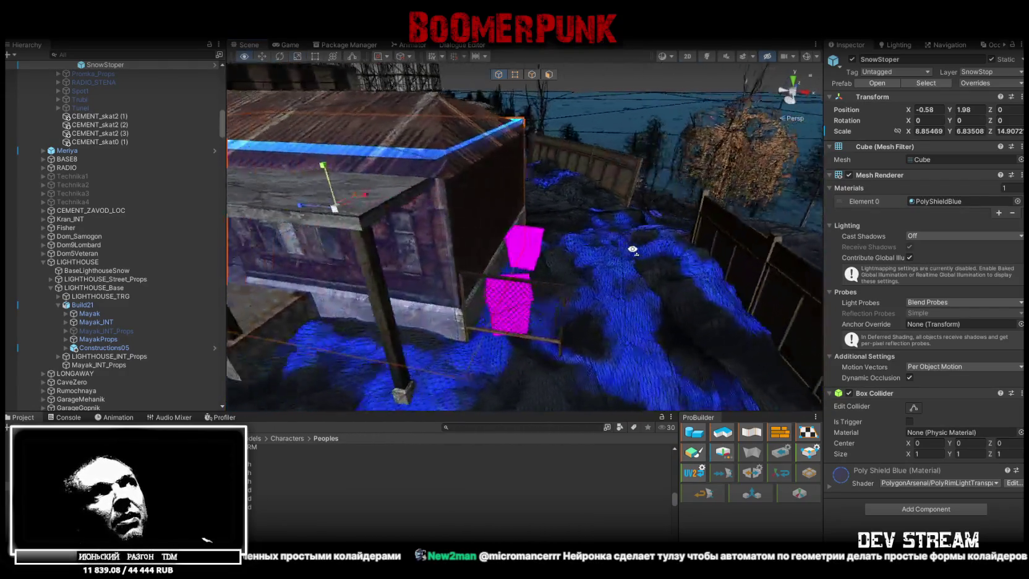
{"action": "scroll", "coordinate": [705, 232], "scroll_direction": "down", "scroll_amount": 3}
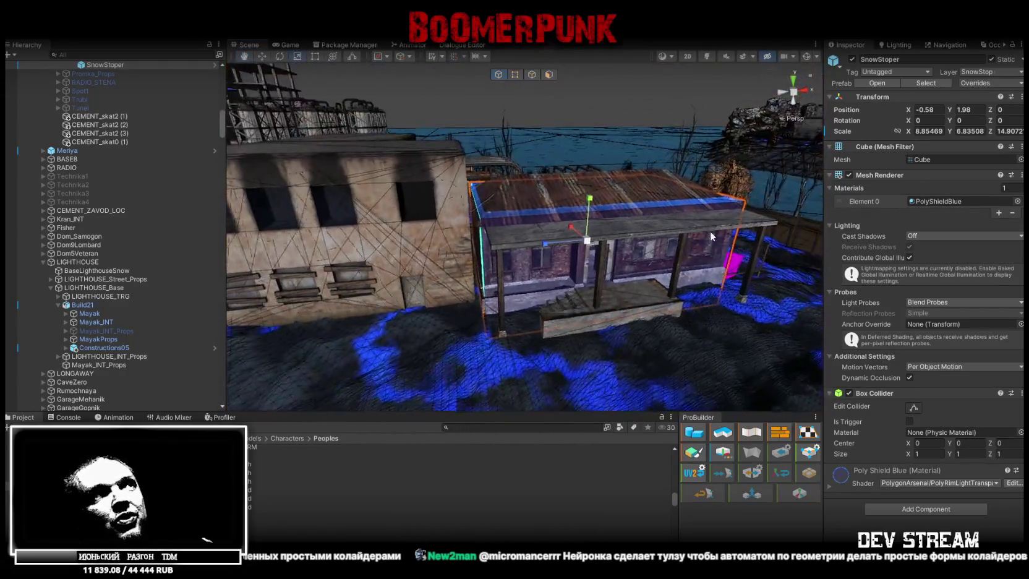
{"action": "key", "text": "ctrl+z"}
{"action": "key", "text": "ctrl+z"}
{"action": "mouse_move", "coordinate": [648, 207]}
{"action": "left_mouse_down", "text": "alt"}
{"action": "mouse_move", "coordinate": [448, 187]}
{"action": "mouse_move", "coordinate": [442, 174]}
{"action": "left_mouse_up", "text": "alt"}
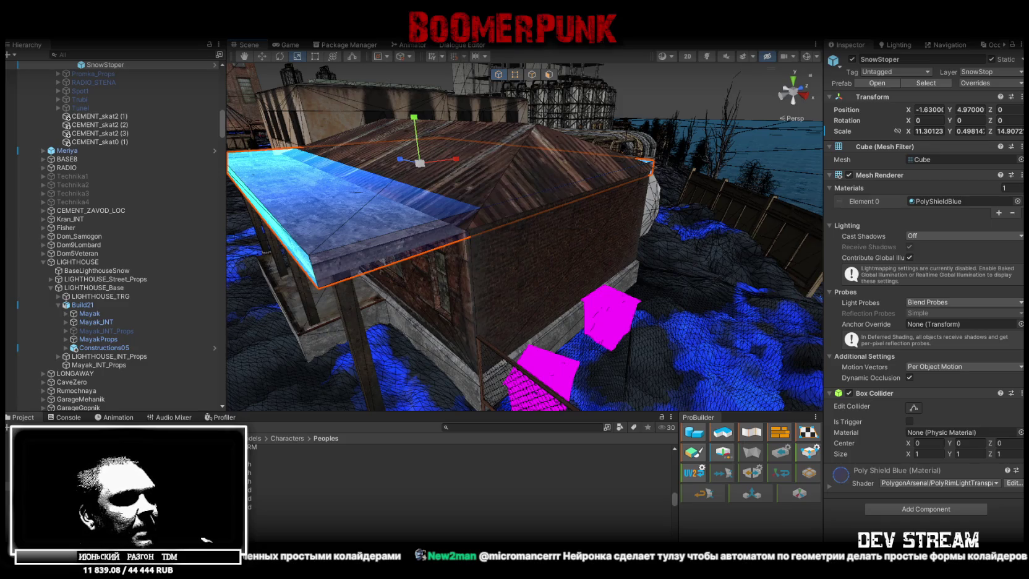
- Switch to Blockbench and orbit around the Mayak_body mesh
{"action": "key", "text": "alt+Tab"}
{"action": "scroll", "coordinate": [599, 316], "scroll_direction": "down", "scroll_amount": 5}
{"action": "left_click_drag", "start_coordinate": [578, 335], "coordinate": [689, 384]}
- Pull the waist and chest vertices of Mayak_body along the X axis
{"action": "scroll", "coordinate": [688, 383], "scroll_direction": "up", "scroll_amount": 2}
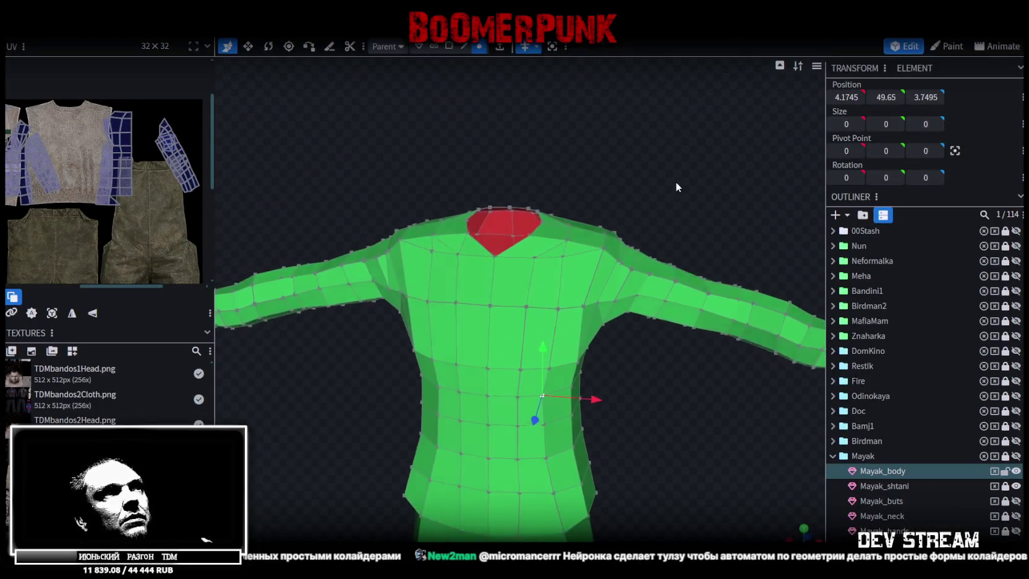
{"action": "scroll", "coordinate": [676, 182], "scroll_direction": "up", "scroll_amount": 3}
{"action": "left_click", "coordinate": [584, 368]}
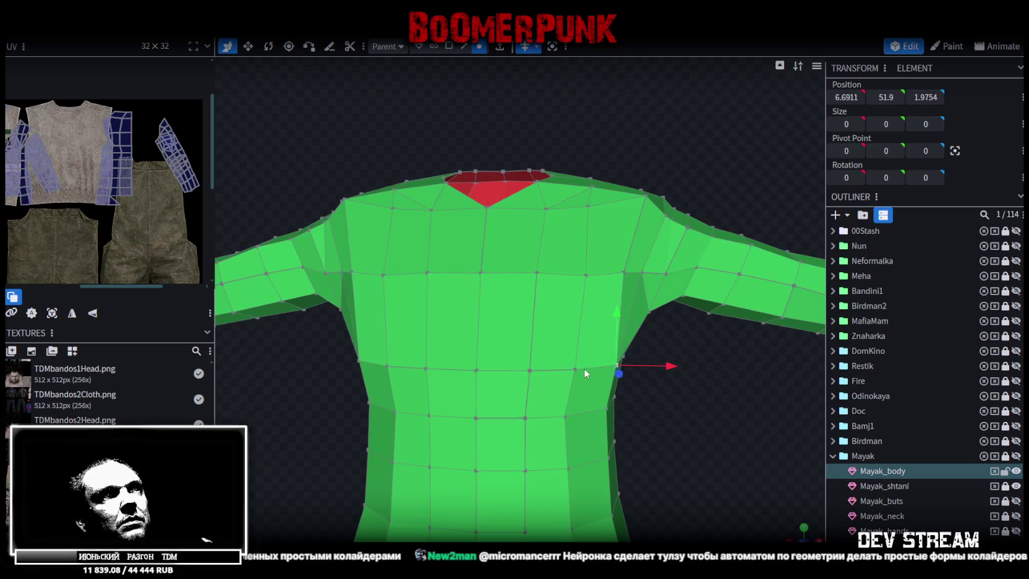
{"action": "left_click_drag", "start_coordinate": [647, 368], "coordinate": [637, 370]}
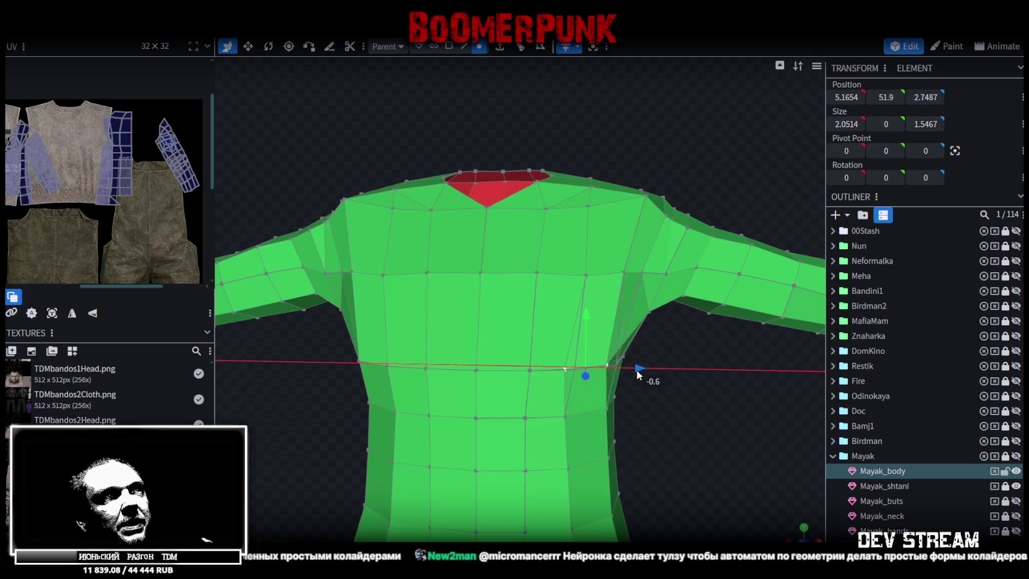
{"action": "left_click", "coordinate": [586, 276]}
{"action": "left_click_drag", "start_coordinate": [639, 276], "coordinate": [634, 278]}
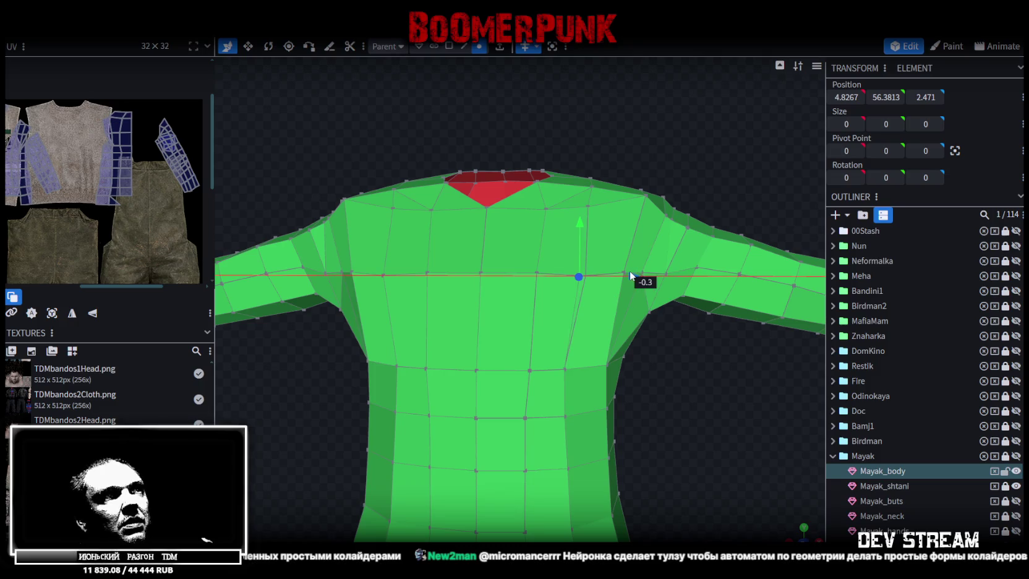
{"action": "left_click", "coordinate": [570, 370]}
{"action": "mouse_move", "coordinate": [623, 370]}
{"action": "left_mouse_down"}
{"action": "mouse_move", "coordinate": [581, 336]}
{"action": "mouse_move", "coordinate": [650, 222]}
{"action": "mouse_move", "coordinate": [656, 266]}
{"action": "left_mouse_up"}
- Shift and raise the two shoulder vertices, then push a collar vertex outward along X
{"action": "left_click", "coordinate": [606, 270]}
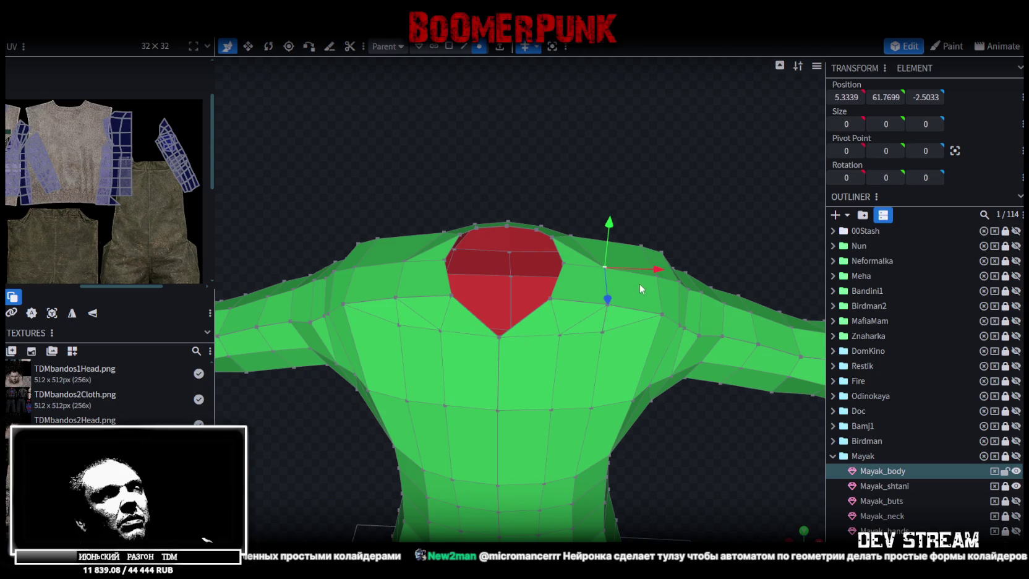
{"action": "scroll", "coordinate": [640, 290], "scroll_direction": "up", "scroll_amount": 3}
{"action": "left_click", "coordinate": [602, 227], "text": "shift"}
{"action": "left_click_drag", "start_coordinate": [655, 202], "coordinate": [623, 202]}
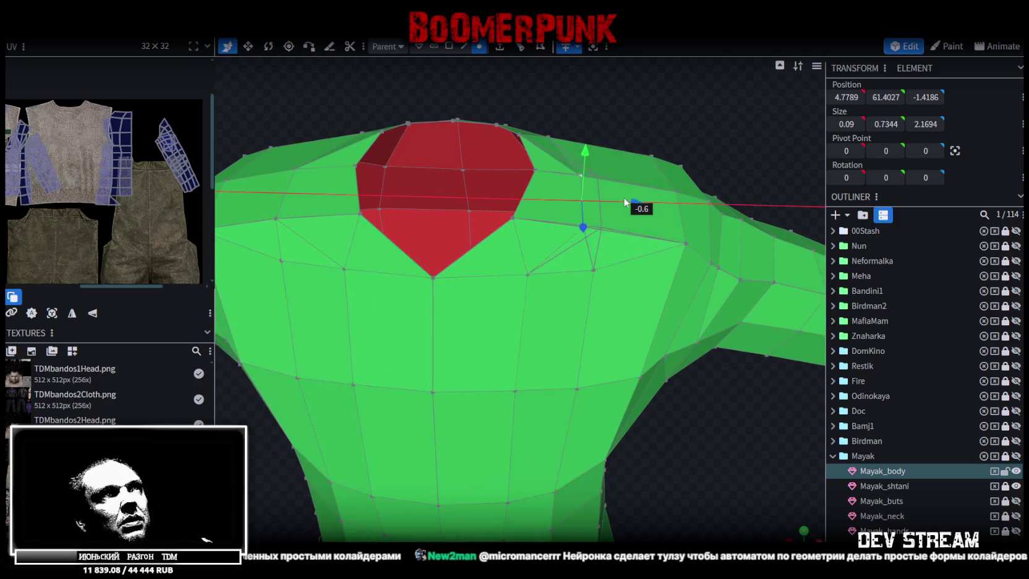
{"action": "mouse_move", "coordinate": [573, 157]}
{"action": "left_mouse_down"}
{"action": "mouse_move", "coordinate": [604, 238]}
{"action": "mouse_move", "coordinate": [542, 223]}
{"action": "left_mouse_up"}
{"action": "left_click", "coordinate": [545, 229]}
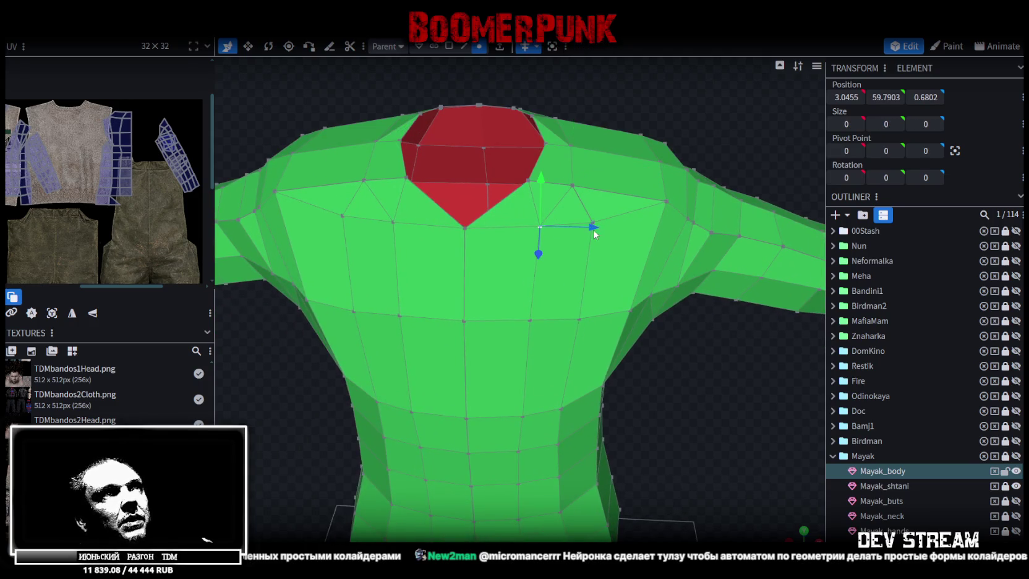
{"action": "left_click_drag", "start_coordinate": [600, 227], "coordinate": [650, 230]}
{"action": "mouse_move", "coordinate": [732, 166]}
{"action": "left_mouse_down"}
{"action": "mouse_move", "coordinate": [498, 194]}
{"action": "mouse_move", "coordinate": [428, 126]}
{"action": "mouse_move", "coordinate": [406, 260]}
{"action": "mouse_move", "coordinate": [420, 258]}
{"action": "mouse_move", "coordinate": [332, 246]}
{"action": "left_mouse_up"}
{"action": "scroll", "coordinate": [402, 247], "scroll_direction": "up", "scroll_amount": 3}
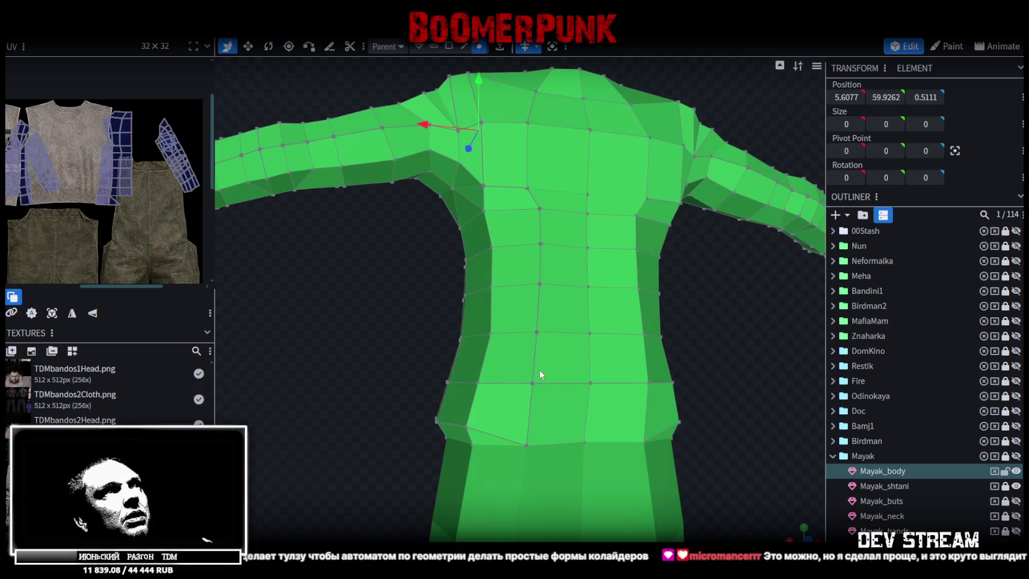
{"action": "mouse_move", "coordinate": [568, 219]}
{"action": "left_mouse_down"}
{"action": "mouse_move", "coordinate": [700, 311]}
{"action": "mouse_move", "coordinate": [685, 479]}
{"action": "mouse_move", "coordinate": [540, 390]}
{"action": "mouse_move", "coordinate": [453, 378]}
{"action": "mouse_move", "coordinate": [405, 344]}
{"action": "mouse_move", "coordinate": [366, 400]}
{"action": "mouse_move", "coordinate": [364, 265]}
{"action": "mouse_move", "coordinate": [420, 323]}
{"action": "mouse_move", "coordinate": [610, 279]}
{"action": "mouse_move", "coordinate": [475, 269]}
{"action": "mouse_move", "coordinate": [618, 326]}
{"action": "mouse_move", "coordinate": [613, 347]}
{"action": "mouse_move", "coordinate": [528, 309]}
{"action": "left_mouse_up"}
{"action": "left_click", "coordinate": [529, 399]}
- Orbit to a frontal view of the Mayak_body torso near the neck hole
{"action": "left_click", "coordinate": [486, 294]}
{"action": "mouse_move", "coordinate": [405, 157]}
{"action": "left_mouse_down"}
{"action": "mouse_move", "coordinate": [406, 199]}
{"action": "mouse_move", "coordinate": [479, 299]}
{"action": "left_mouse_up"}
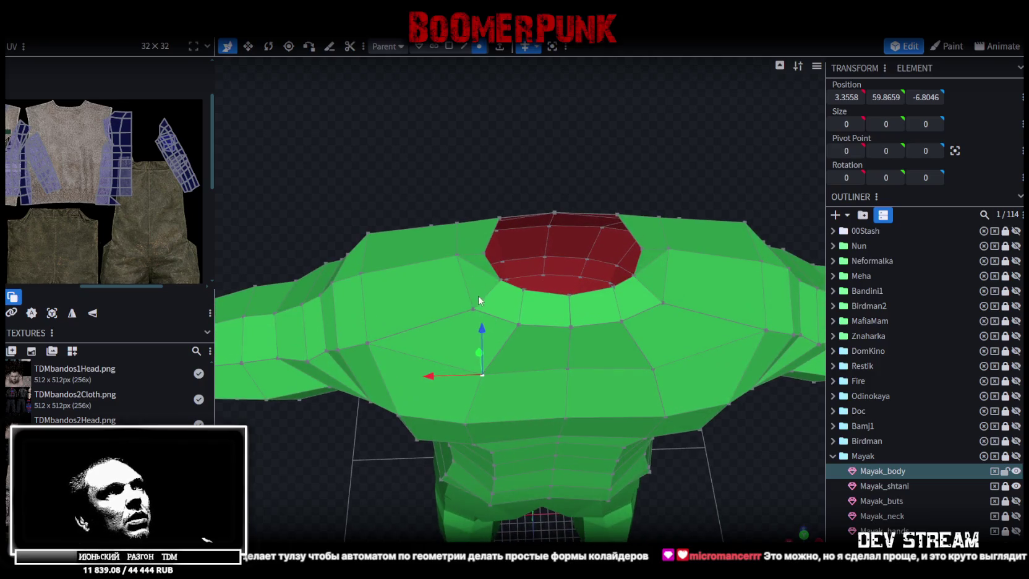
{"action": "left_click", "coordinate": [478, 299]}
{"action": "mouse_move", "coordinate": [630, 442]}
{"action": "left_mouse_down"}
{"action": "mouse_move", "coordinate": [465, 356]}
{"action": "mouse_move", "coordinate": [452, 302]}
{"action": "mouse_move", "coordinate": [435, 318]}
{"action": "left_mouse_up"}
- Select the vertical column of front vertices from below the neck down to the waist
{"action": "left_click", "coordinate": [523, 148]}
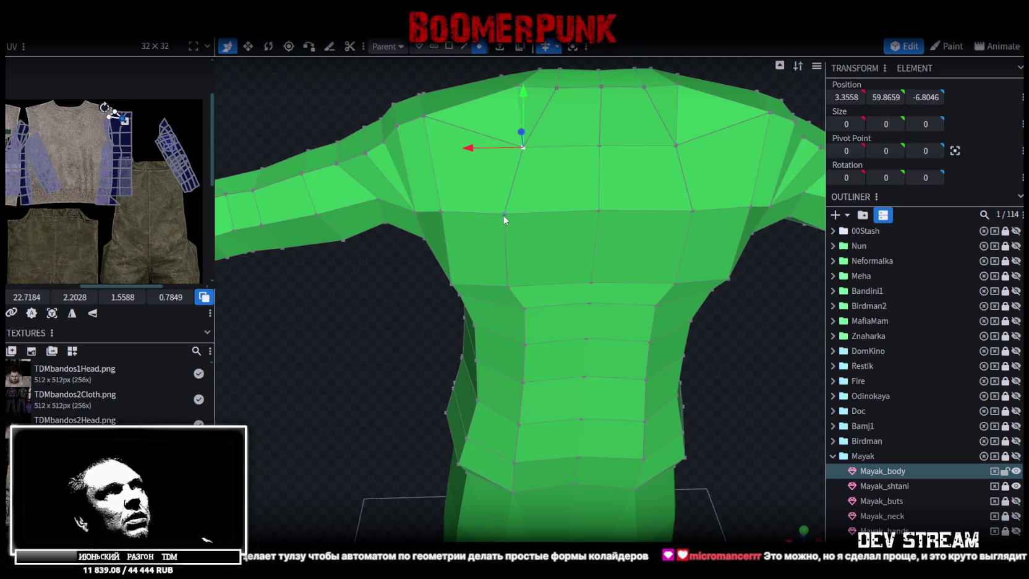
{"action": "left_click", "coordinate": [482, 158]}
{"action": "left_click", "coordinate": [524, 148]}
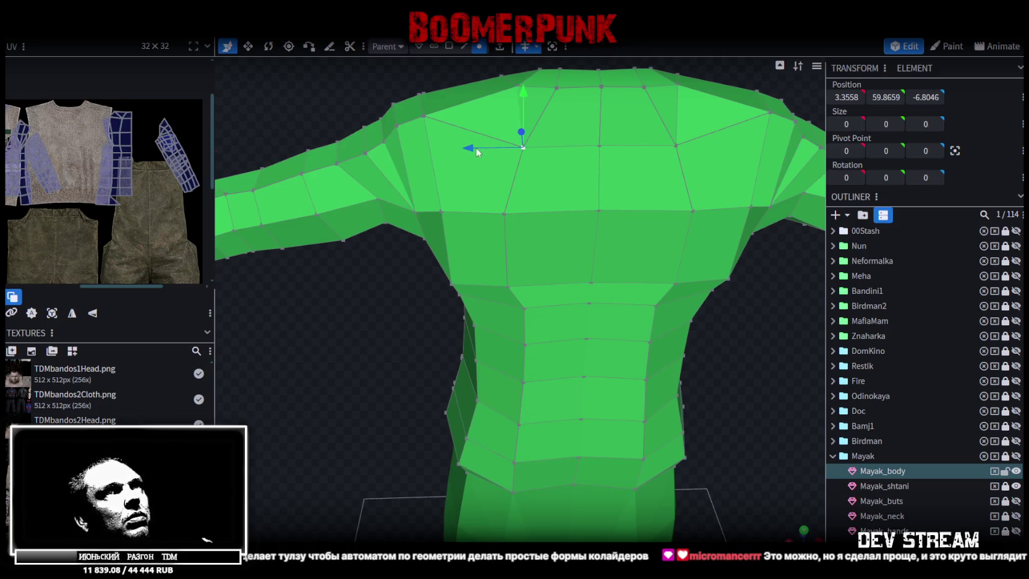
{"action": "left_click", "coordinate": [504, 213], "text": "shift"}
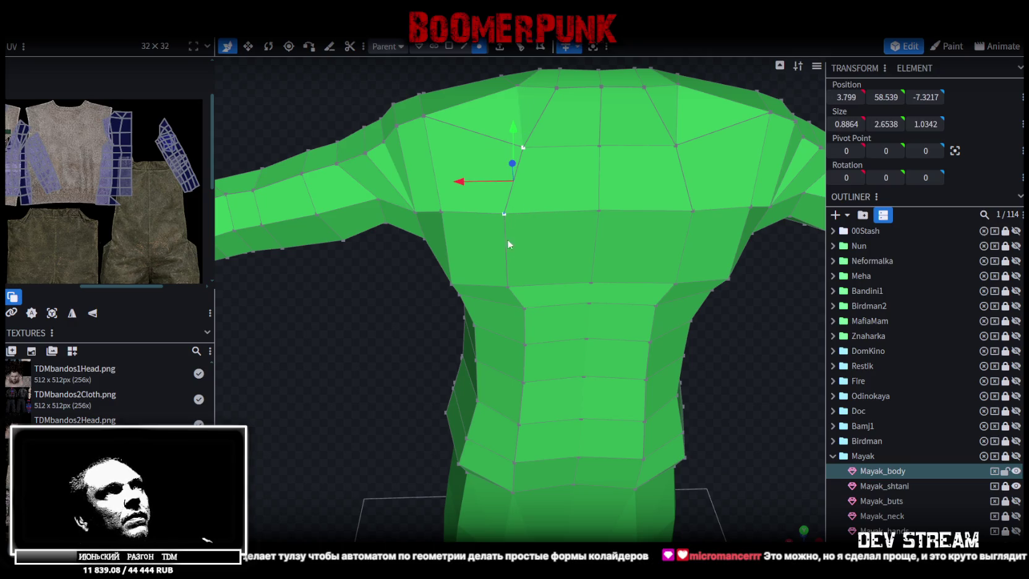
{"action": "left_click", "coordinate": [506, 287], "text": "shift"}
{"action": "left_click", "coordinate": [524, 345], "text": "shift"}
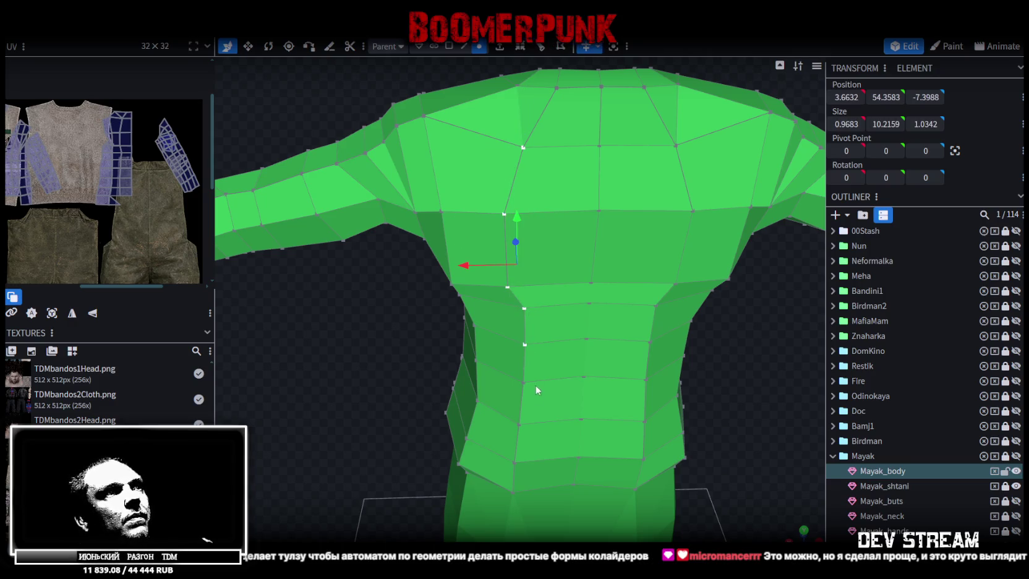
{"action": "left_click", "coordinate": [524, 382], "text": "shift"}
{"action": "left_click", "coordinate": [518, 424], "text": "shift"}
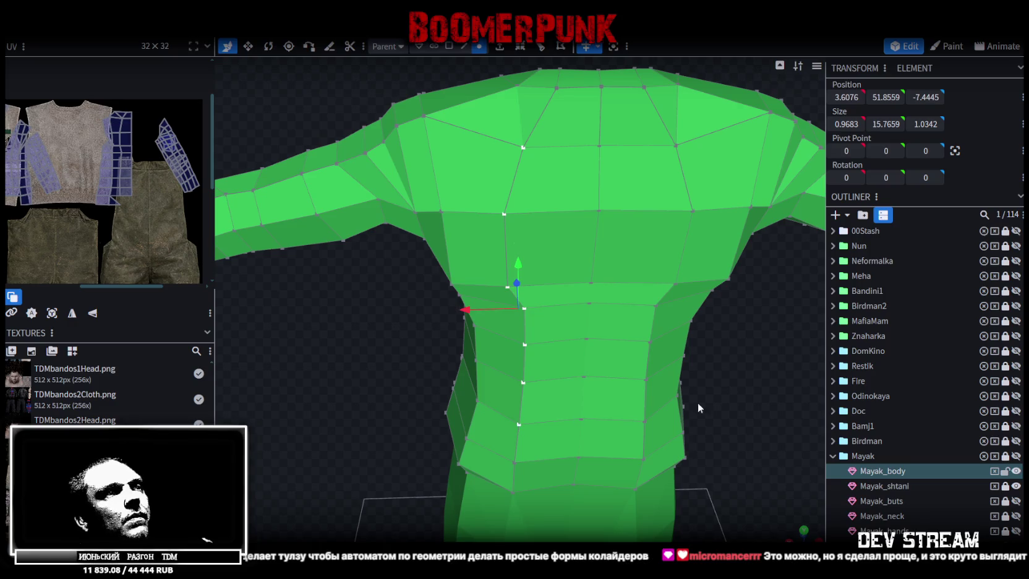
{"action": "left_click_drag", "start_coordinate": [697, 403], "coordinate": [726, 330]}
{"action": "mouse_move", "coordinate": [699, 380]}
{"action": "left_mouse_down"}
{"action": "mouse_move", "coordinate": [685, 341]}
{"action": "mouse_move", "coordinate": [666, 371]}
{"action": "left_mouse_up"}
- Set the selected vertices' Position X to 3 to line them up vertically
{"action": "left_click", "coordinate": [847, 97]}
{"action": "type", "text": "3"}
{"action": "key", "text": "Return"}
{"action": "mouse_move", "coordinate": [559, 220]}
{"action": "left_mouse_down"}
{"action": "mouse_move", "coordinate": [389, 298]}
{"action": "mouse_move", "coordinate": [390, 261]}
{"action": "mouse_move", "coordinate": [407, 260]}
{"action": "mouse_move", "coordinate": [418, 309]}
{"action": "left_mouse_up"}
{"action": "left_click_drag", "start_coordinate": [416, 288], "coordinate": [609, 401]}
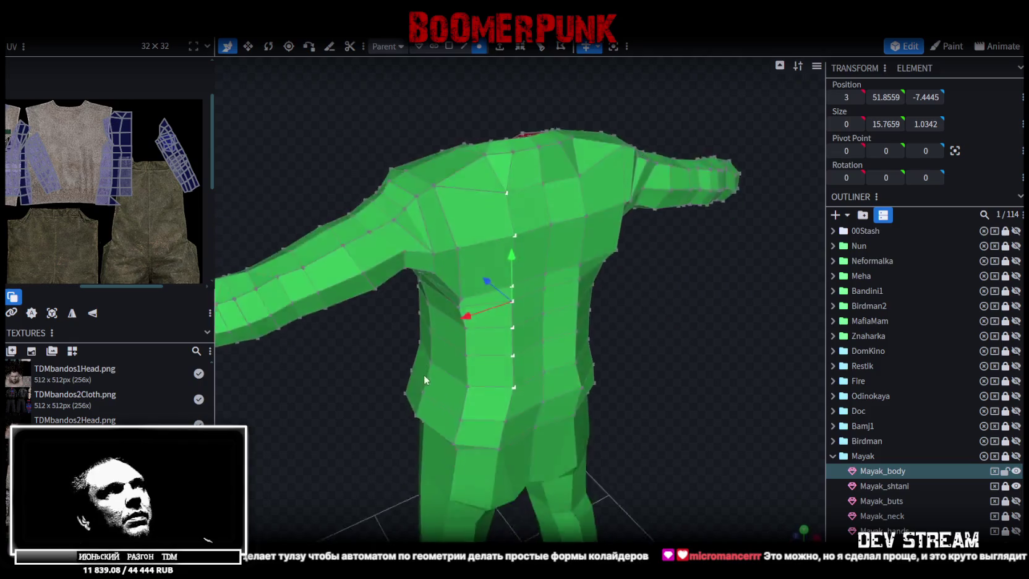
{"action": "left_click", "coordinate": [464, 46]}
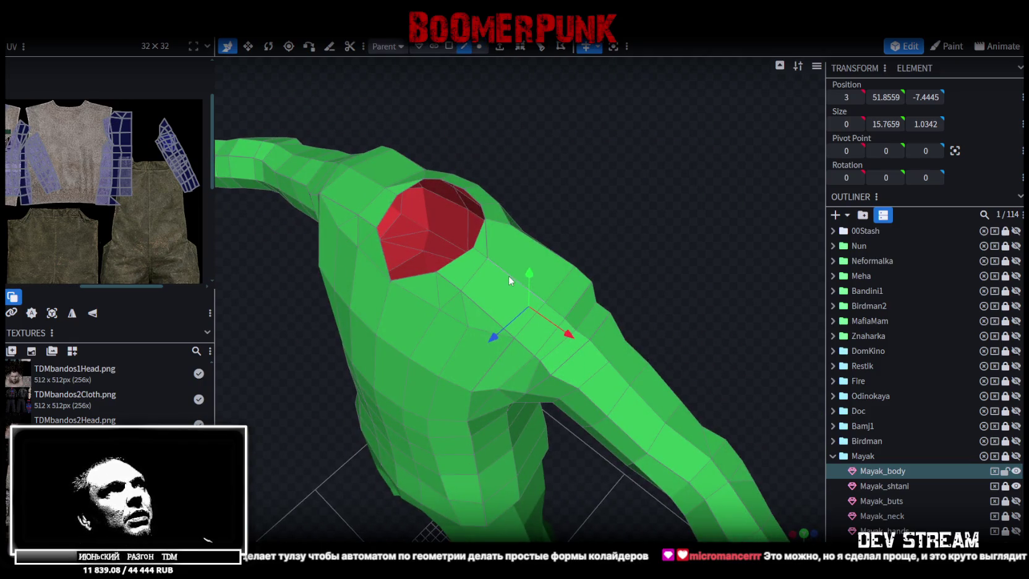
- Loop cut the chest triangle face with Direction 4 and confirm it
{"action": "left_click", "coordinate": [522, 47]}
{"action": "mouse_move", "coordinate": [620, 184]}
{"action": "left_mouse_down"}
{"action": "mouse_move", "coordinate": [475, 164]}
{"action": "mouse_move", "coordinate": [372, 174]}
{"action": "mouse_move", "coordinate": [381, 188]}
{"action": "mouse_move", "coordinate": [444, 185]}
{"action": "mouse_move", "coordinate": [410, 191]}
{"action": "mouse_move", "coordinate": [420, 166]}
{"action": "mouse_move", "coordinate": [390, 183]}
{"action": "mouse_move", "coordinate": [309, 148]}
{"action": "mouse_move", "coordinate": [487, 128]}
{"action": "mouse_move", "coordinate": [411, 128]}
{"action": "mouse_move", "coordinate": [306, 148]}
{"action": "mouse_move", "coordinate": [316, 143]}
{"action": "left_mouse_up"}
{"action": "left_click", "coordinate": [390, 183]}
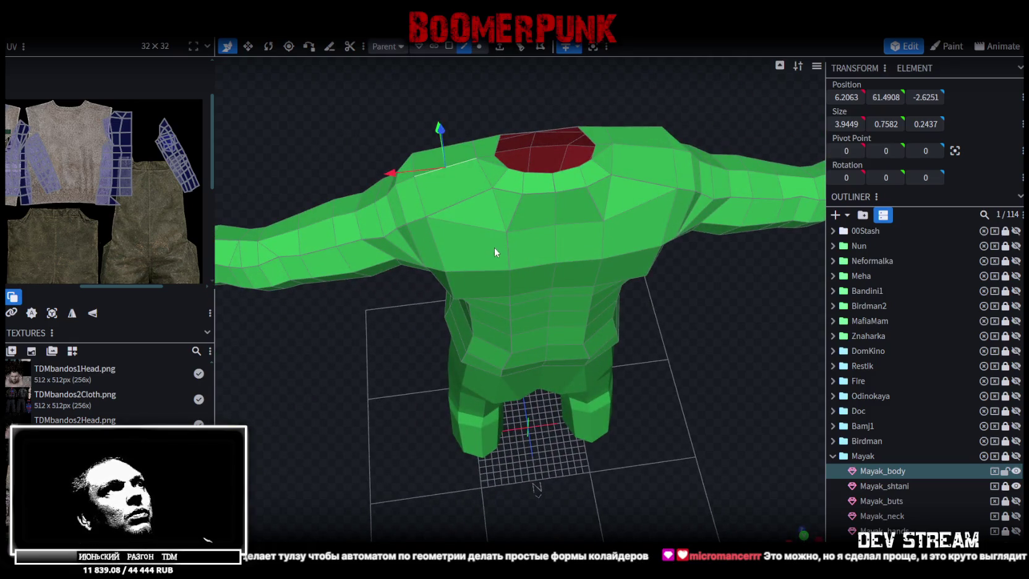
{"action": "left_click", "coordinate": [449, 46]}
{"action": "left_click", "coordinate": [477, 224]}
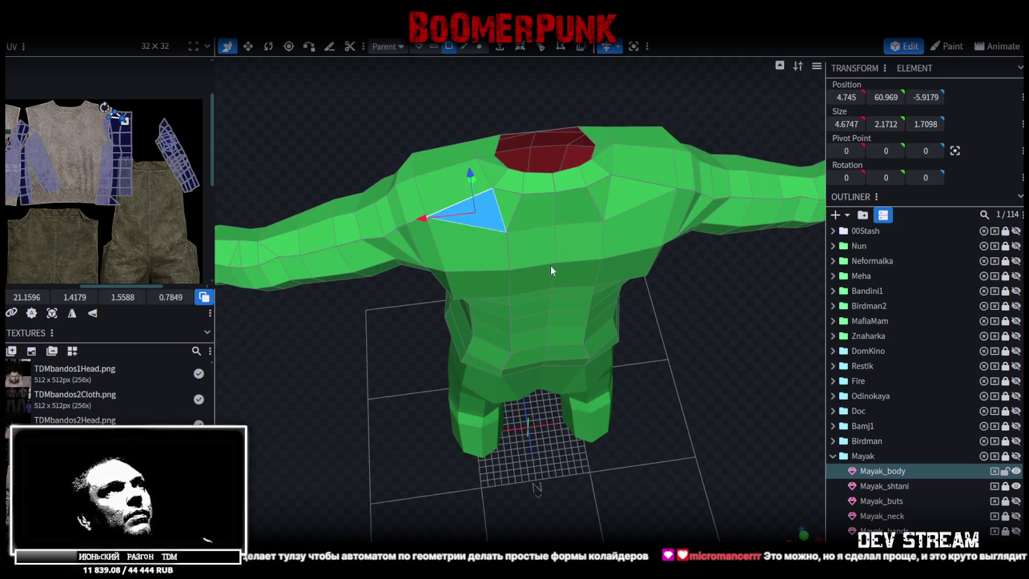
{"action": "left_click", "coordinate": [526, 47]}
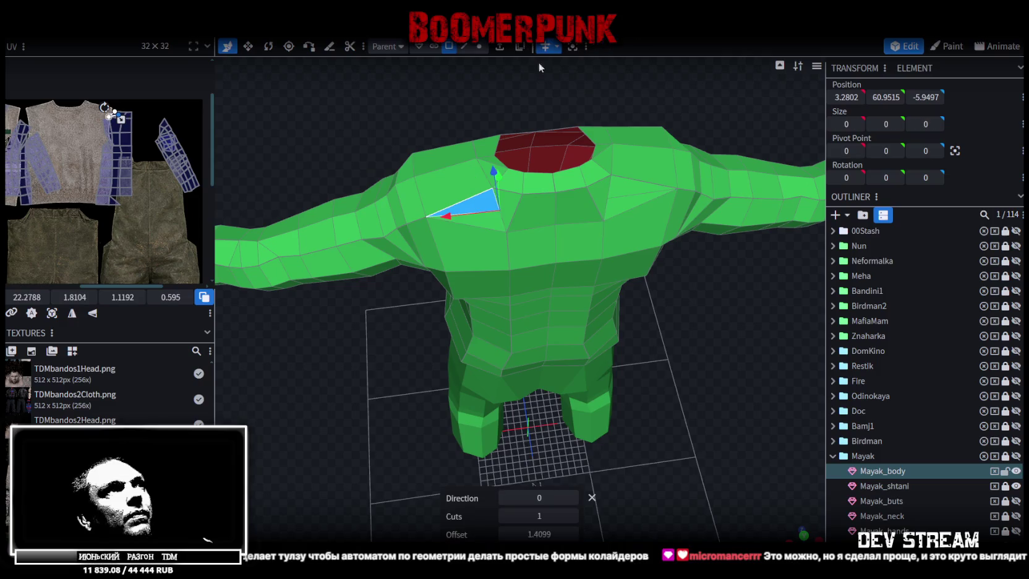
{"action": "left_click", "coordinate": [573, 498]}
{"action": "left_click", "coordinate": [573, 498]}
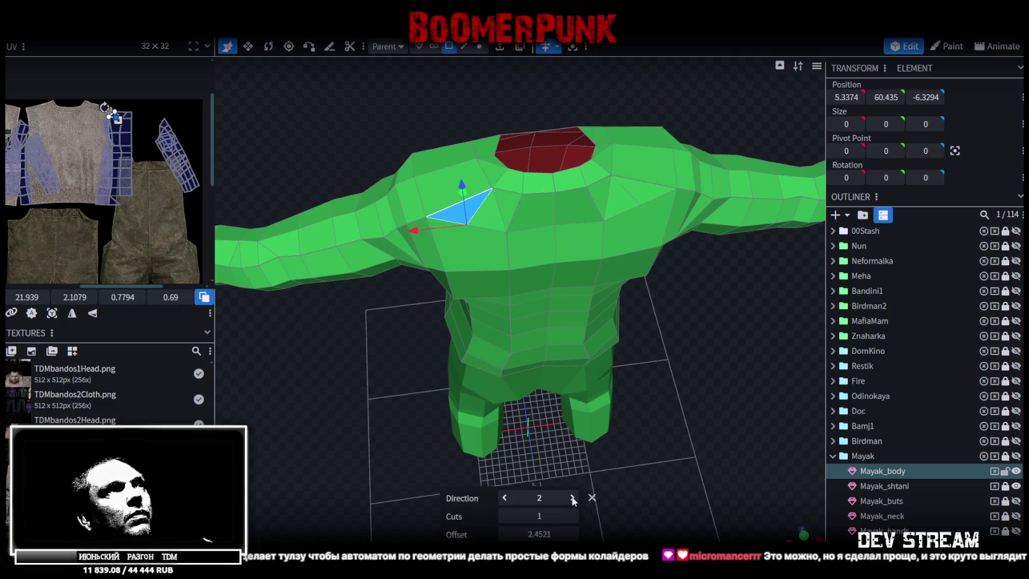
{"action": "left_click", "coordinate": [573, 498]}
{"action": "left_click", "coordinate": [573, 497]}
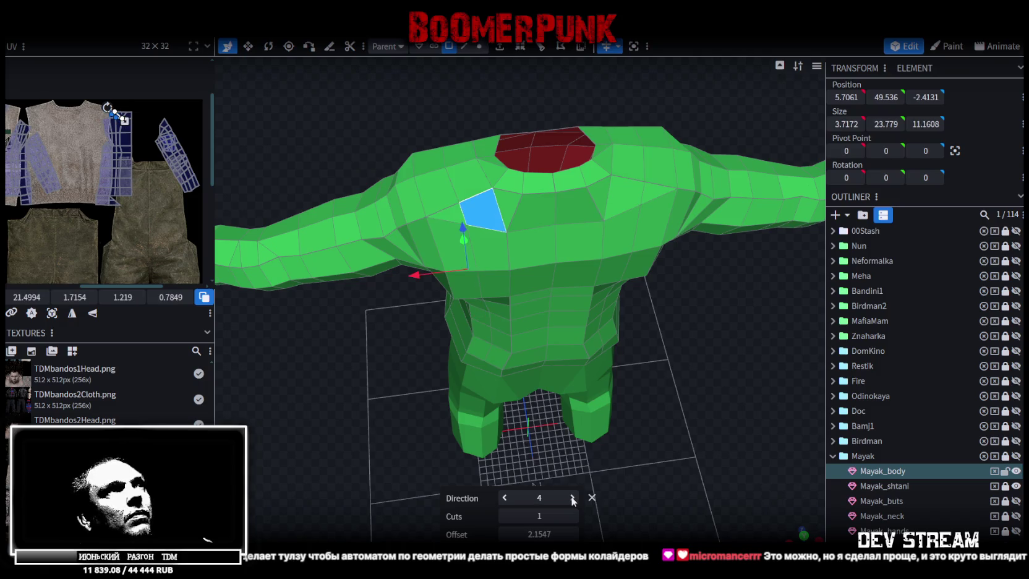
{"action": "left_click_drag", "start_coordinate": [375, 386], "coordinate": [622, 357]}
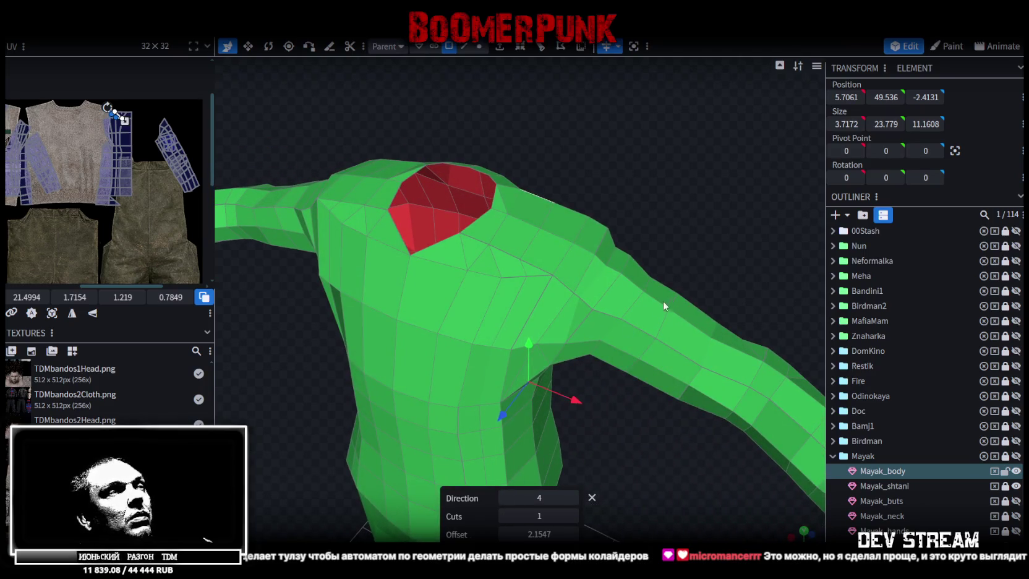
{"action": "left_click", "coordinate": [567, 252]}
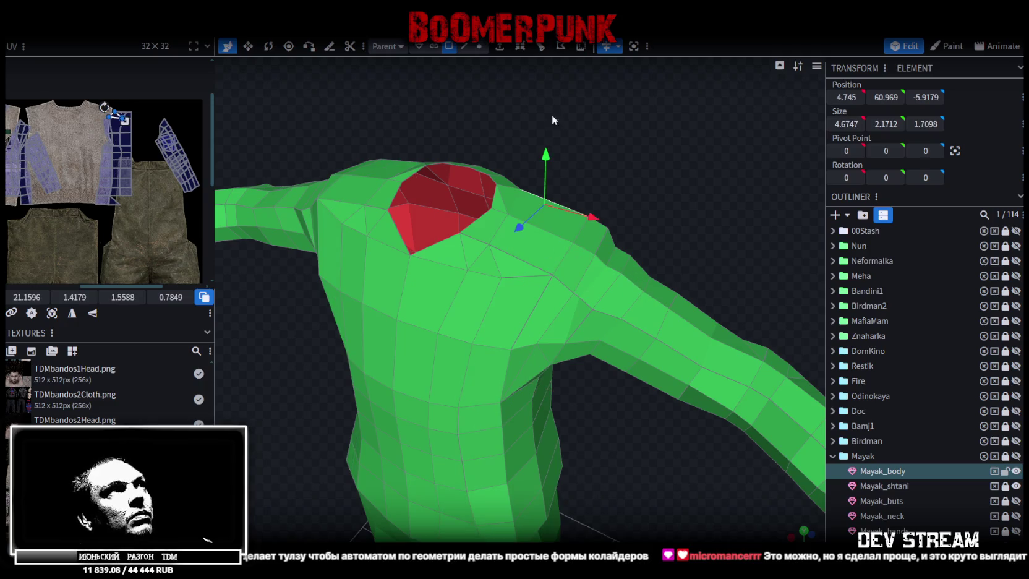
- Select an edge on top of the shoulder, then the faces near the shoulder
{"action": "left_click", "coordinate": [514, 49]}
{"action": "left_click", "coordinate": [515, 260]}
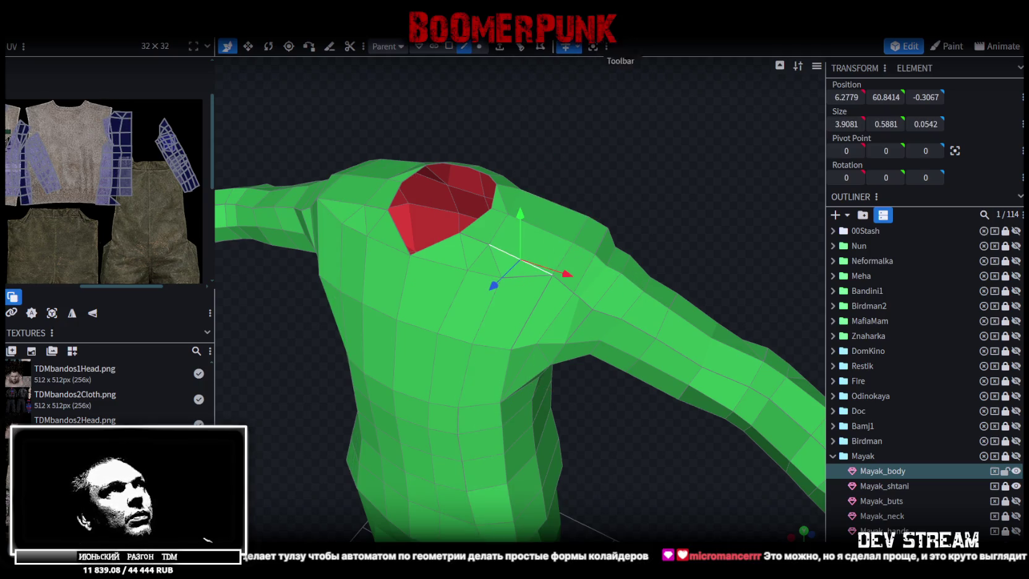
{"action": "scroll", "coordinate": [629, 181], "scroll_direction": "down", "scroll_amount": 5}
{"action": "scroll", "coordinate": [663, 167], "scroll_direction": "up", "scroll_amount": 3}
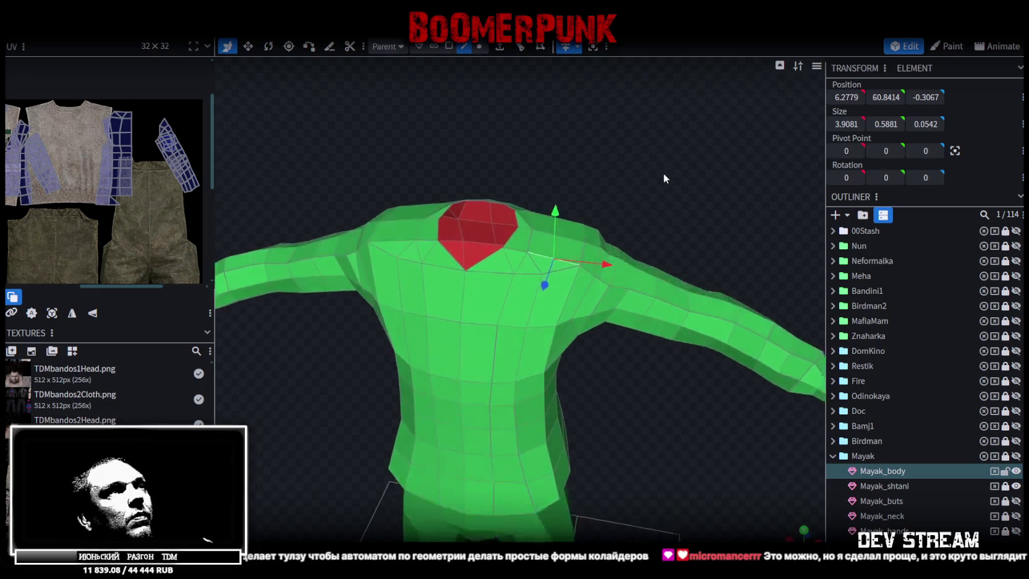
{"action": "scroll", "coordinate": [663, 181], "scroll_direction": "up", "scroll_amount": 2}
{"action": "left_click", "coordinate": [450, 47]}
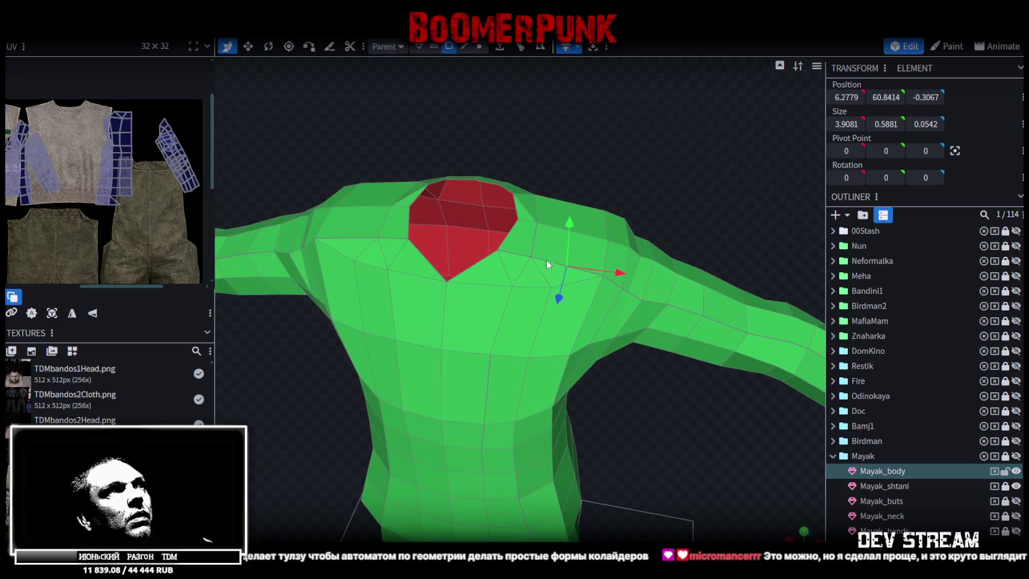
{"action": "left_click", "coordinate": [538, 272]}
{"action": "left_click", "coordinate": [575, 277], "text": "shift"}
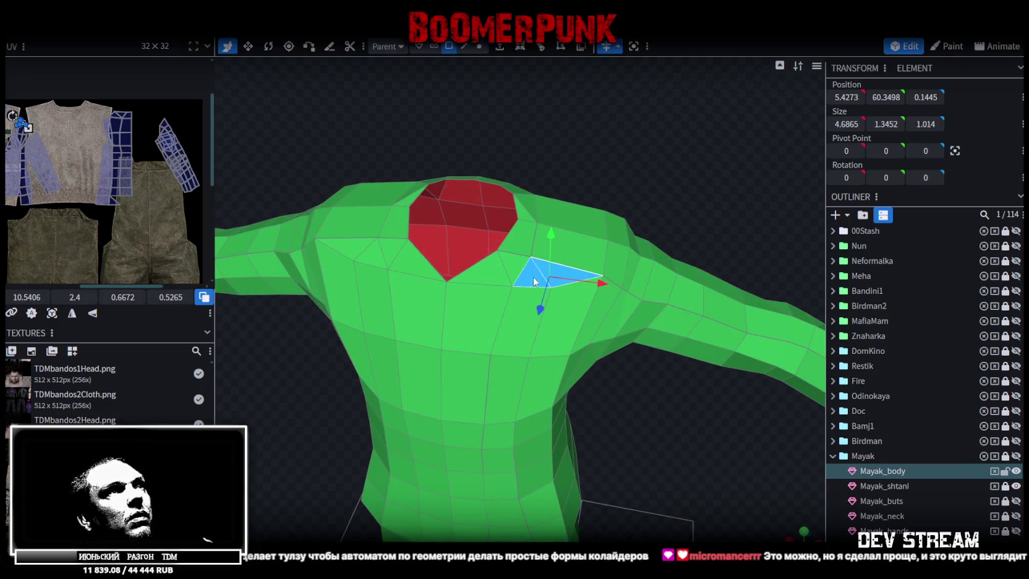
- Loop cut the shoulder triangle face with Direction 4
{"action": "left_click", "coordinate": [628, 199]}
{"action": "mouse_move", "coordinate": [651, 174]}
{"action": "left_mouse_down"}
{"action": "mouse_move", "coordinate": [470, 195]}
{"action": "mouse_move", "coordinate": [458, 75]}
{"action": "mouse_move", "coordinate": [450, 165]}
{"action": "left_mouse_up"}
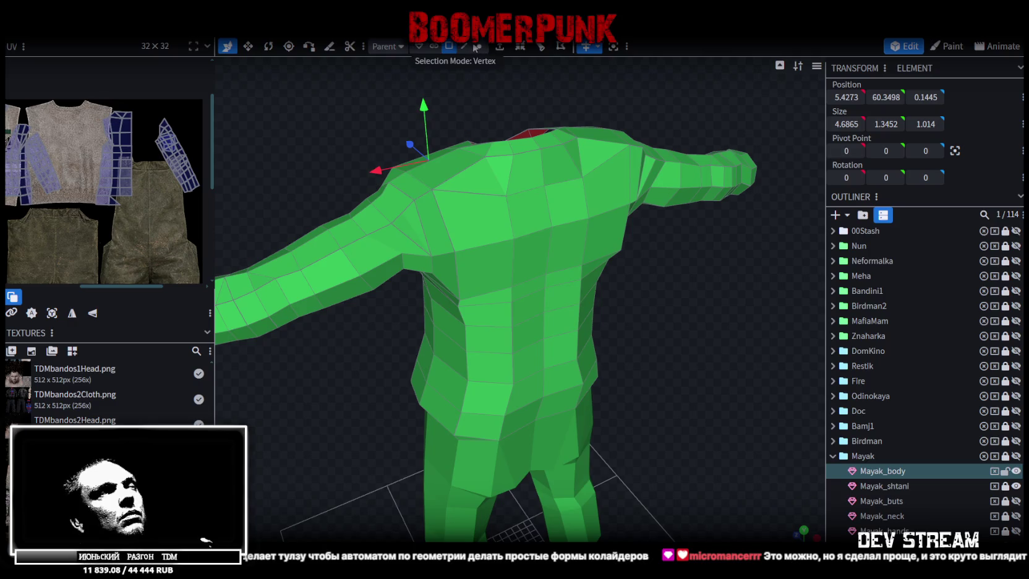
{"action": "left_click", "coordinate": [483, 403]}
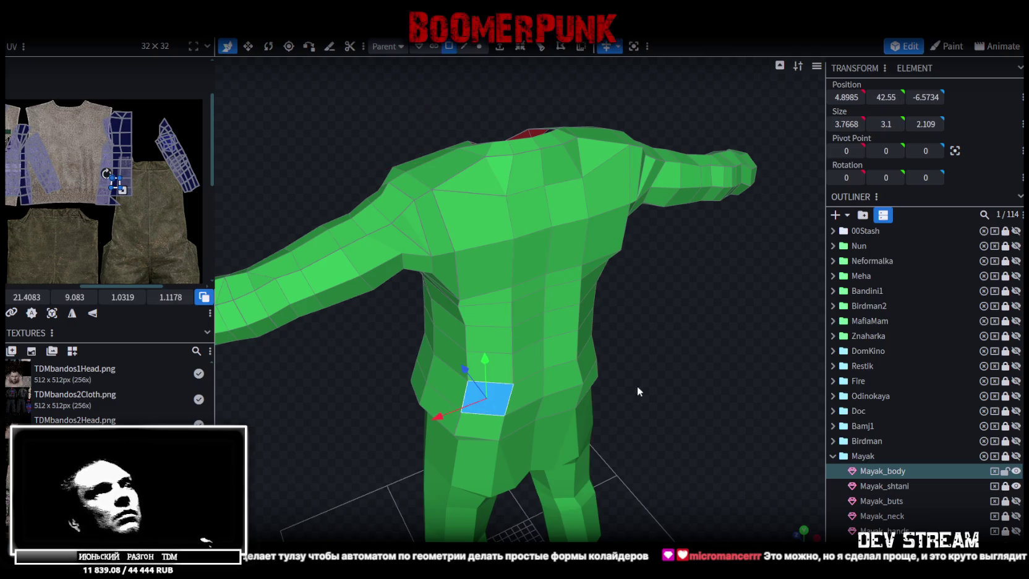
{"action": "left_click", "coordinate": [474, 183]}
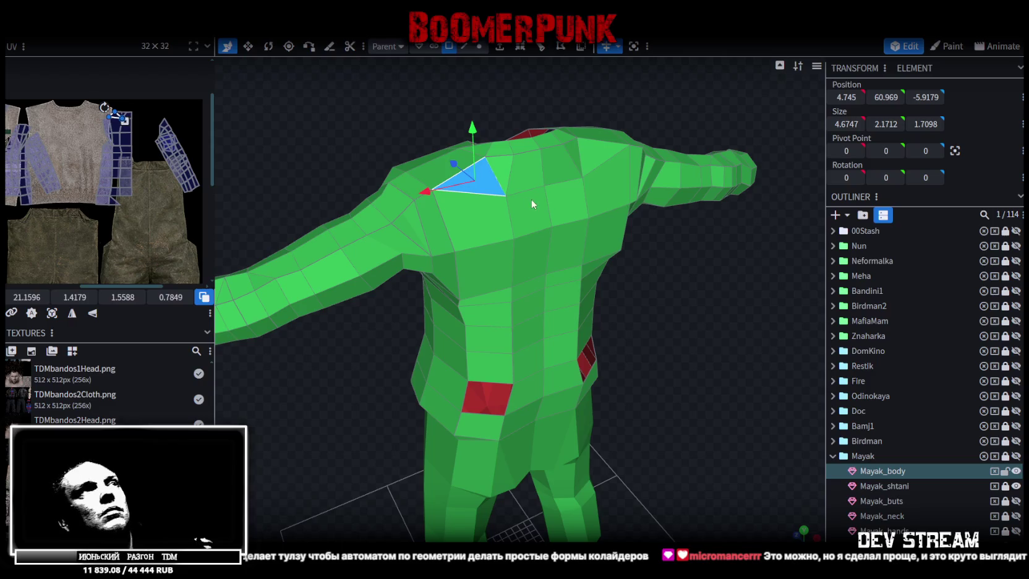
{"action": "left_click", "coordinate": [546, 47]}
{"action": "left_click", "coordinate": [574, 497]}
{"action": "left_click", "coordinate": [574, 498]}
{"action": "left_click", "coordinate": [575, 498]}
{"action": "left_click", "coordinate": [574, 498]}
{"action": "left_click_drag", "start_coordinate": [619, 445], "coordinate": [626, 367]}
{"action": "right_click_drag", "start_coordinate": [627, 367], "coordinate": [672, 292]}
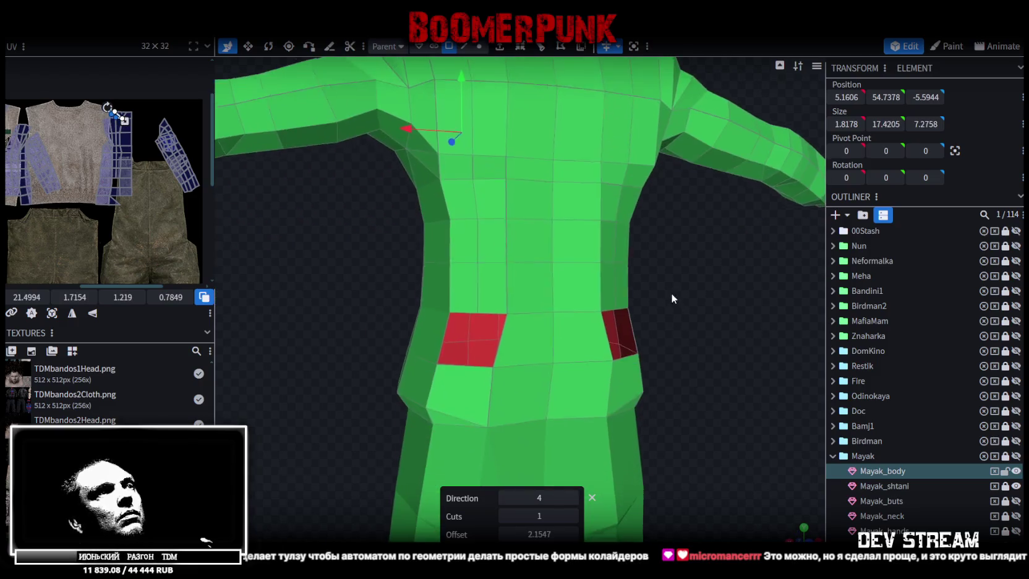
- In edge mode, select the vertical edges running down the chest
{"action": "left_click", "coordinate": [480, 46]}
{"action": "scroll", "coordinate": [495, 276], "scroll_direction": "up", "scroll_amount": 2}
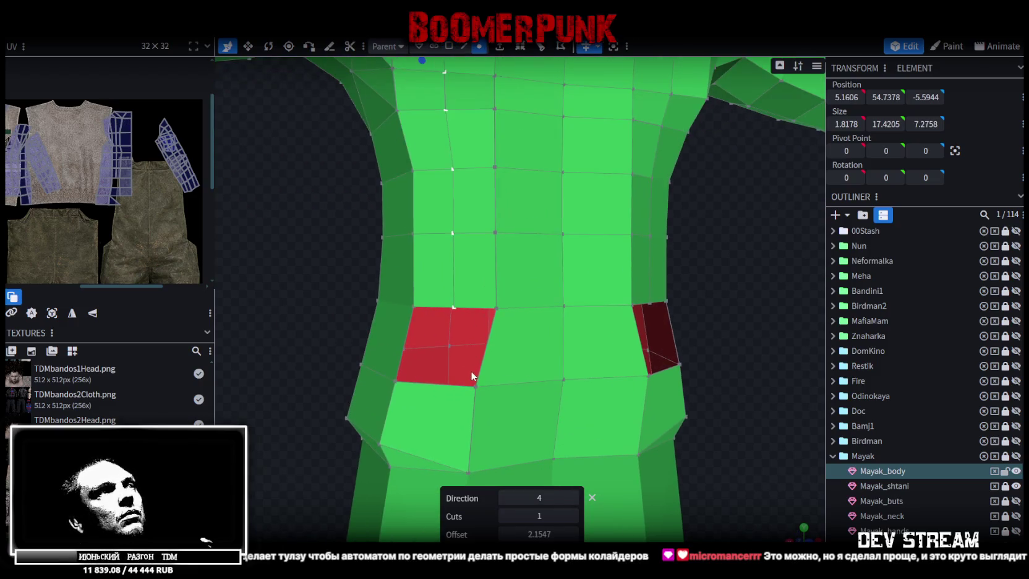
{"action": "scroll", "coordinate": [453, 304], "scroll_direction": "down", "scroll_amount": 3}
{"action": "left_click", "coordinate": [464, 47]}
{"action": "left_click_drag", "start_coordinate": [567, 212], "coordinate": [500, 139]}
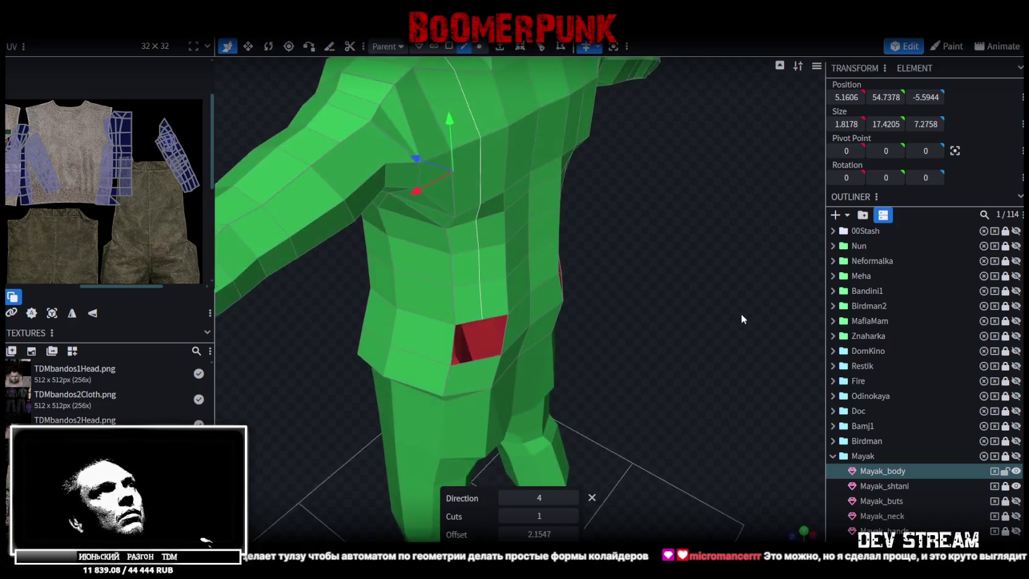
{"action": "left_click", "coordinate": [480, 147]}
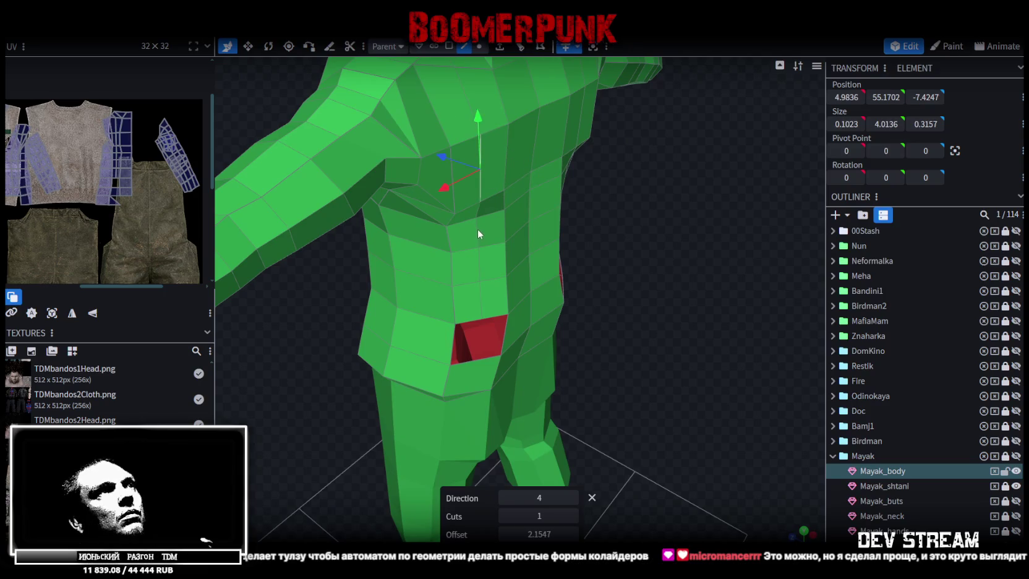
{"action": "left_click", "coordinate": [477, 229], "text": "shift"}
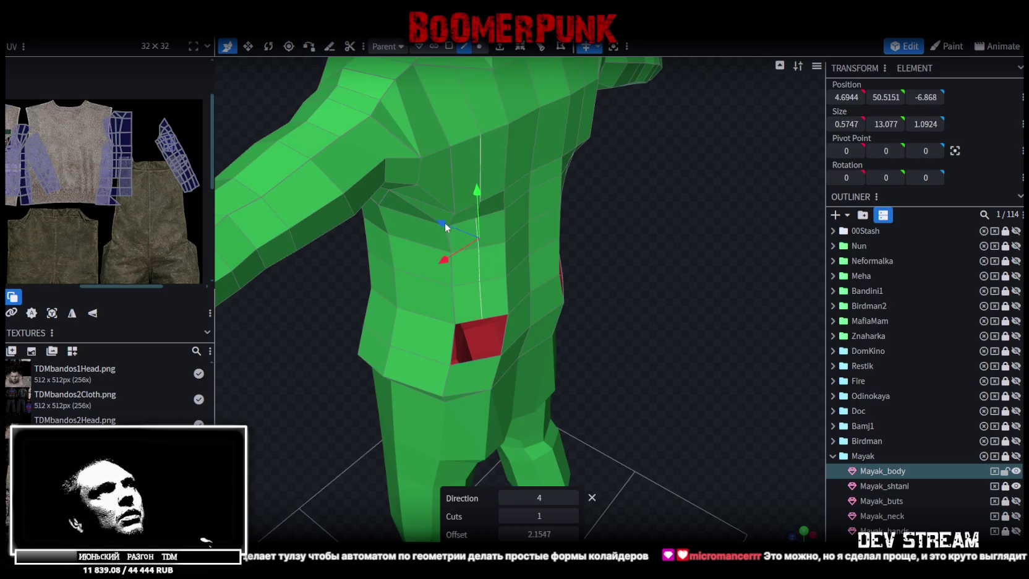
{"action": "left_click", "coordinate": [487, 233]}
{"action": "mouse_move", "coordinate": [488, 233]}
{"action": "left_mouse_down"}
{"action": "mouse_move", "coordinate": [625, 266]}
{"action": "mouse_move", "coordinate": [636, 259]}
{"action": "mouse_move", "coordinate": [444, 158]}
{"action": "mouse_move", "coordinate": [603, 156]}
{"action": "mouse_move", "coordinate": [675, 128]}
{"action": "mouse_move", "coordinate": [643, 111]}
{"action": "left_mouse_up"}
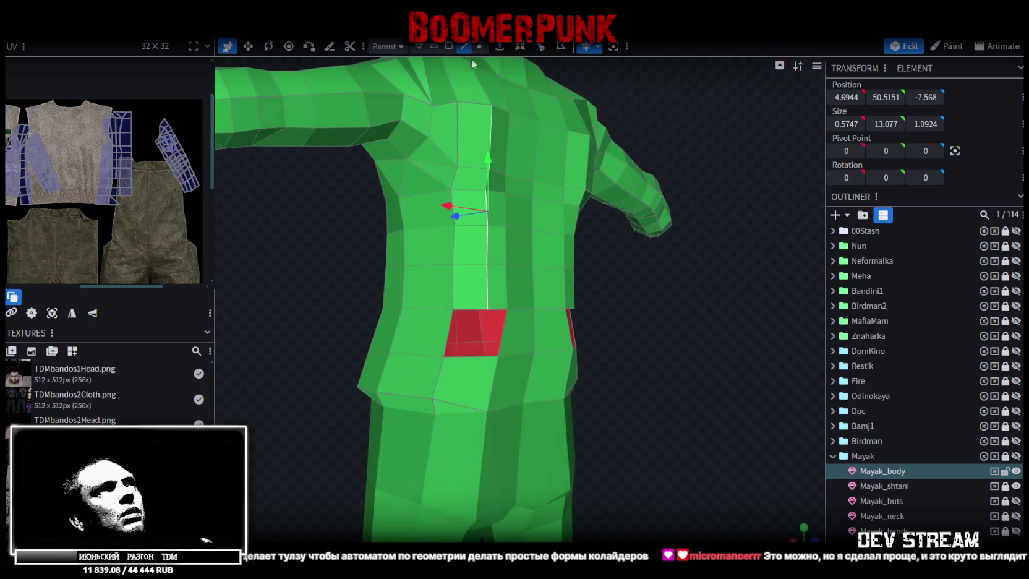
- Select the vertical shoulder edge loop and drag it -0.5 along X
{"action": "scroll", "coordinate": [491, 309], "scroll_direction": "up", "scroll_amount": 2}
{"action": "left_click", "coordinate": [494, 319]}
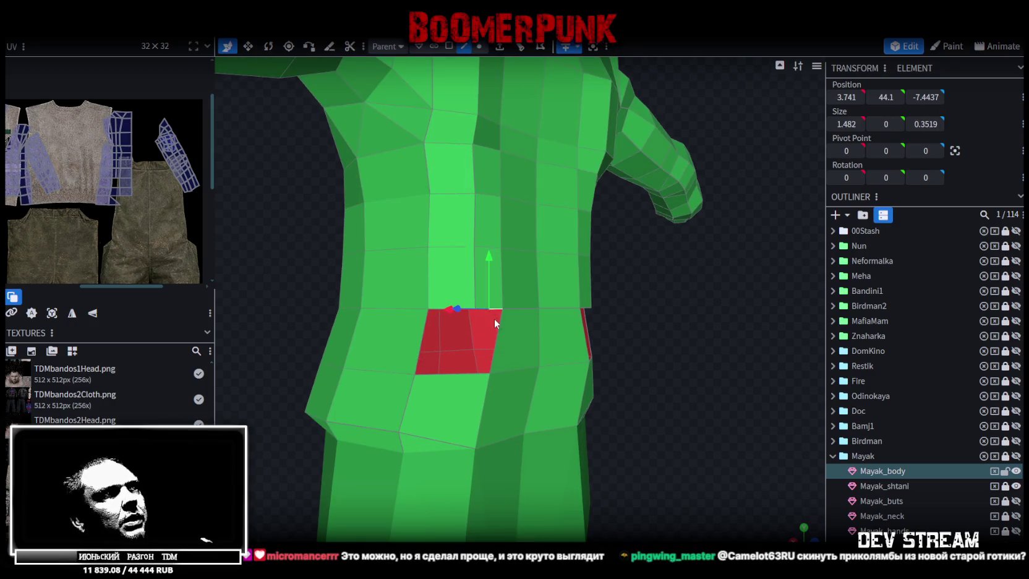
{"action": "left_click", "coordinate": [464, 366]}
{"action": "mouse_move", "coordinate": [463, 367]}
{"action": "left_mouse_down"}
{"action": "mouse_move", "coordinate": [631, 336]}
{"action": "mouse_move", "coordinate": [797, 341]}
{"action": "mouse_move", "coordinate": [435, 258]}
{"action": "left_mouse_up"}
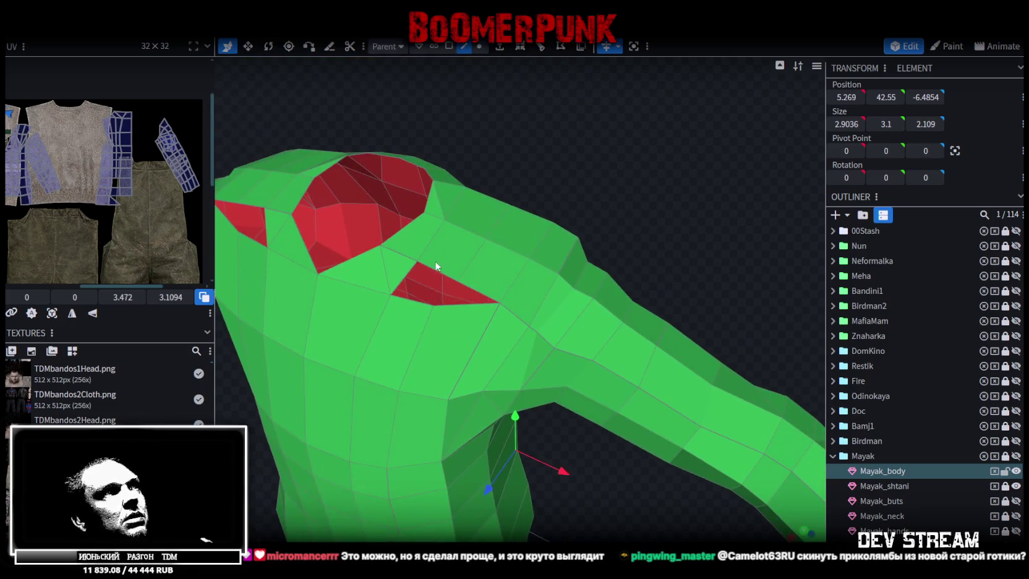
{"action": "left_click", "coordinate": [419, 299]}
{"action": "left_click", "coordinate": [474, 292]}
{"action": "left_click_drag", "start_coordinate": [476, 289], "coordinate": [589, 274]}
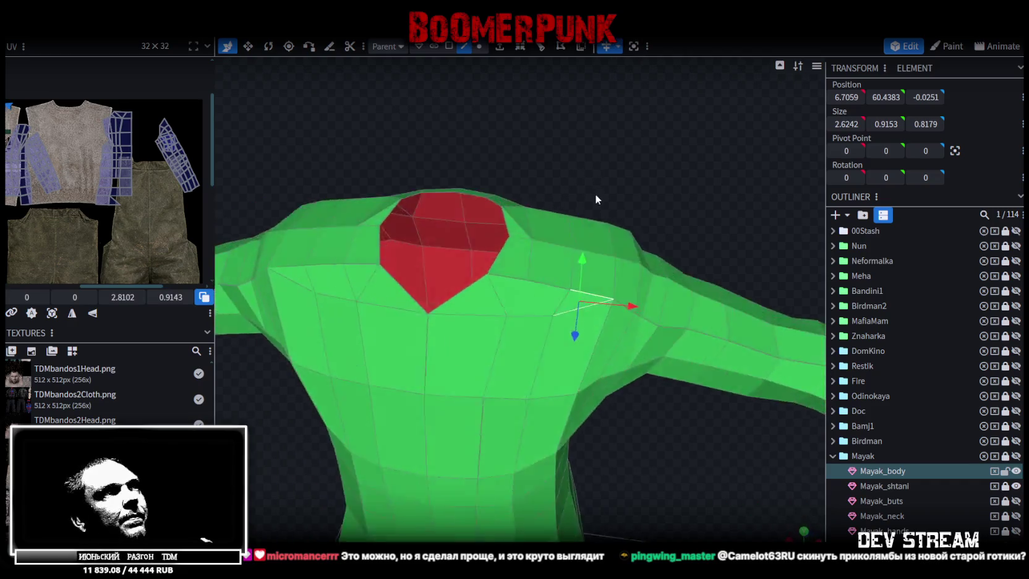
{"action": "left_click", "coordinate": [597, 289]}
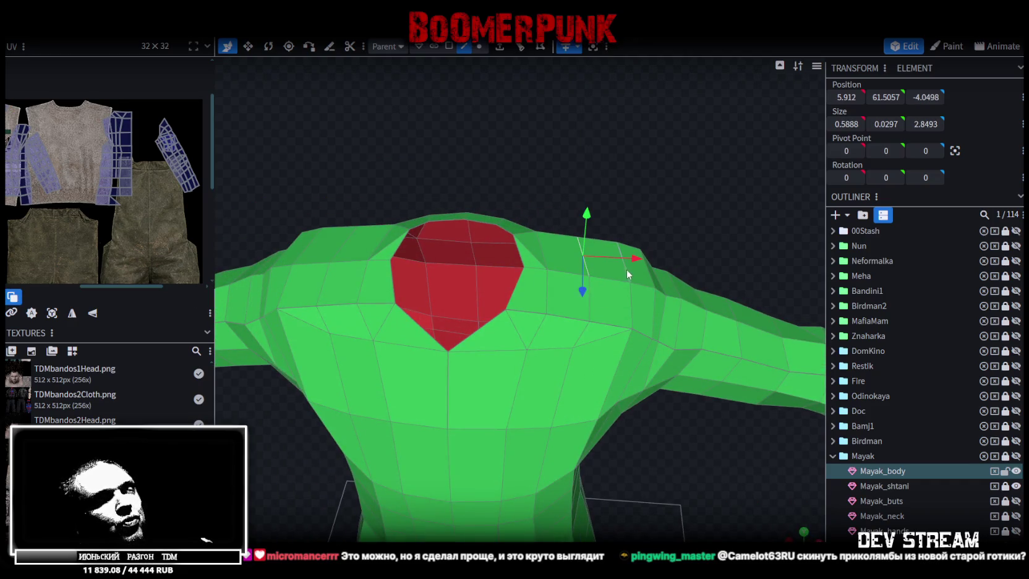
{"action": "left_click", "coordinate": [590, 313]}
{"action": "mouse_move", "coordinate": [634, 281]}
{"action": "left_mouse_down"}
{"action": "mouse_move", "coordinate": [649, 163]}
{"action": "mouse_move", "coordinate": [455, 228]}
{"action": "mouse_move", "coordinate": [400, 183]}
{"action": "mouse_move", "coordinate": [313, 189]}
{"action": "mouse_move", "coordinate": [231, 157]}
{"action": "left_mouse_up"}
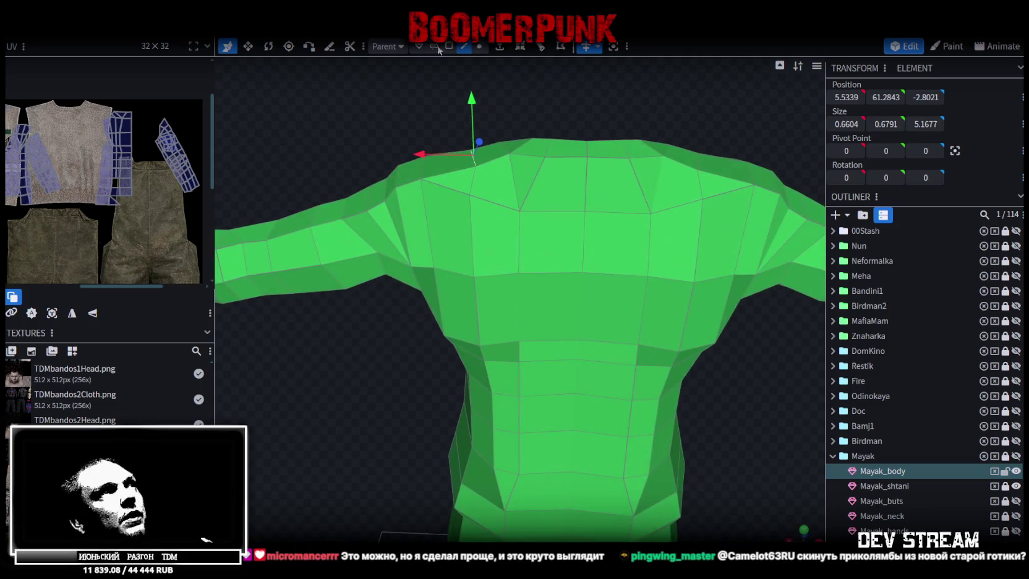
- Move the edge just below the shoulder -0.5 along X
{"action": "left_click", "coordinate": [469, 195]}
{"action": "left_click_drag", "start_coordinate": [442, 235], "coordinate": [427, 234]}
{"action": "right_click_drag", "start_coordinate": [448, 241], "coordinate": [489, 244]}
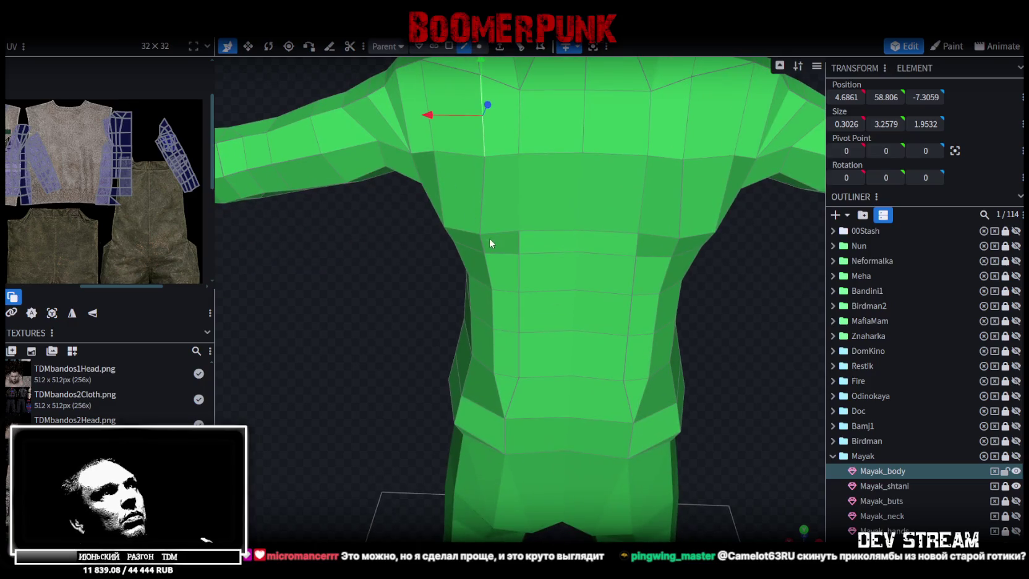
- Select vertices along the side of the torso in vertex mode
{"action": "left_click", "coordinate": [479, 46]}
{"action": "left_click", "coordinate": [480, 234]}
{"action": "left_click", "coordinate": [483, 253], "text": "shift"}
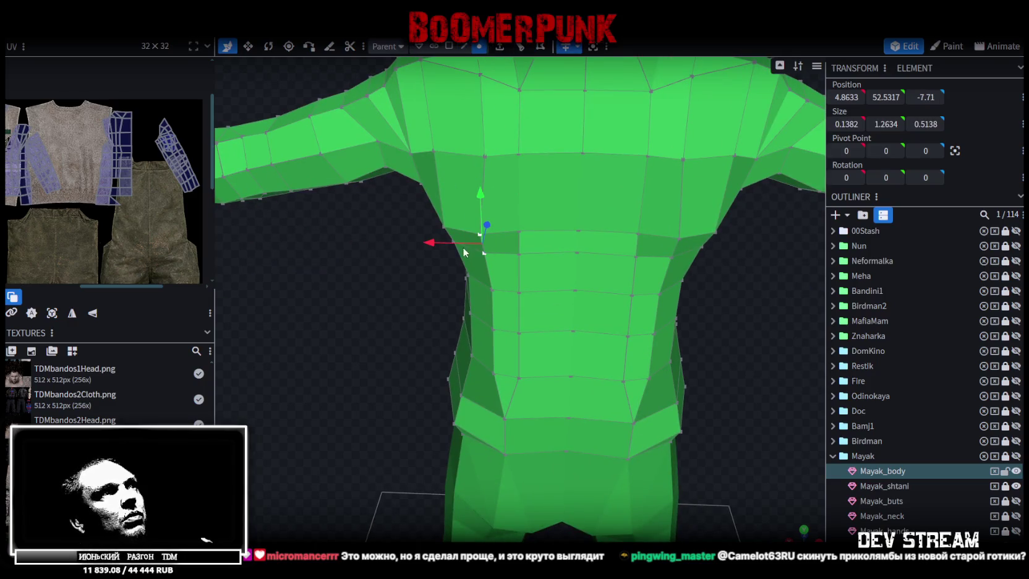
{"action": "scroll", "coordinate": [500, 271], "scroll_direction": "down", "scroll_amount": 2}
{"action": "scroll", "coordinate": [592, 212], "scroll_direction": "down", "scroll_amount": 2}
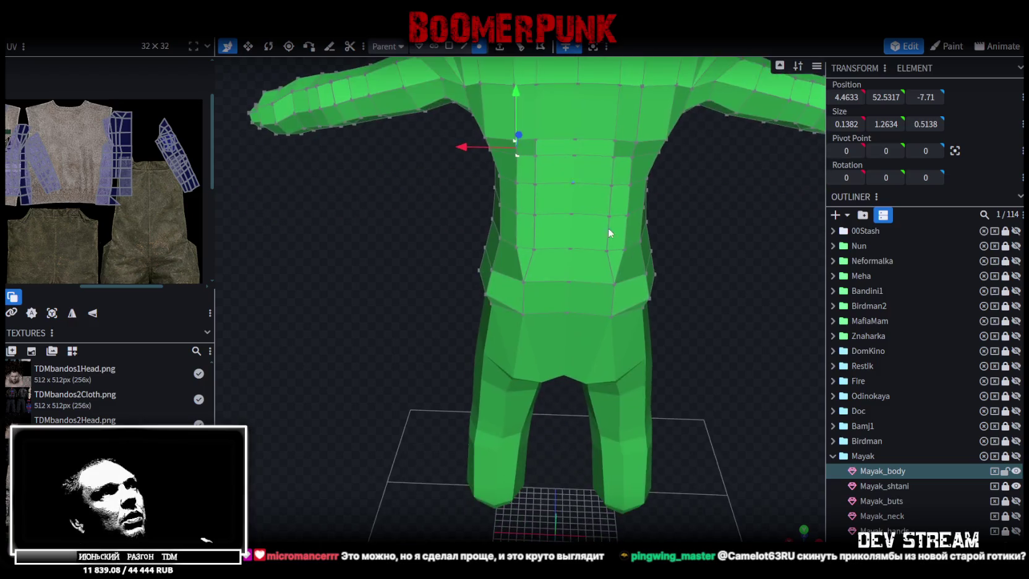
{"action": "scroll", "coordinate": [668, 234], "scroll_direction": "up", "scroll_amount": 2}
{"action": "scroll", "coordinate": [570, 202], "scroll_direction": "up", "scroll_amount": 2}
{"action": "left_click", "coordinate": [543, 175], "text": "shift"}
{"action": "left_click", "coordinate": [516, 174], "text": "shift"}
{"action": "left_click", "coordinate": [542, 230], "text": "shift"}
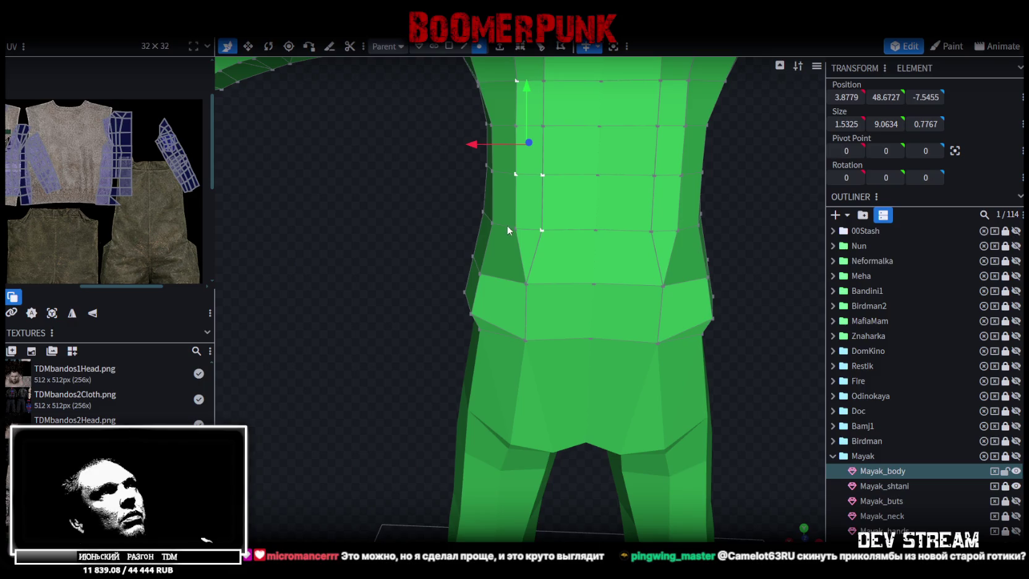
{"action": "left_click", "coordinate": [544, 231]}
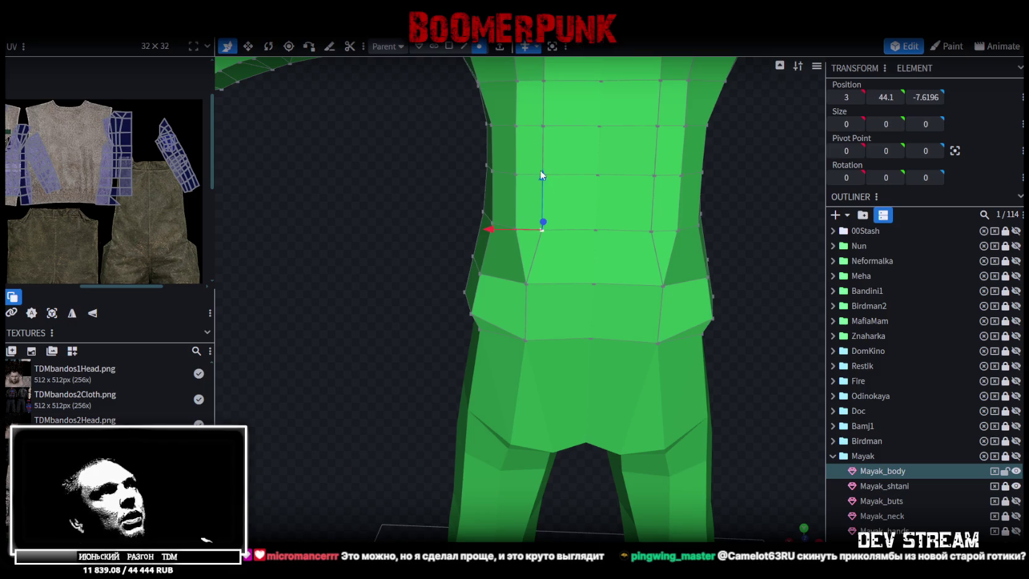
- Select a side face of the torso and move it -0.5 along X
{"action": "left_click", "coordinate": [526, 198]}
{"action": "left_click_drag", "start_coordinate": [498, 204], "coordinate": [476, 204]}
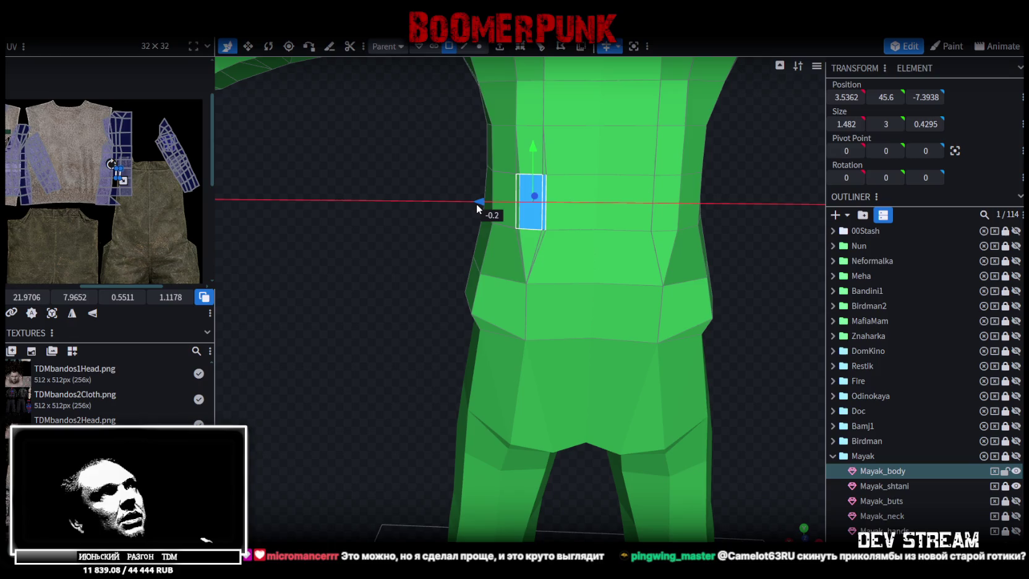
{"action": "scroll", "coordinate": [410, 159], "scroll_direction": "down", "scroll_amount": 3}
{"action": "scroll", "coordinate": [410, 159], "scroll_direction": "up", "scroll_amount": 1}
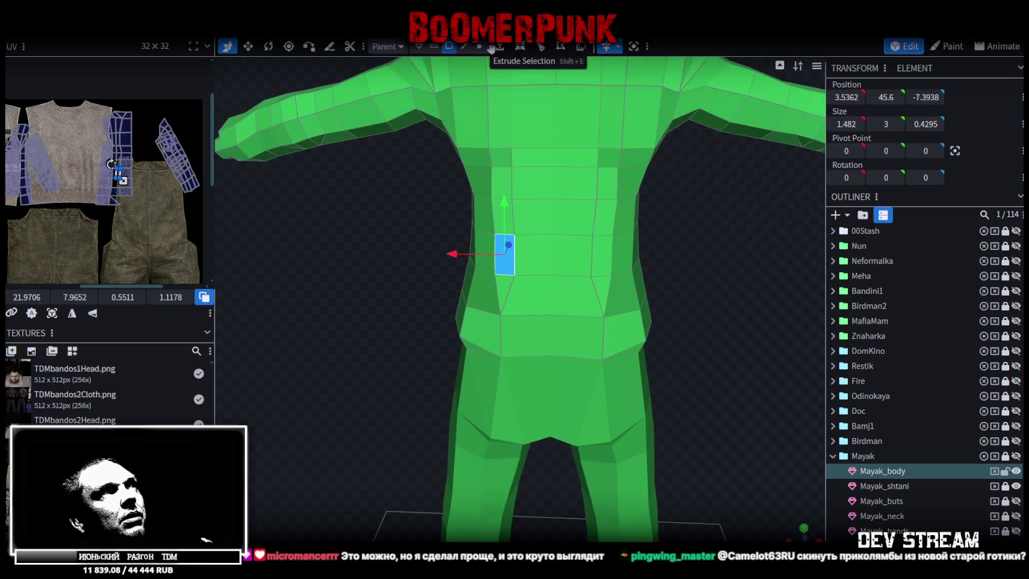
- Select an edge on the torso side and orbit to a three-quarter view
{"action": "left_click", "coordinate": [463, 46]}
{"action": "scroll", "coordinate": [485, 159], "scroll_direction": "up", "scroll_amount": 3}
{"action": "left_click", "coordinate": [488, 162]}
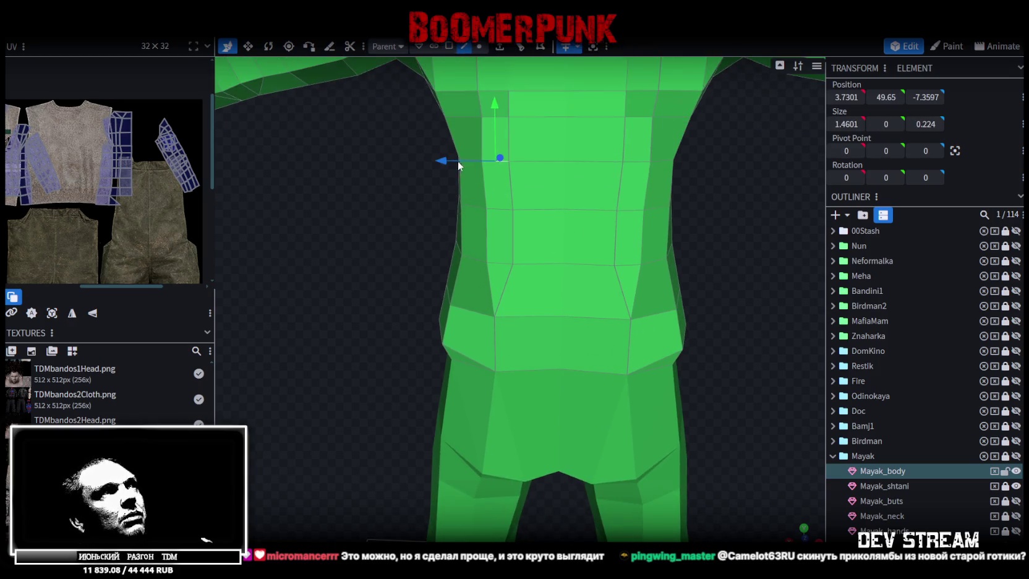
{"action": "scroll", "coordinate": [450, 162], "scroll_direction": "down", "scroll_amount": 2}
{"action": "mouse_move", "coordinate": [718, 210]}
{"action": "left_mouse_down"}
{"action": "mouse_move", "coordinate": [649, 217]}
{"action": "mouse_move", "coordinate": [639, 194]}
{"action": "mouse_move", "coordinate": [613, 198]}
{"action": "mouse_move", "coordinate": [684, 229]}
{"action": "mouse_move", "coordinate": [559, 239]}
{"action": "mouse_move", "coordinate": [526, 266]}
{"action": "left_mouse_up"}
{"action": "scroll", "coordinate": [683, 227], "scroll_direction": "up", "scroll_amount": 3}
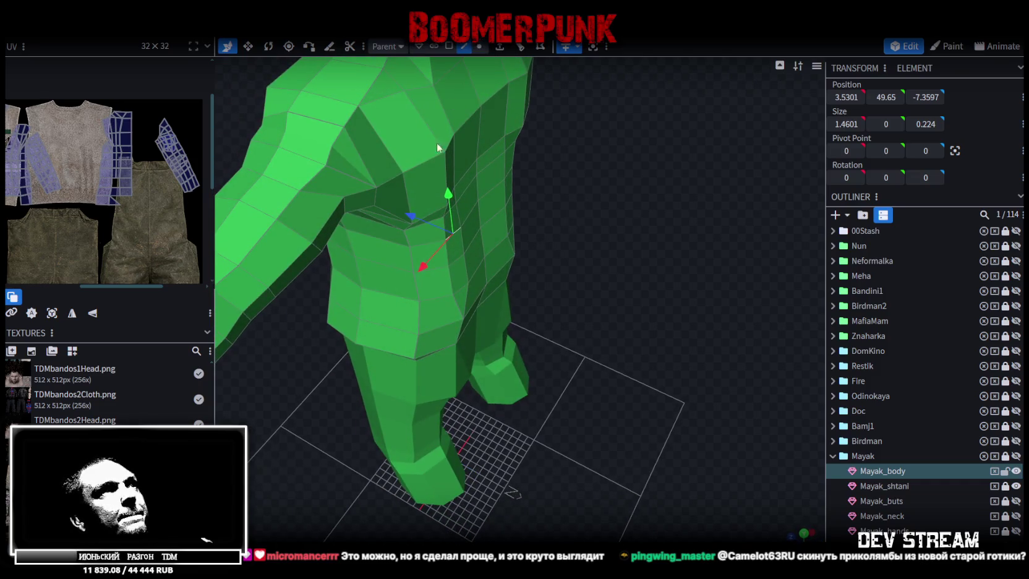
- Shift a vertical side edge of the torso 0.2 along the depth axis
{"action": "left_click", "coordinate": [447, 158]}
{"action": "left_click_drag", "start_coordinate": [404, 165], "coordinate": [398, 163]}
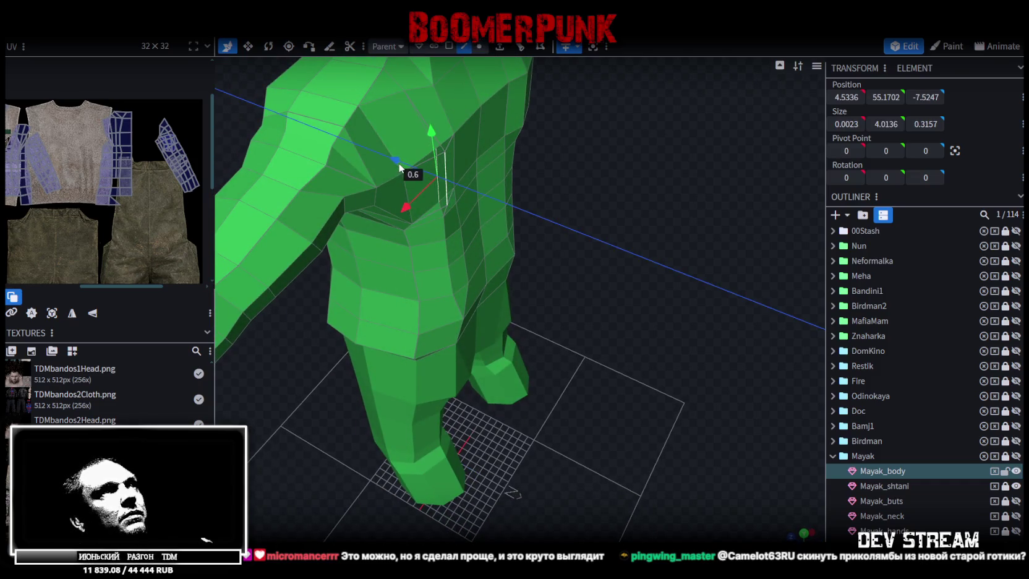
{"action": "mouse_move", "coordinate": [582, 220]}
{"action": "left_mouse_down"}
{"action": "mouse_move", "coordinate": [623, 158]}
{"action": "mouse_move", "coordinate": [598, 222]}
{"action": "mouse_move", "coordinate": [620, 273]}
{"action": "left_mouse_up"}
{"action": "scroll", "coordinate": [597, 214], "scroll_direction": "up", "scroll_amount": 3}
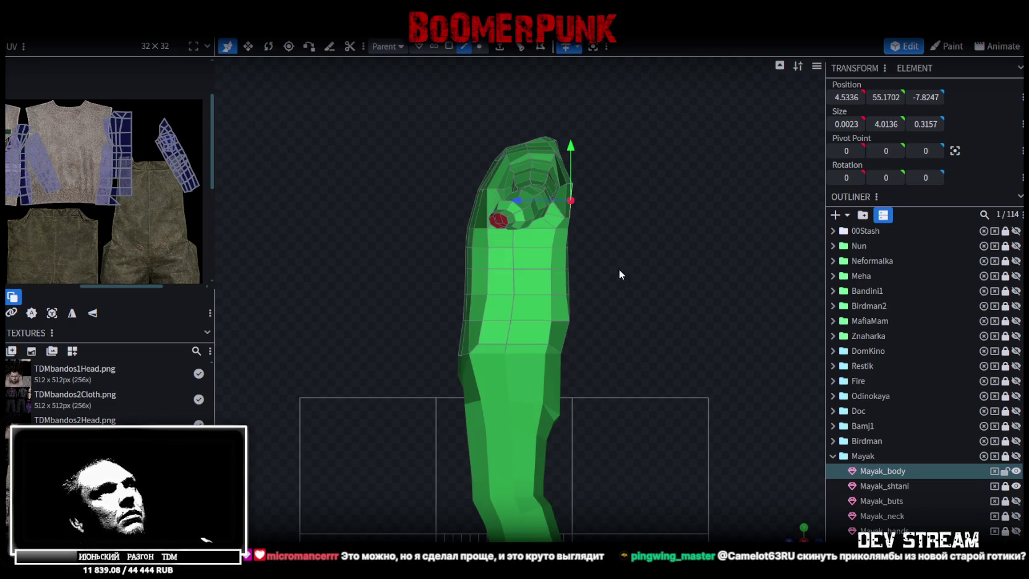
{"action": "scroll", "coordinate": [629, 240], "scroll_direction": "up", "scroll_amount": 2}
- Move a right-side torso face and a lower torso face sideways
{"action": "left_click_drag", "start_coordinate": [594, 208], "coordinate": [637, 254]}
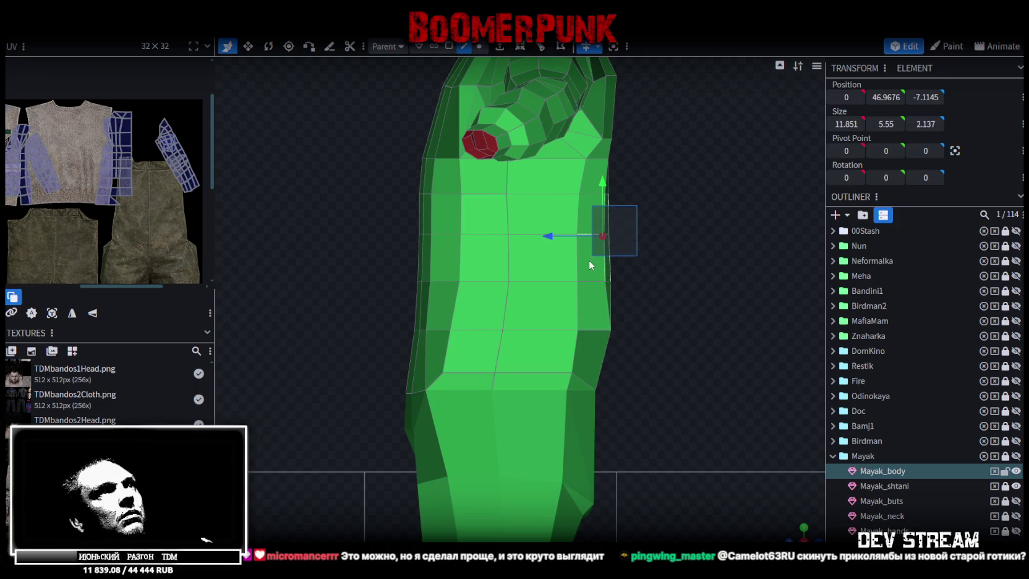
{"action": "left_click", "coordinate": [456, 54]}
{"action": "left_click", "coordinate": [595, 222]}
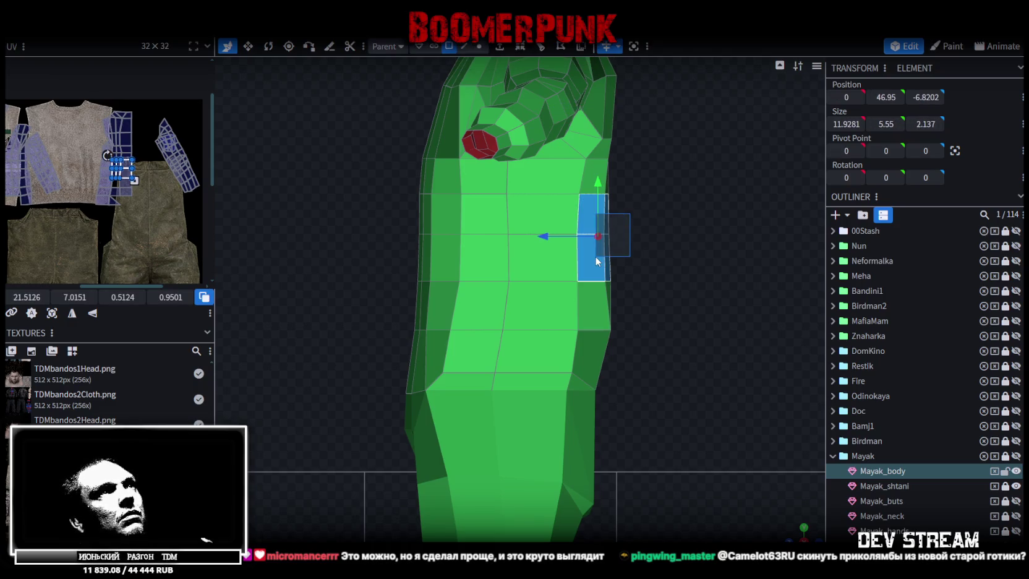
{"action": "left_click_drag", "start_coordinate": [549, 236], "coordinate": [544, 241]}
{"action": "scroll", "coordinate": [597, 240], "scroll_direction": "down", "scroll_amount": 2}
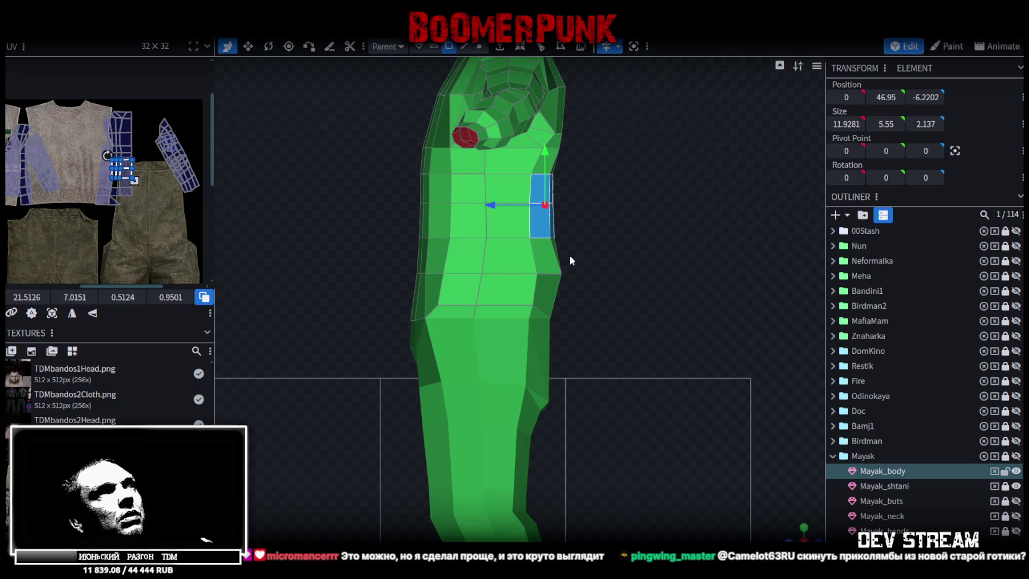
{"action": "left_click", "coordinate": [548, 255]}
{"action": "left_click_drag", "start_coordinate": [489, 254], "coordinate": [487, 255]}
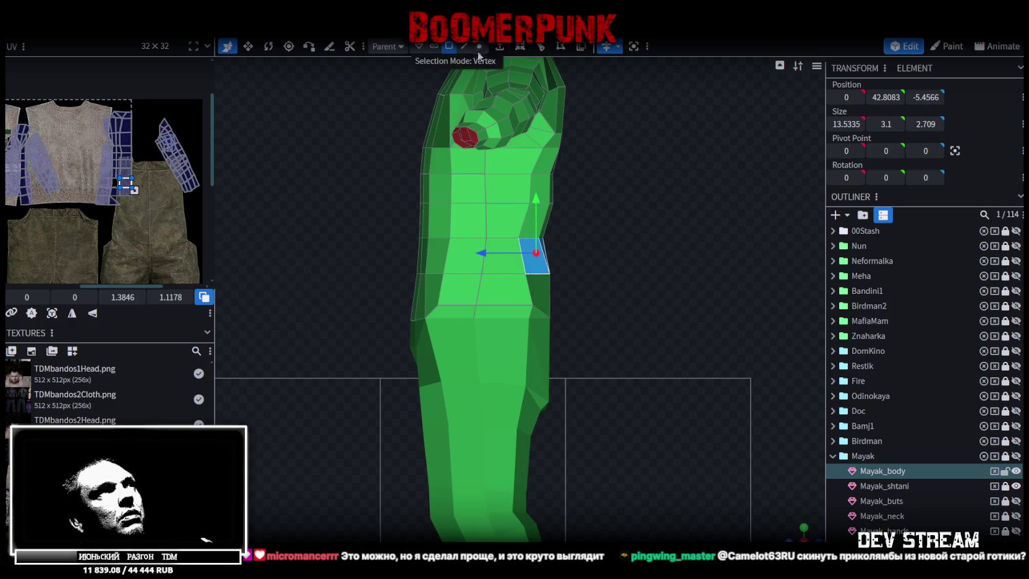
- Shift the row of waist vertices, then move a single waist vertex out by 0.6
{"action": "left_click", "coordinate": [478, 52]}
{"action": "mouse_move", "coordinate": [562, 246]}
{"action": "left_mouse_down"}
{"action": "mouse_move", "coordinate": [518, 232]}
{"action": "mouse_move", "coordinate": [489, 243]}
{"action": "left_mouse_up"}
{"action": "scroll", "coordinate": [621, 319], "scroll_direction": "down", "scroll_amount": 2}
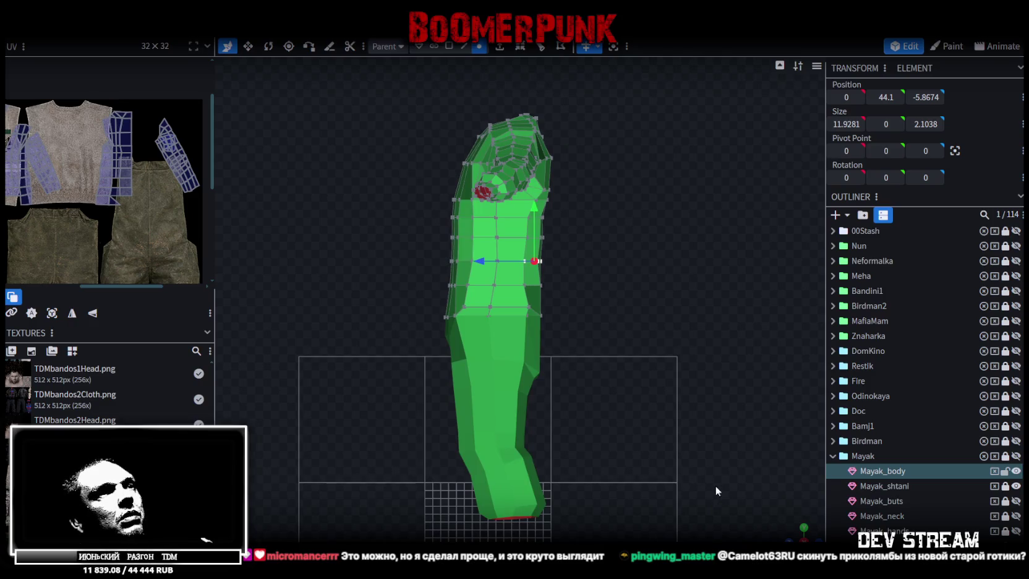
{"action": "left_click_drag", "start_coordinate": [716, 486], "coordinate": [629, 341]}
{"action": "scroll", "coordinate": [585, 333], "scroll_direction": "up", "scroll_amount": 3}
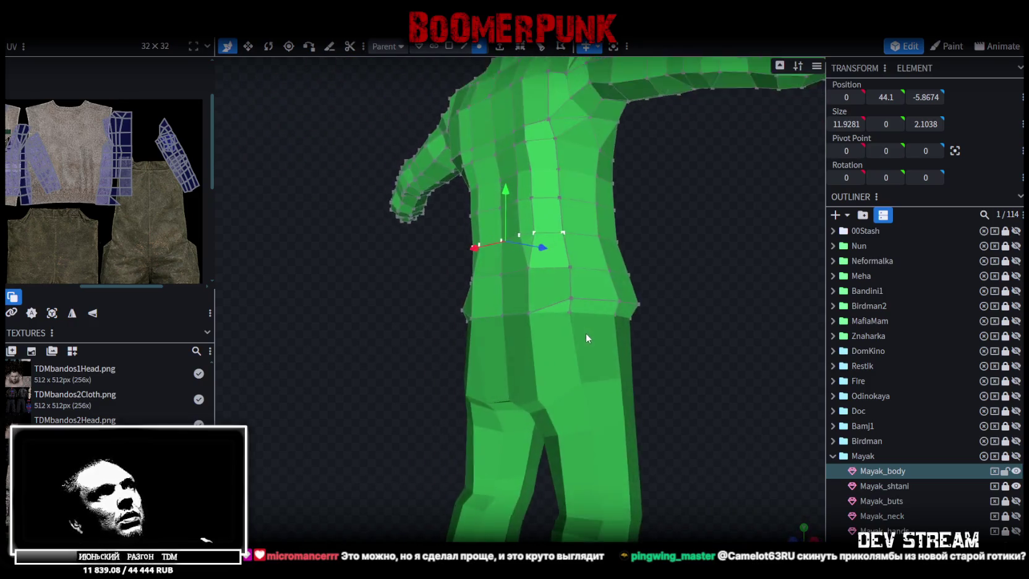
{"action": "scroll", "coordinate": [674, 290], "scroll_direction": "down", "scroll_amount": 3}
{"action": "left_click_drag", "start_coordinate": [674, 290], "coordinate": [817, 319]}
{"action": "scroll", "coordinate": [805, 350], "scroll_direction": "up", "scroll_amount": 3}
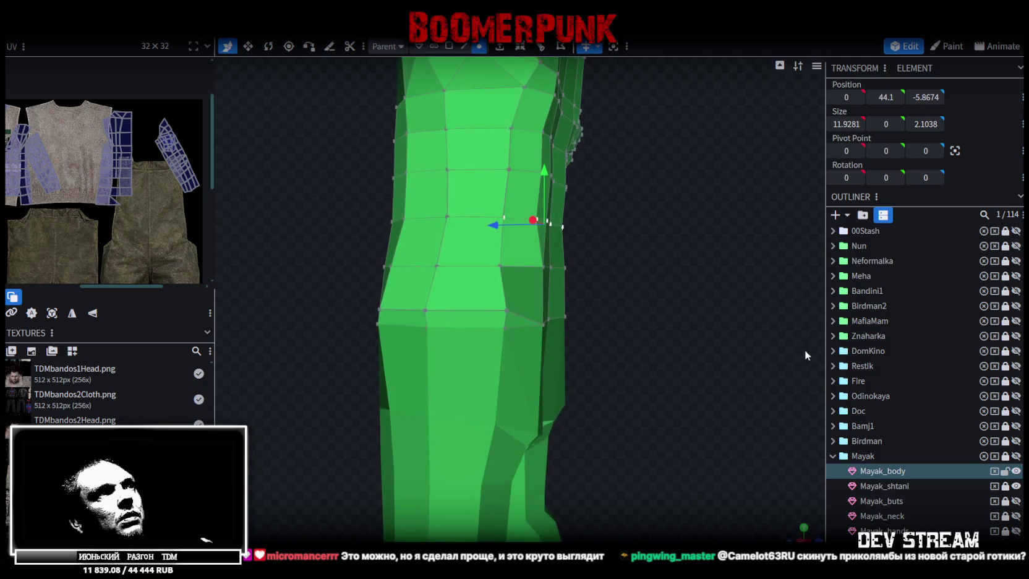
{"action": "left_click", "coordinate": [507, 309]}
{"action": "mouse_move", "coordinate": [458, 312]}
{"action": "left_mouse_down"}
{"action": "mouse_move", "coordinate": [410, 315]}
{"action": "mouse_move", "coordinate": [302, 235]}
{"action": "mouse_move", "coordinate": [281, 298]}
{"action": "mouse_move", "coordinate": [264, 290]}
{"action": "left_mouse_up"}
- Nudge the waist vertices and an upper-left torso vertex along the depth axis
{"action": "left_click", "coordinate": [470, 254], "text": "shift"}
{"action": "mouse_move", "coordinate": [420, 291]}
{"action": "left_mouse_down"}
{"action": "mouse_move", "coordinate": [451, 294]}
{"action": "mouse_move", "coordinate": [451, 330]}
{"action": "mouse_move", "coordinate": [431, 340]}
{"action": "mouse_move", "coordinate": [333, 293]}
{"action": "mouse_move", "coordinate": [361, 280]}
{"action": "mouse_move", "coordinate": [351, 302]}
{"action": "left_mouse_up"}
{"action": "left_click", "coordinate": [487, 327]}
{"action": "left_click", "coordinate": [428, 257]}
{"action": "left_click", "coordinate": [420, 301], "text": "shift"}
{"action": "left_click", "coordinate": [406, 301]}
{"action": "left_click", "coordinate": [440, 207]}
{"action": "left_click_drag", "start_coordinate": [386, 207], "coordinate": [388, 207]}
- Pull a vertex on the torso's right side in by 0.4
{"action": "mouse_move", "coordinate": [470, 247]}
{"action": "left_mouse_down"}
{"action": "mouse_move", "coordinate": [556, 280]}
{"action": "mouse_move", "coordinate": [545, 247]}
{"action": "left_mouse_up"}
{"action": "left_click", "coordinate": [540, 235]}
{"action": "left_click_drag", "start_coordinate": [471, 238], "coordinate": [488, 244]}
{"action": "mouse_move", "coordinate": [671, 219]}
{"action": "left_mouse_down"}
{"action": "mouse_move", "coordinate": [476, 241]}
{"action": "mouse_move", "coordinate": [614, 207]}
{"action": "mouse_move", "coordinate": [639, 286]}
{"action": "mouse_move", "coordinate": [646, 193]}
{"action": "left_mouse_up"}
- Raise two horizontal chest edges by 1.4 and push them back along the depth axis
{"action": "mouse_move", "coordinate": [527, 219]}
{"action": "left_mouse_down"}
{"action": "mouse_move", "coordinate": [673, 190]}
{"action": "mouse_move", "coordinate": [625, 201]}
{"action": "left_mouse_up"}
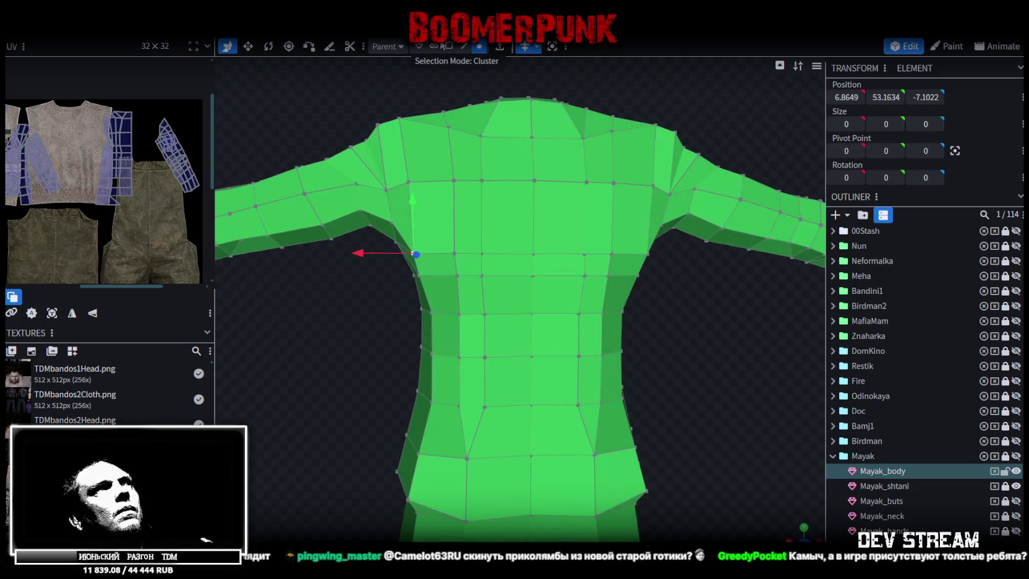
{"action": "left_click", "coordinate": [464, 46]}
{"action": "left_click", "coordinate": [437, 252]}
{"action": "left_click", "coordinate": [495, 253], "text": "shift"}
{"action": "left_click_drag", "start_coordinate": [468, 210], "coordinate": [472, 186]}
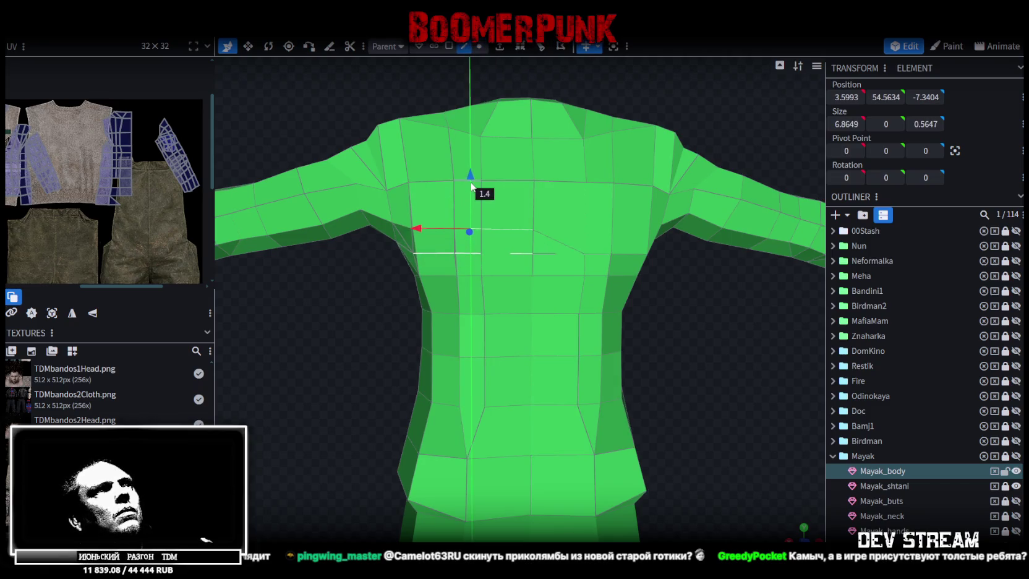
{"action": "mouse_move", "coordinate": [341, 276]}
{"action": "left_mouse_down"}
{"action": "mouse_move", "coordinate": [426, 303]}
{"action": "mouse_move", "coordinate": [483, 213]}
{"action": "left_mouse_up"}
{"action": "left_click_drag", "start_coordinate": [504, 258], "coordinate": [509, 263]}
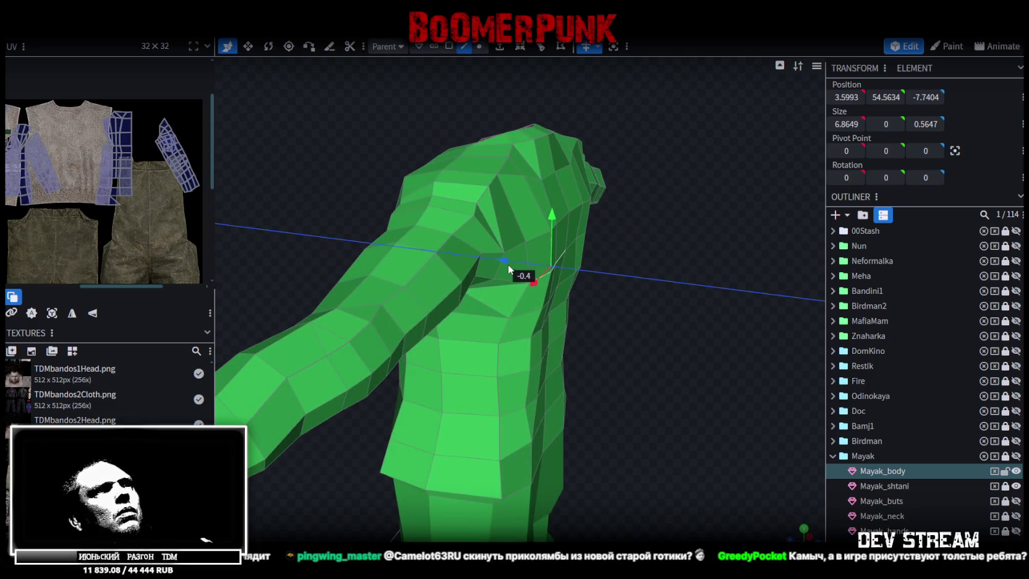
{"action": "mouse_move", "coordinate": [659, 278]}
{"action": "left_mouse_down"}
{"action": "mouse_move", "coordinate": [443, 271]}
{"action": "mouse_move", "coordinate": [434, 231]}
{"action": "mouse_move", "coordinate": [576, 261]}
{"action": "mouse_move", "coordinate": [621, 286]}
{"action": "mouse_move", "coordinate": [502, 107]}
{"action": "left_mouse_up"}
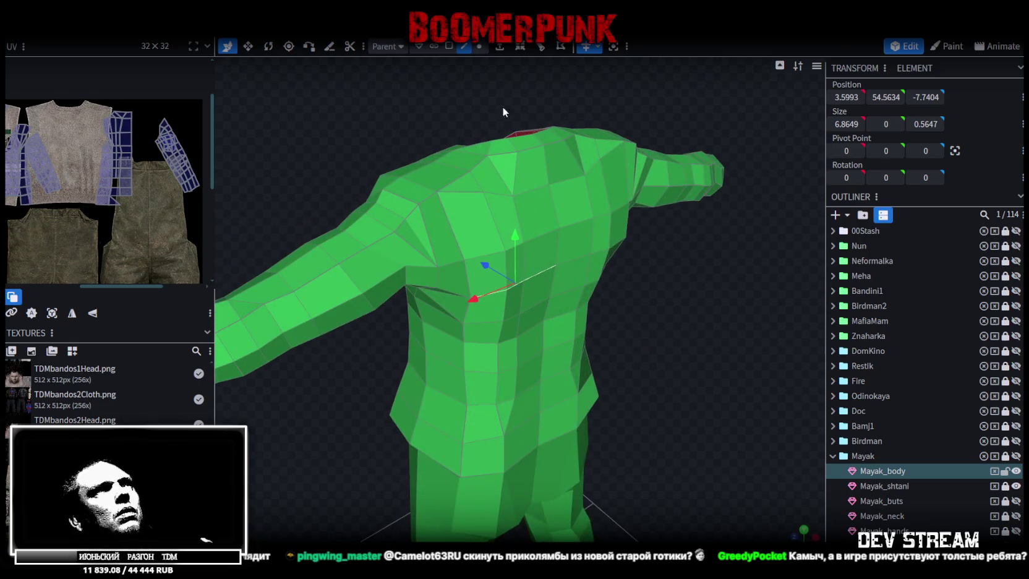
- Move an edge beside the red neck opening by 0.5
{"action": "left_click", "coordinate": [561, 245]}
{"action": "mouse_move", "coordinate": [563, 248]}
{"action": "left_mouse_down"}
{"action": "mouse_move", "coordinate": [715, 259]}
{"action": "mouse_move", "coordinate": [462, 281]}
{"action": "mouse_move", "coordinate": [605, 256]}
{"action": "mouse_move", "coordinate": [609, 271]}
{"action": "mouse_move", "coordinate": [625, 272]}
{"action": "left_mouse_up"}
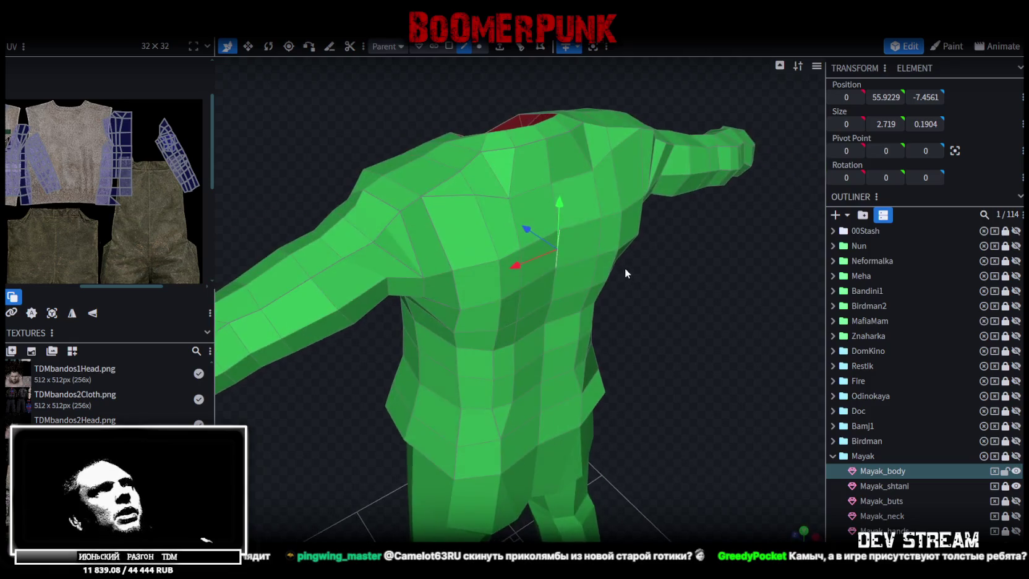
{"action": "mouse_move", "coordinate": [488, 167]}
{"action": "left_mouse_down"}
{"action": "mouse_move", "coordinate": [373, 197]}
{"action": "mouse_move", "coordinate": [434, 174]}
{"action": "mouse_move", "coordinate": [496, 189]}
{"action": "mouse_move", "coordinate": [502, 226]}
{"action": "mouse_move", "coordinate": [438, 166]}
{"action": "left_mouse_up"}
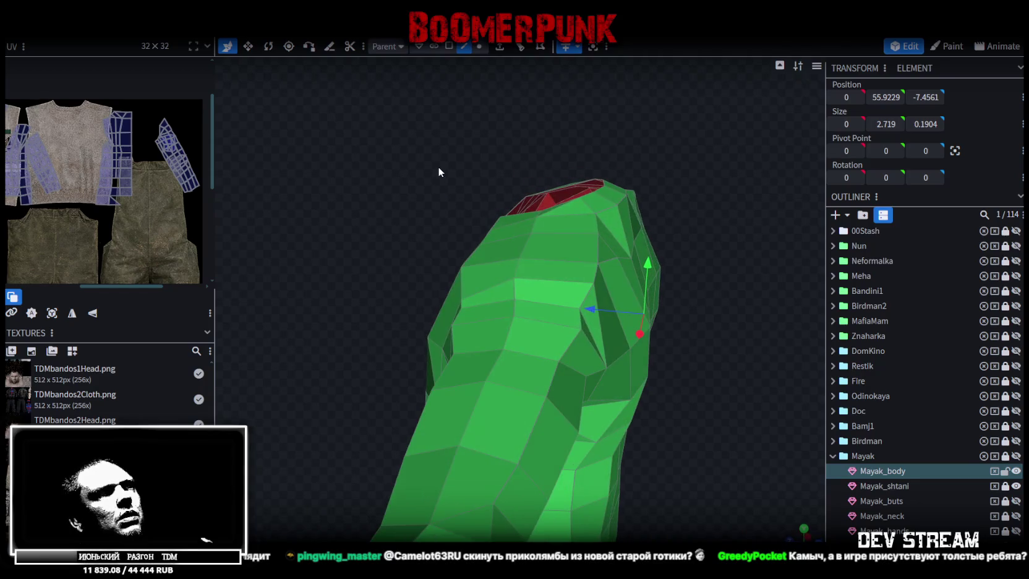
{"action": "left_click", "coordinate": [579, 277]}
{"action": "left_click_drag", "start_coordinate": [554, 267], "coordinate": [556, 279]}
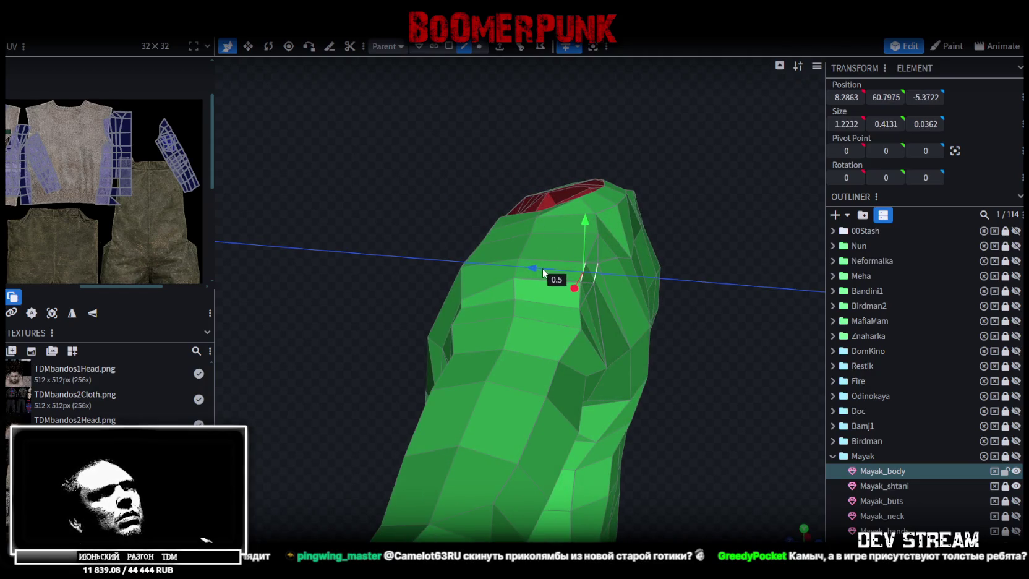
- Shift the shoulder top 0.2 along the depth axis, to Z -5.5722
{"action": "mouse_move", "coordinate": [713, 309]}
{"action": "left_mouse_down"}
{"action": "mouse_move", "coordinate": [625, 294]}
{"action": "mouse_move", "coordinate": [585, 331]}
{"action": "mouse_move", "coordinate": [637, 359]}
{"action": "mouse_move", "coordinate": [645, 214]}
{"action": "left_mouse_up"}
{"action": "left_click", "coordinate": [479, 46]}
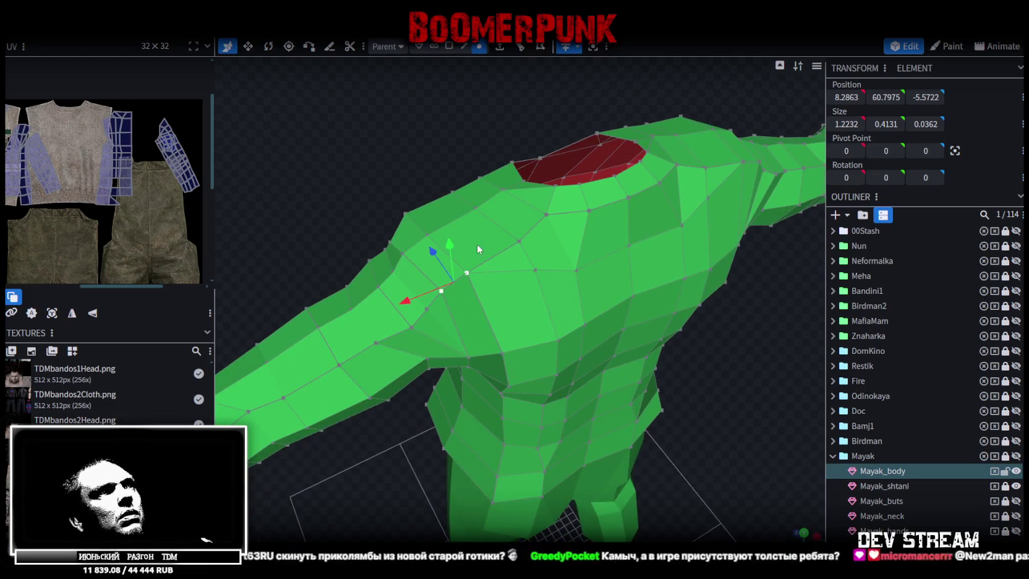
{"action": "left_click", "coordinate": [466, 272]}
{"action": "mouse_move", "coordinate": [443, 239]}
{"action": "left_mouse_down"}
{"action": "mouse_move", "coordinate": [452, 253]}
{"action": "mouse_move", "coordinate": [384, 168]}
{"action": "mouse_move", "coordinate": [431, 138]}
{"action": "mouse_move", "coordinate": [406, 118]}
{"action": "mouse_move", "coordinate": [467, 126]}
{"action": "mouse_move", "coordinate": [600, 369]}
{"action": "mouse_move", "coordinate": [613, 273]}
{"action": "left_mouse_up"}
{"action": "mouse_move", "coordinate": [608, 217]}
{"action": "left_mouse_down"}
{"action": "mouse_move", "coordinate": [630, 258]}
{"action": "mouse_move", "coordinate": [553, 208]}
{"action": "mouse_move", "coordinate": [541, 174]}
{"action": "left_mouse_up"}
- In face selection mode, select the front torso faces row by row
{"action": "left_click", "coordinate": [449, 46]}
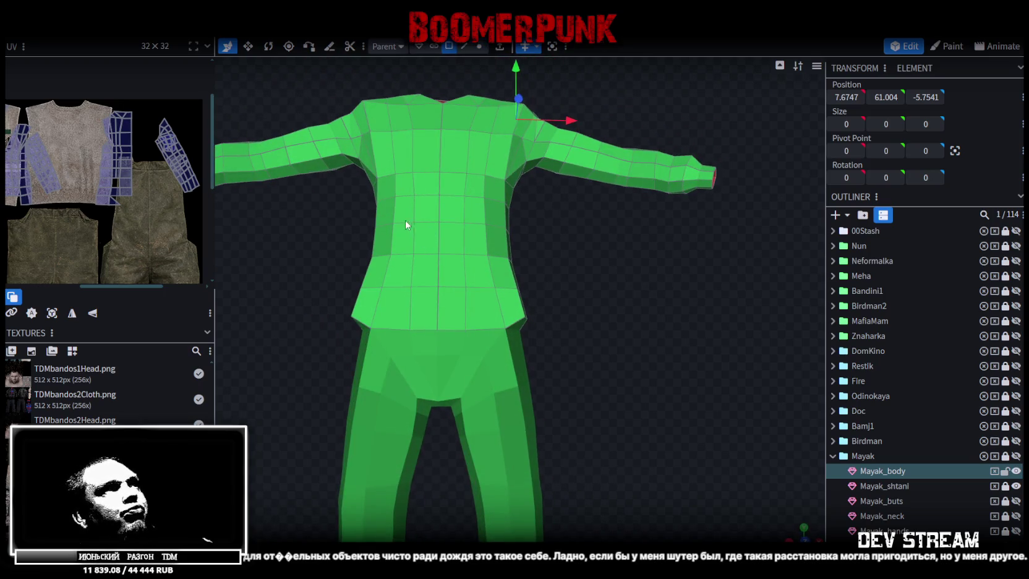
{"action": "left_click", "coordinate": [404, 237]}
{"action": "left_click", "coordinate": [404, 281], "text": "shift"}
{"action": "left_click", "coordinate": [401, 297], "text": "shift"}
{"action": "left_click", "coordinate": [426, 306], "text": "shift"}
{"action": "left_click", "coordinate": [452, 307], "text": "shift"}
{"action": "left_click", "coordinate": [484, 307], "text": "shift"}
{"action": "left_click", "coordinate": [480, 271], "text": "shift"}
{"action": "left_click", "coordinate": [461, 237], "text": "shift"}
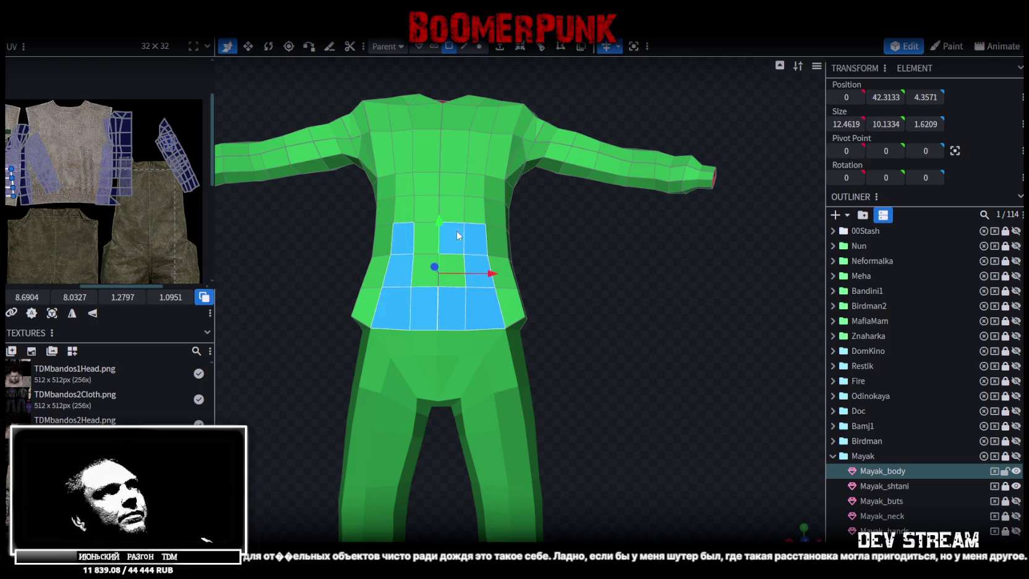
{"action": "left_click", "coordinate": [425, 239], "text": "shift"}
{"action": "left_click", "coordinate": [450, 278], "text": "shift"}
{"action": "left_click", "coordinate": [476, 214], "text": "shift"}
{"action": "left_click", "coordinate": [461, 208], "text": "shift"}
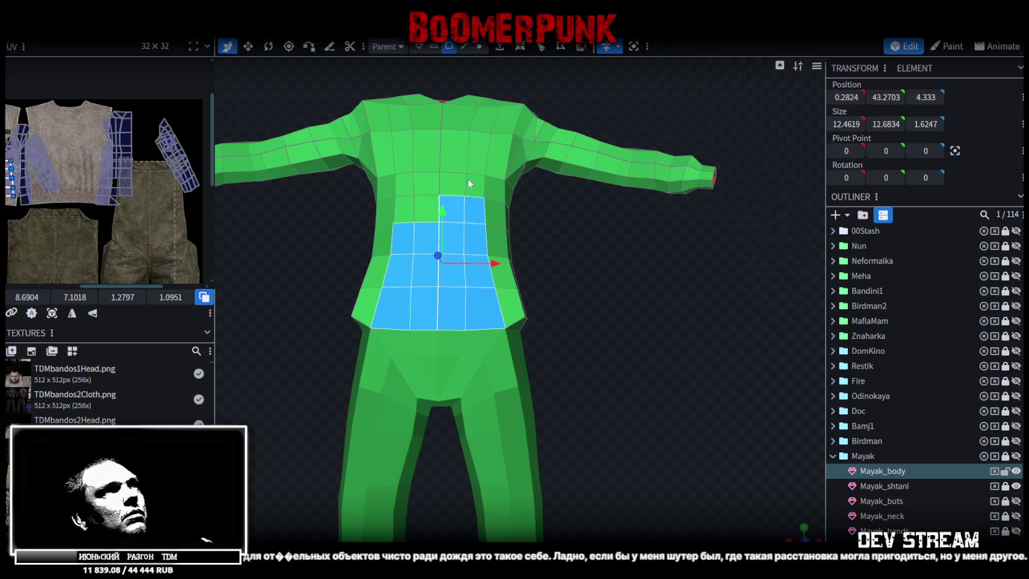
- From a top-down angle, add the upper rows of torso faces to the selection
{"action": "mouse_move", "coordinate": [573, 204]}
{"action": "left_mouse_down"}
{"action": "mouse_move", "coordinate": [579, 240]}
{"action": "mouse_move", "coordinate": [528, 211]}
{"action": "left_mouse_up"}
{"action": "left_click", "coordinate": [489, 219], "text": "shift"}
{"action": "left_click", "coordinate": [467, 219], "text": "shift"}
{"action": "left_click", "coordinate": [438, 219], "text": "shift"}
{"action": "left_click", "coordinate": [440, 246], "text": "shift"}
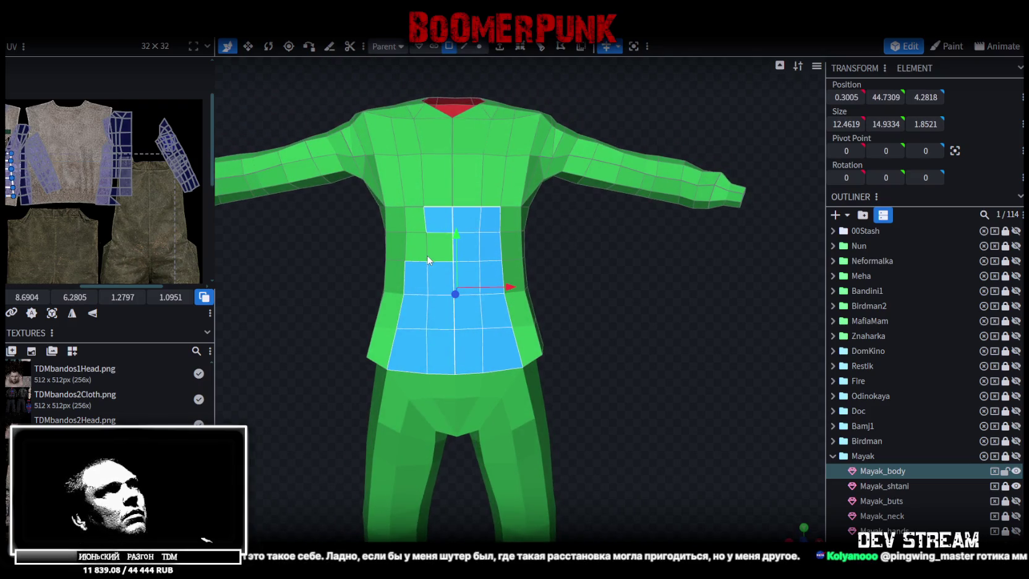
{"action": "left_click", "coordinate": [416, 246], "text": "shift"}
{"action": "left_click", "coordinate": [421, 219], "text": "shift"}
{"action": "scroll", "coordinate": [579, 266], "scroll_direction": "down", "scroll_amount": 2}
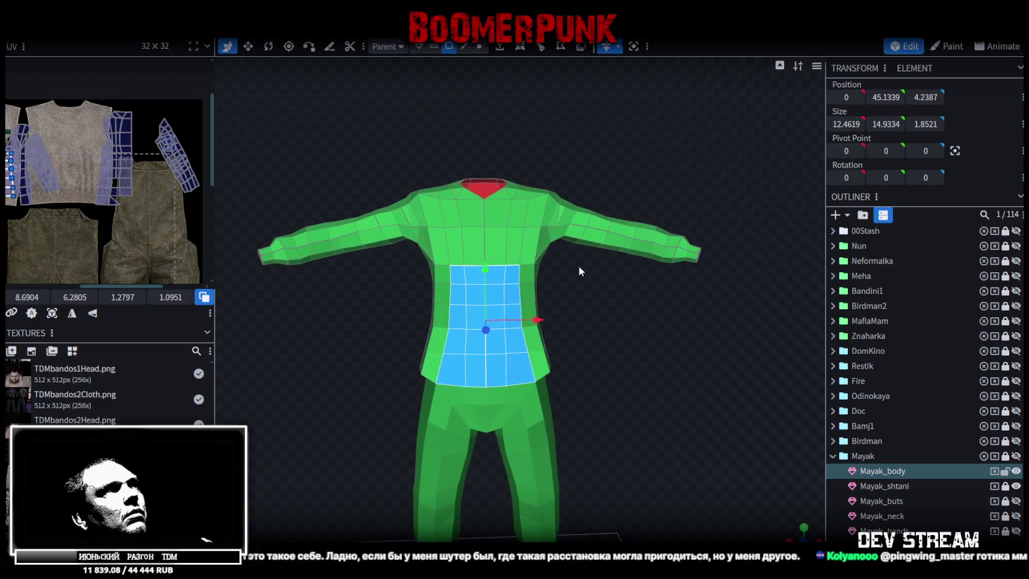
{"action": "scroll", "coordinate": [538, 254], "scroll_direction": "up", "scroll_amount": 3}
{"action": "left_click", "coordinate": [479, 211], "text": "shift"}
{"action": "left_click", "coordinate": [445, 210], "text": "shift"}
{"action": "left_click", "coordinate": [417, 210], "text": "shift"}
{"action": "left_click", "coordinate": [508, 210], "text": "shift"}
{"action": "mouse_move", "coordinate": [551, 280]}
{"action": "left_mouse_down"}
{"action": "mouse_move", "coordinate": [464, 279]}
{"action": "mouse_move", "coordinate": [618, 327]}
{"action": "mouse_move", "coordinate": [514, 185]}
{"action": "left_mouse_up"}
- From the side view, add the square and triangular waist faces to the selection
{"action": "scroll", "coordinate": [728, 380], "scroll_direction": "down", "scroll_amount": 1}
{"action": "scroll", "coordinate": [728, 380], "scroll_direction": "down", "scroll_amount": 3}
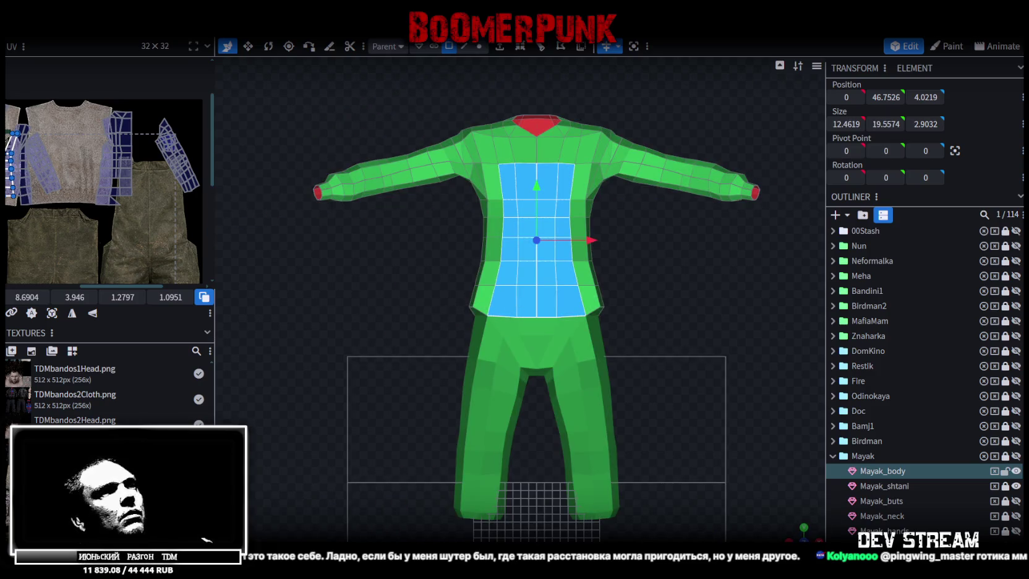
{"action": "left_click", "coordinate": [804, 529]}
{"action": "left_click", "coordinate": [448, 293]}
{"action": "left_click", "coordinate": [441, 255], "text": "shift"}
{"action": "left_click", "coordinate": [456, 261], "text": "shift"}
{"action": "left_click", "coordinate": [553, 255], "text": "shift"}
{"action": "left_click", "coordinate": [523, 259], "text": "shift"}
{"action": "left_click", "coordinate": [533, 306], "text": "shift"}
{"action": "left_click_drag", "start_coordinate": [678, 389], "coordinate": [677, 340]}
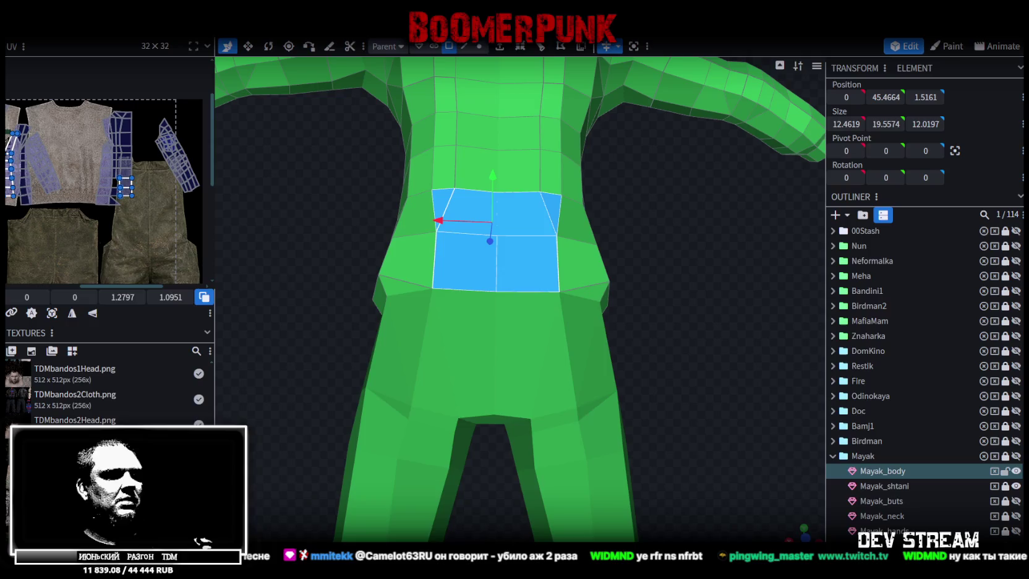
{"action": "key", "text": "alt+Tab"}
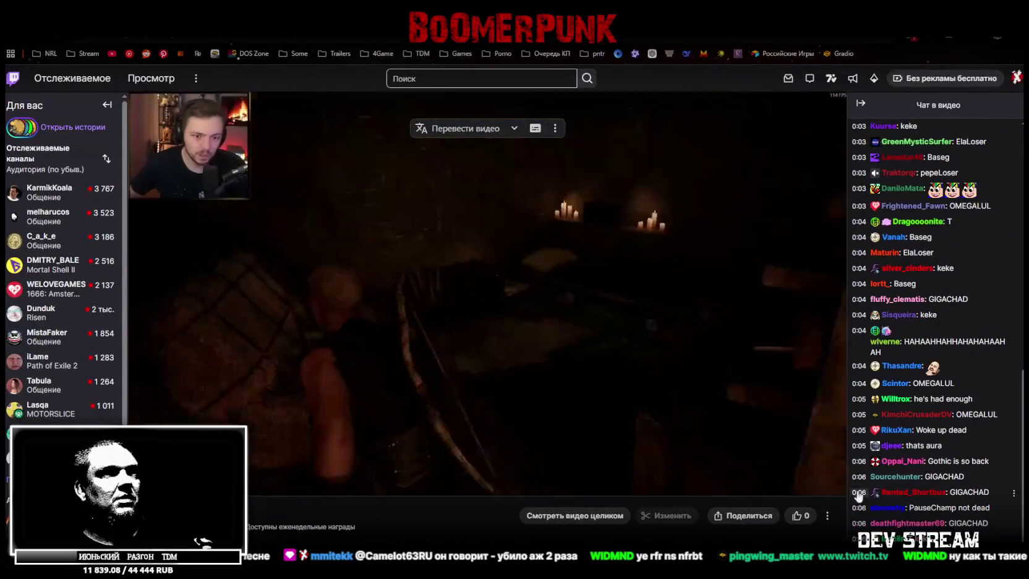
- Switch the Twitch stream player into theatre mode
{"action": "left_click", "coordinate": [814, 483]}
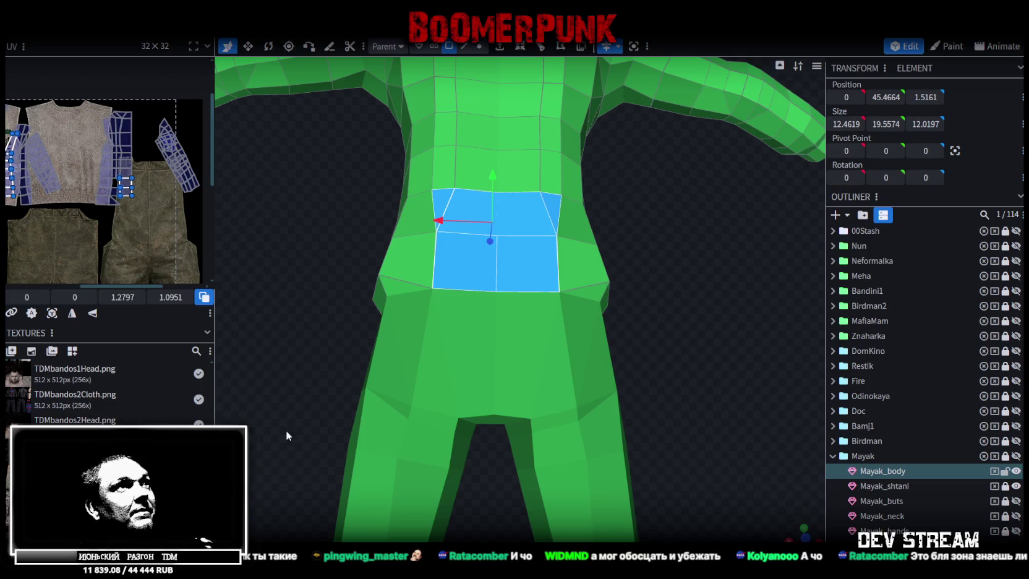
- Split the selected torso faces off into a separate Mayak_body_selection mesh
{"action": "mouse_move", "coordinate": [273, 324]}
{"action": "left_mouse_down"}
{"action": "mouse_move", "coordinate": [316, 353]}
{"action": "mouse_move", "coordinate": [267, 347]}
{"action": "mouse_move", "coordinate": [207, 361]}
{"action": "mouse_move", "coordinate": [316, 362]}
{"action": "mouse_move", "coordinate": [239, 388]}
{"action": "mouse_move", "coordinate": [292, 358]}
{"action": "mouse_move", "coordinate": [386, 344]}
{"action": "mouse_move", "coordinate": [292, 334]}
{"action": "mouse_move", "coordinate": [208, 350]}
{"action": "mouse_move", "coordinate": [288, 337]}
{"action": "left_mouse_up"}
{"action": "scroll", "coordinate": [316, 362], "scroll_direction": "down", "scroll_amount": 5}
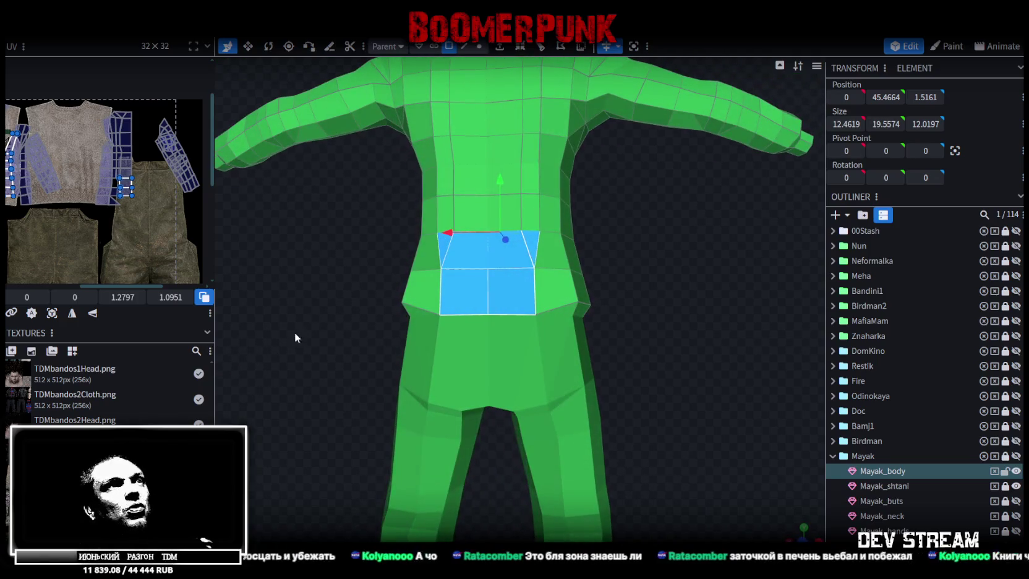
{"action": "scroll", "coordinate": [577, 302], "scroll_direction": "up", "scroll_amount": 2}
{"action": "mouse_move", "coordinate": [577, 302]}
{"action": "left_mouse_down"}
{"action": "mouse_move", "coordinate": [591, 288]}
{"action": "mouse_move", "coordinate": [579, 292]}
{"action": "left_mouse_up"}
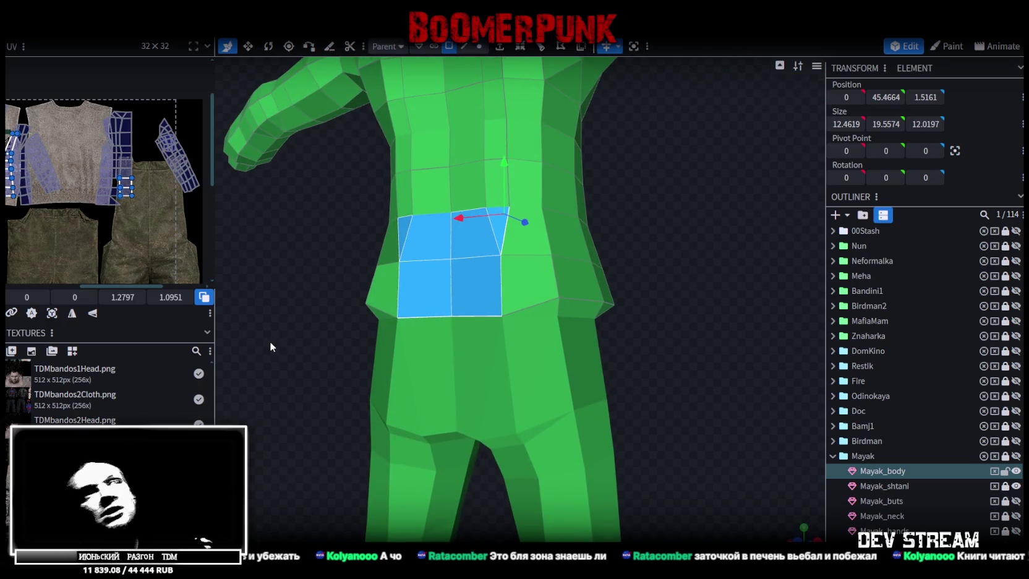
{"action": "mouse_move", "coordinate": [297, 353]}
{"action": "left_mouse_down"}
{"action": "mouse_move", "coordinate": [458, 358]}
{"action": "mouse_move", "coordinate": [433, 344]}
{"action": "mouse_move", "coordinate": [398, 346]}
{"action": "mouse_move", "coordinate": [373, 377]}
{"action": "mouse_move", "coordinate": [364, 366]}
{"action": "mouse_move", "coordinate": [511, 354]}
{"action": "mouse_move", "coordinate": [464, 272]}
{"action": "left_mouse_up"}
{"action": "scroll", "coordinate": [365, 371], "scroll_direction": "down", "scroll_amount": 3}
{"action": "scroll", "coordinate": [346, 358], "scroll_direction": "up", "scroll_amount": 3}
{"action": "right_click", "coordinate": [464, 272]}
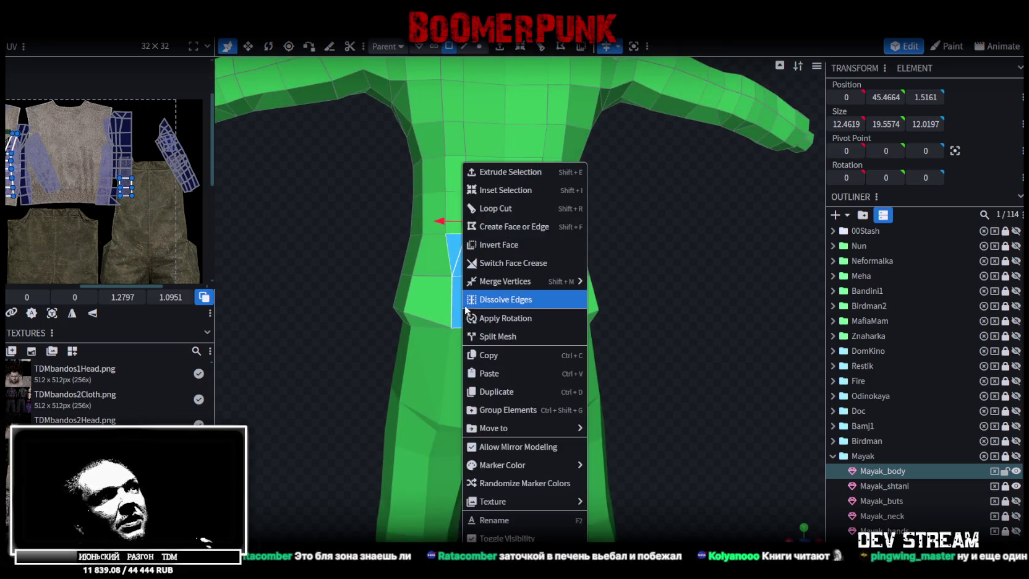
{"action": "left_click", "coordinate": [504, 337]}
- Extend the face selection across the torso and toggle the selection mesh's visibility to check coverage
{"action": "scroll", "coordinate": [766, 422], "scroll_direction": "down", "scroll_amount": 3}
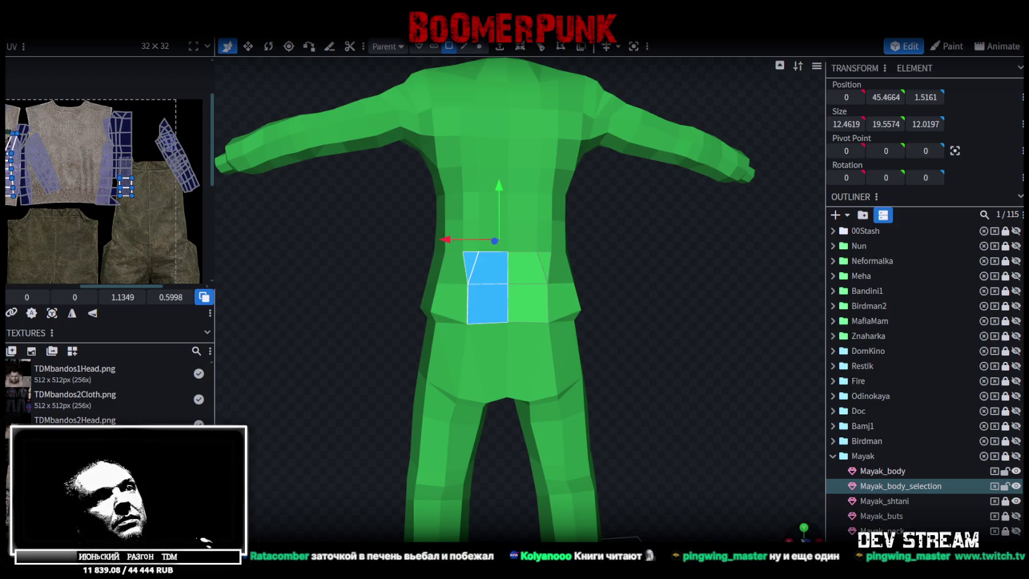
{"action": "left_click_drag", "start_coordinate": [651, 463], "coordinate": [488, 52]}
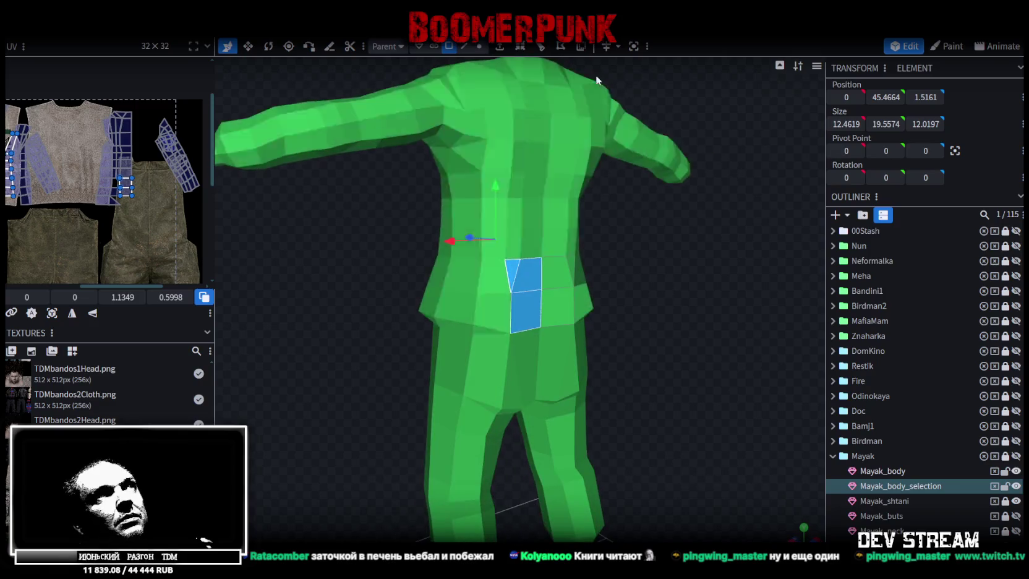
{"action": "mouse_move", "coordinate": [557, 297]}
{"action": "left_mouse_down"}
{"action": "mouse_move", "coordinate": [622, 327]}
{"action": "mouse_move", "coordinate": [514, 343]}
{"action": "mouse_move", "coordinate": [825, 412]}
{"action": "left_mouse_up"}
{"action": "left_click", "coordinate": [550, 272], "text": "shift"}
{"action": "left_click", "coordinate": [1017, 487]}
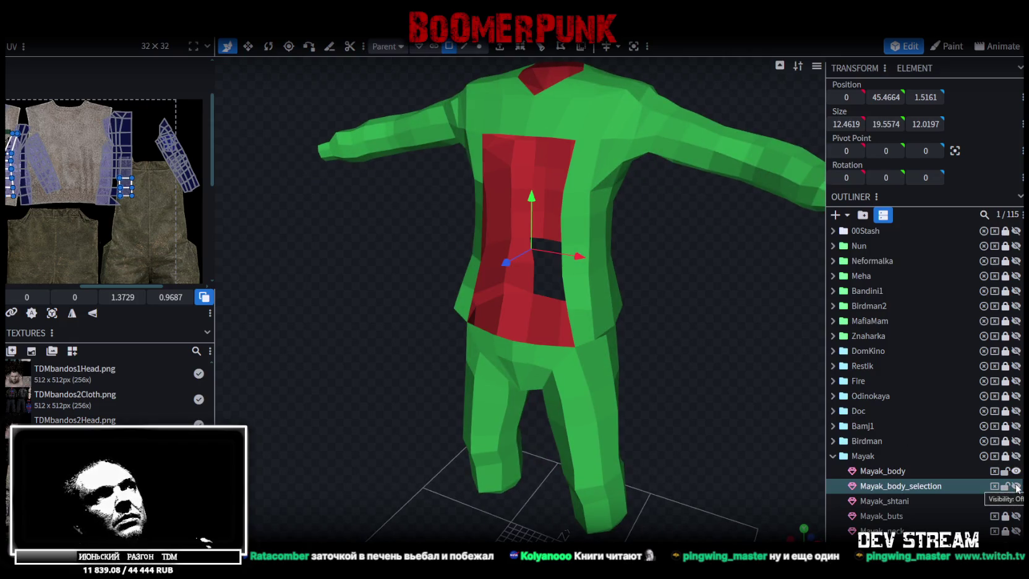
{"action": "left_click", "coordinate": [1016, 486]}
{"action": "left_click_drag", "start_coordinate": [712, 326], "coordinate": [609, 154]}
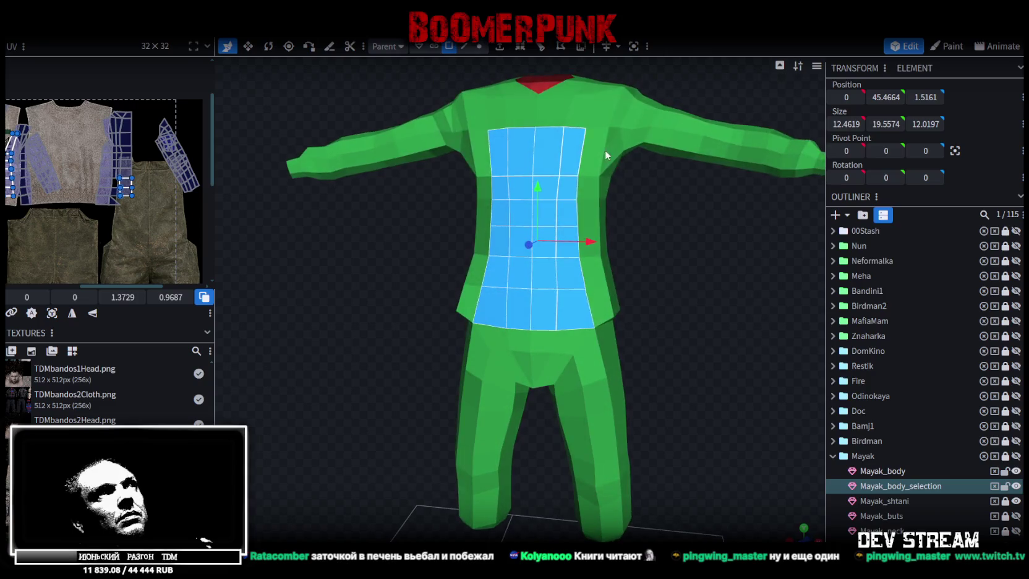
- Project the torso faces' UVs from the front ortho view and move the island onto the sweater texture
{"action": "key", "text": "KP_1"}
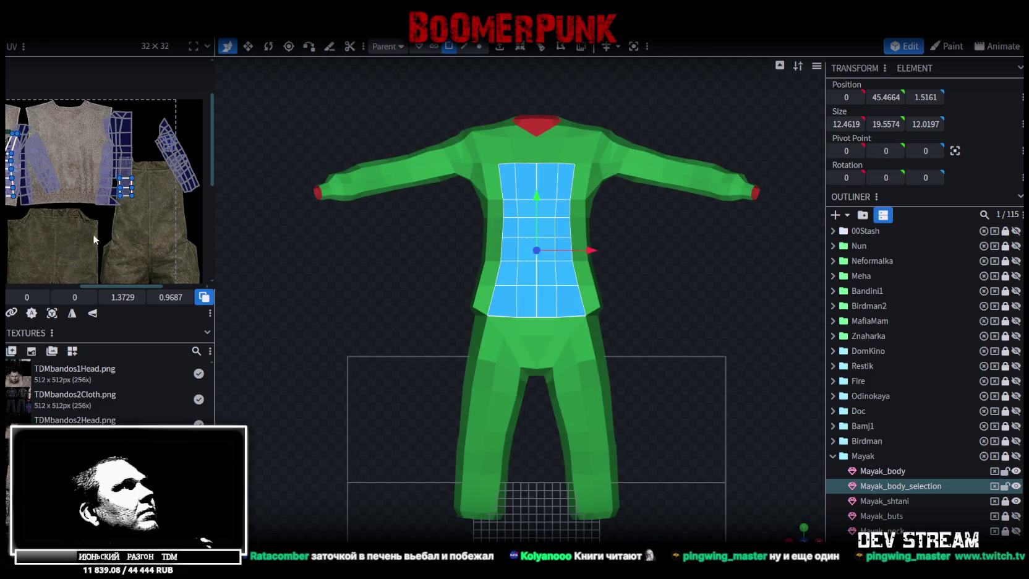
{"action": "left_click", "coordinate": [52, 315]}
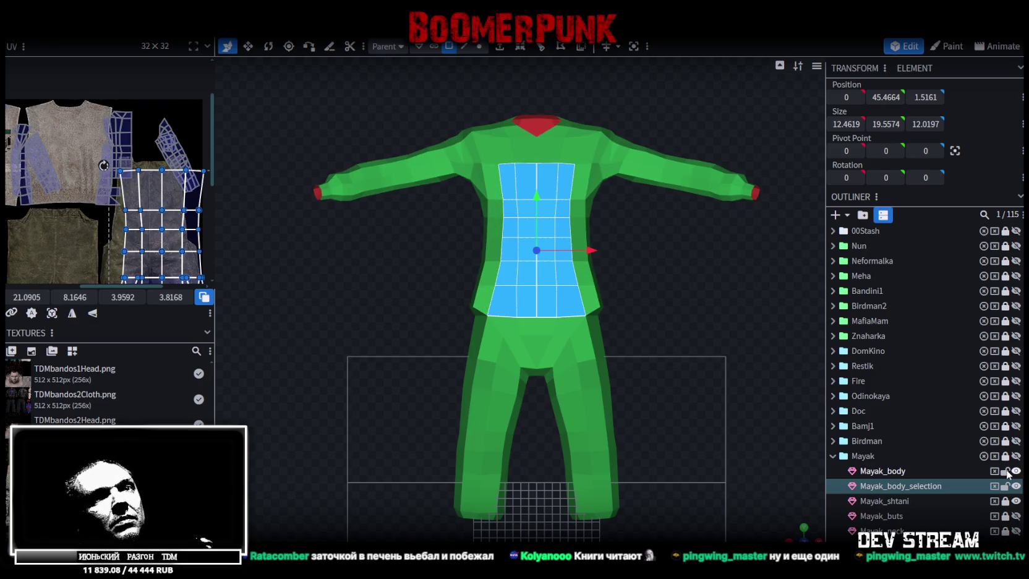
{"action": "scroll", "coordinate": [154, 198], "scroll_direction": "down", "scroll_amount": 3}
{"action": "scroll", "coordinate": [160, 199], "scroll_direction": "up", "scroll_amount": 3}
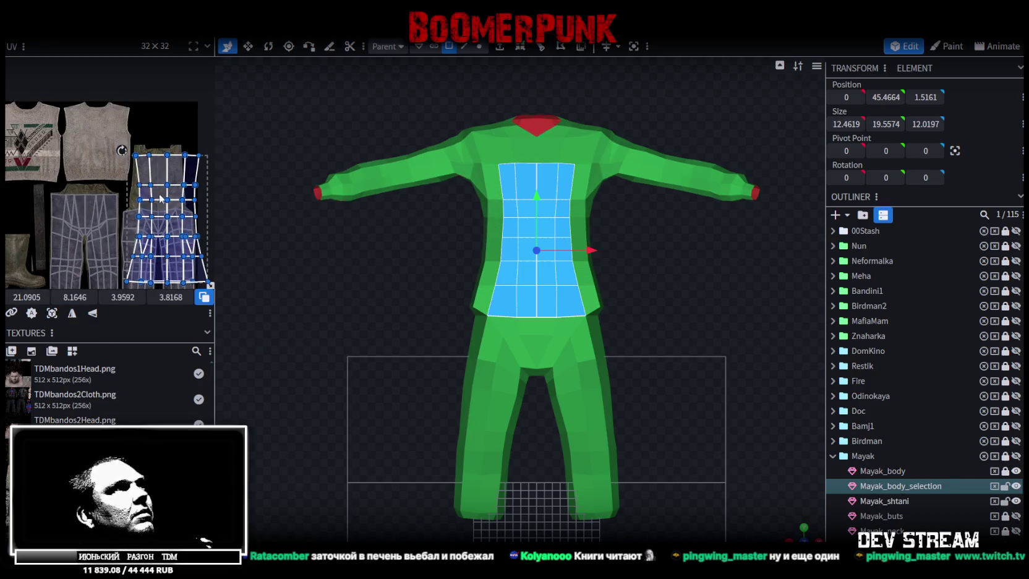
{"action": "mouse_move", "coordinate": [174, 185]}
{"action": "left_mouse_down"}
{"action": "mouse_move", "coordinate": [80, 152]}
{"action": "mouse_move", "coordinate": [25, 72]}
{"action": "left_mouse_up"}
{"action": "scroll", "coordinate": [110, 148], "scroll_direction": "up", "scroll_amount": 1}
{"action": "scroll", "coordinate": [110, 148], "scroll_direction": "up", "scroll_amount": 2}
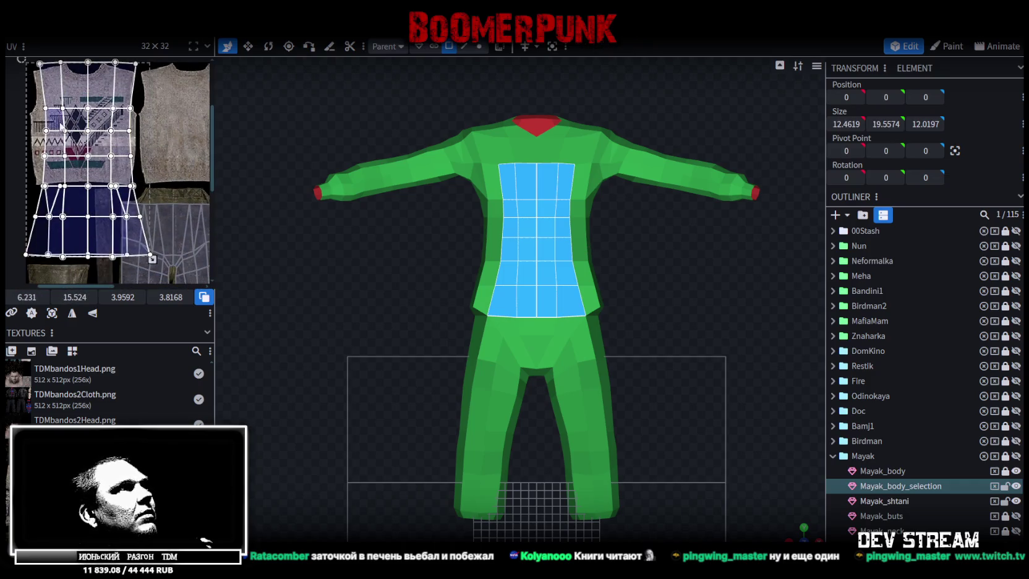
{"action": "scroll", "coordinate": [60, 124], "scroll_direction": "down", "scroll_amount": 2}
{"action": "scroll", "coordinate": [93, 117], "scroll_direction": "down", "scroll_amount": 1}
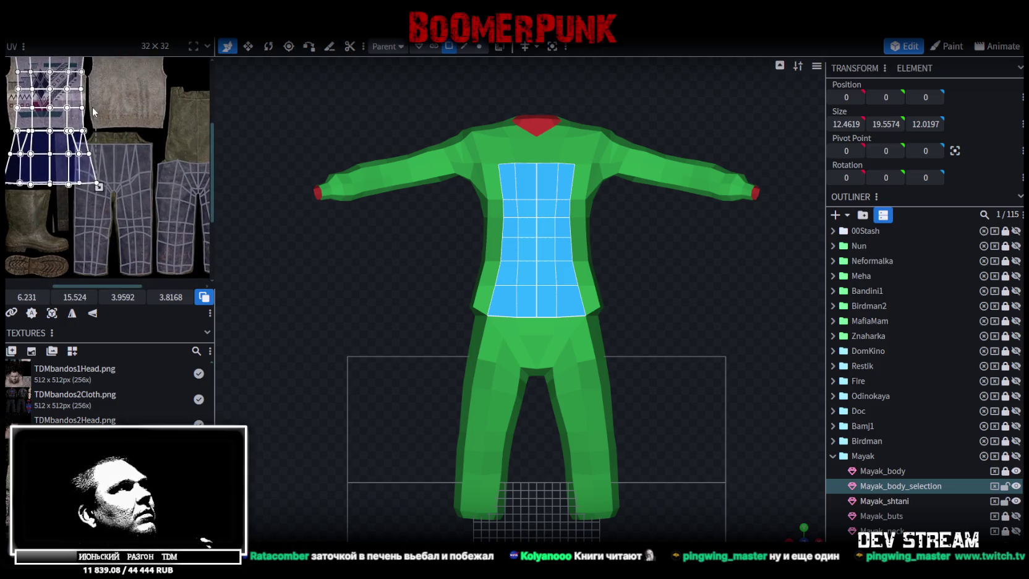
- Reselect the front torso face group and shrink its UV island
{"action": "left_click", "coordinate": [585, 387]}
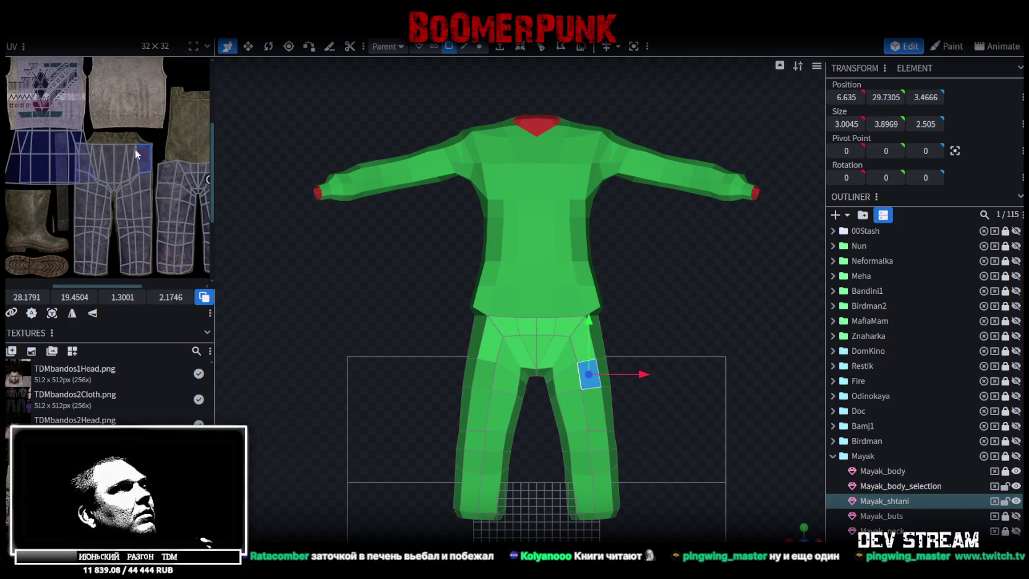
{"action": "left_click", "coordinate": [506, 251]}
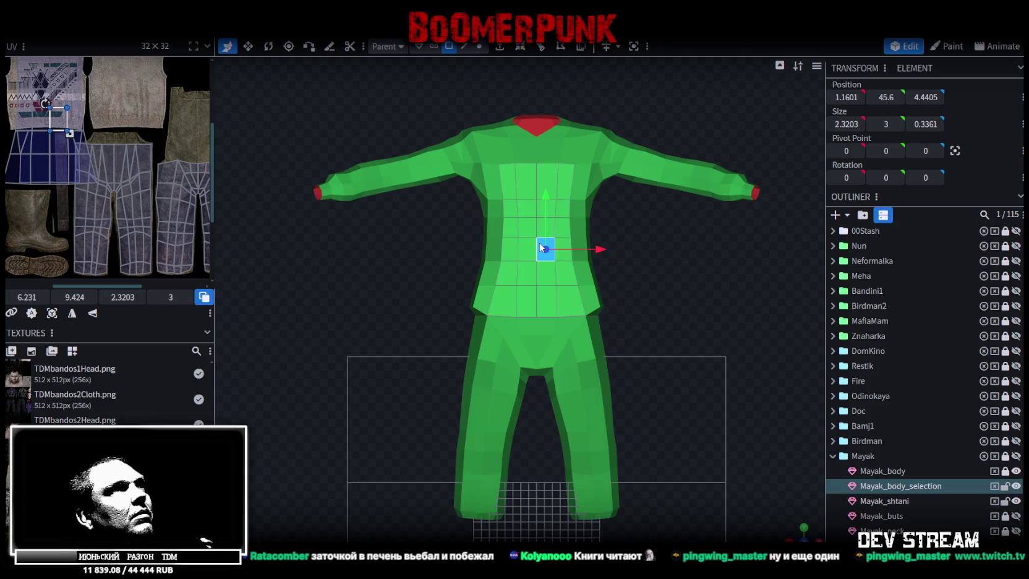
{"action": "scroll", "coordinate": [93, 117], "scroll_direction": "up", "scroll_amount": 2}
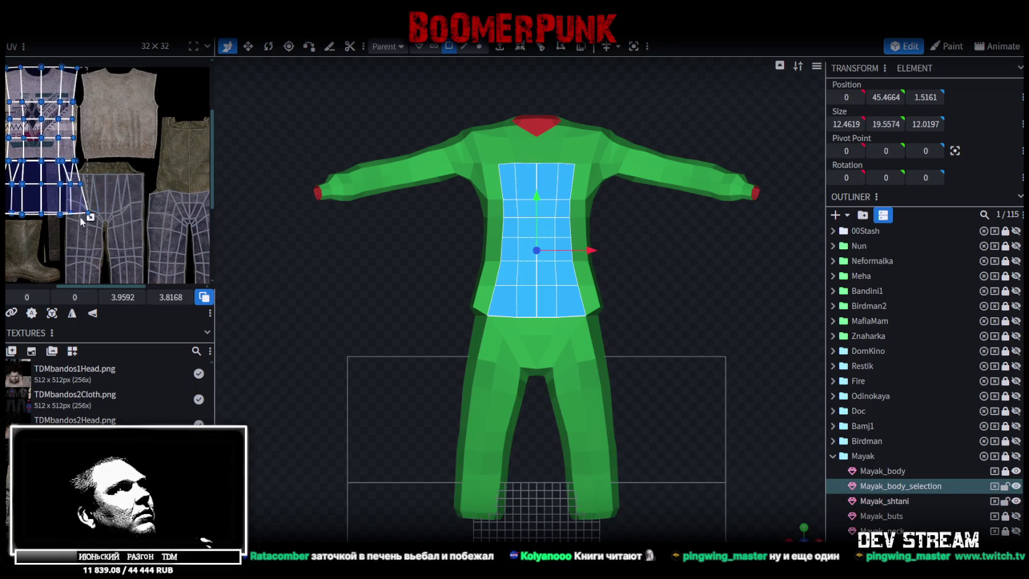
{"action": "mouse_move", "coordinate": [90, 216]}
{"action": "left_mouse_down"}
{"action": "mouse_move", "coordinate": [55, 188]}
{"action": "mouse_move", "coordinate": [64, 196]}
{"action": "left_mouse_up"}
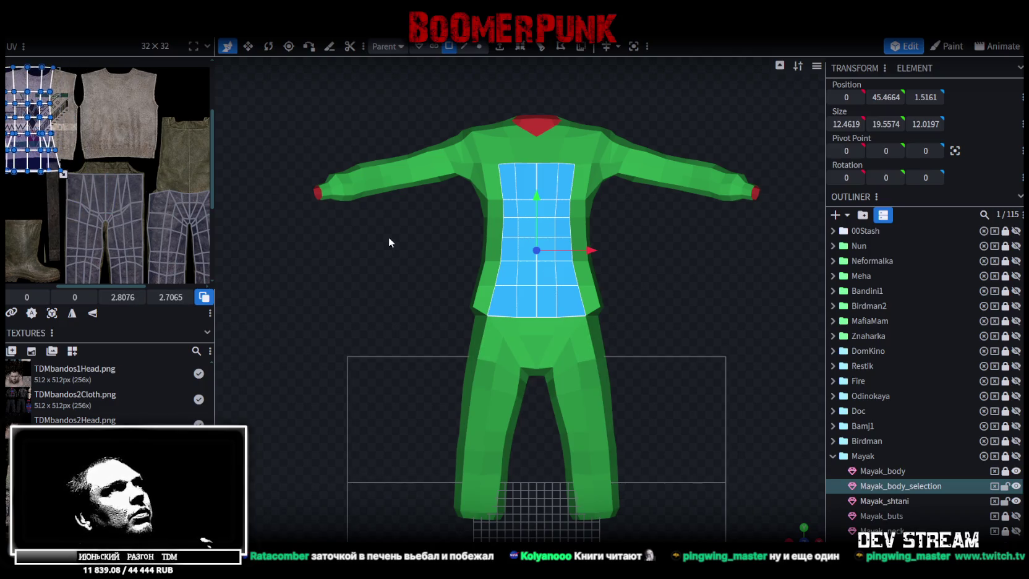
{"action": "left_click", "coordinate": [586, 344]}
{"action": "left_click", "coordinate": [562, 251]}
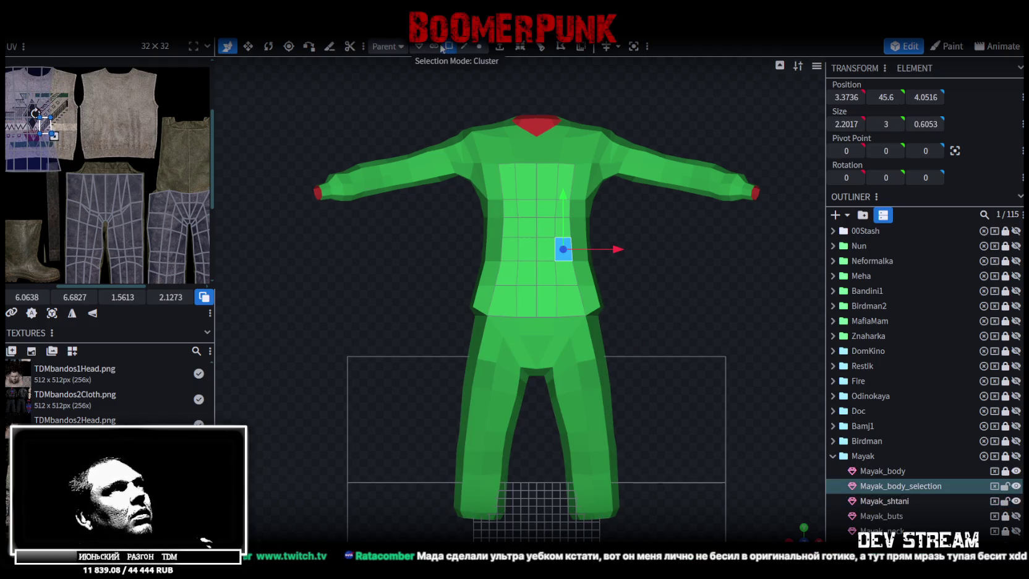
{"action": "left_click", "coordinate": [514, 217]}
- Move the torso UV island onto the overalls texture, shrinking and lowering it onto the bib
{"action": "left_click_drag", "start_coordinate": [35, 115], "coordinate": [180, 131]}
{"action": "scroll", "coordinate": [169, 126], "scroll_direction": "up", "scroll_amount": 3}
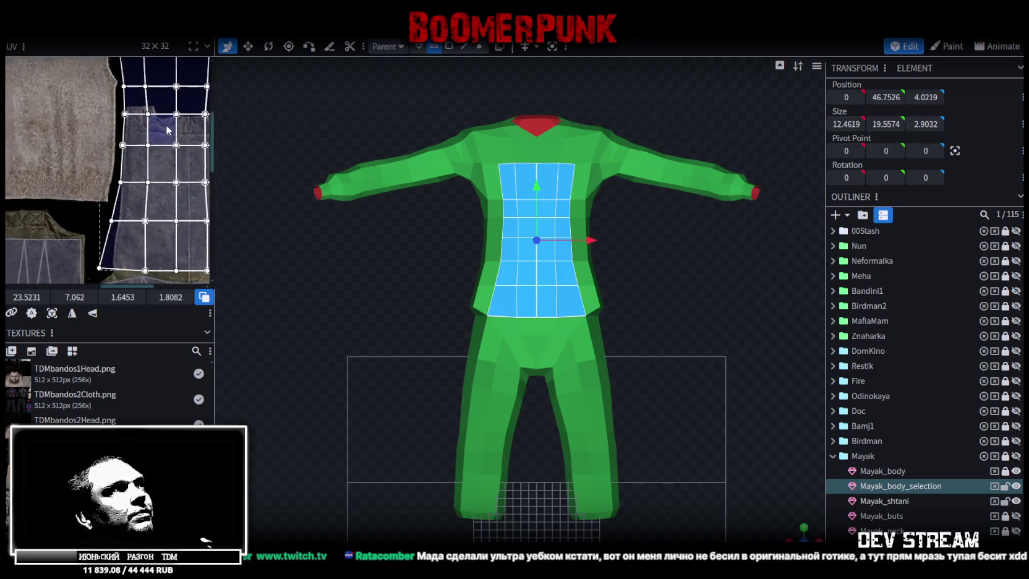
{"action": "scroll", "coordinate": [172, 186], "scroll_direction": "down", "scroll_amount": 2}
{"action": "left_click_drag", "start_coordinate": [163, 208], "coordinate": [132, 164]}
{"action": "left_click_drag", "start_coordinate": [102, 104], "coordinate": [107, 135]}
{"action": "scroll", "coordinate": [90, 112], "scroll_direction": "up", "scroll_amount": 2}
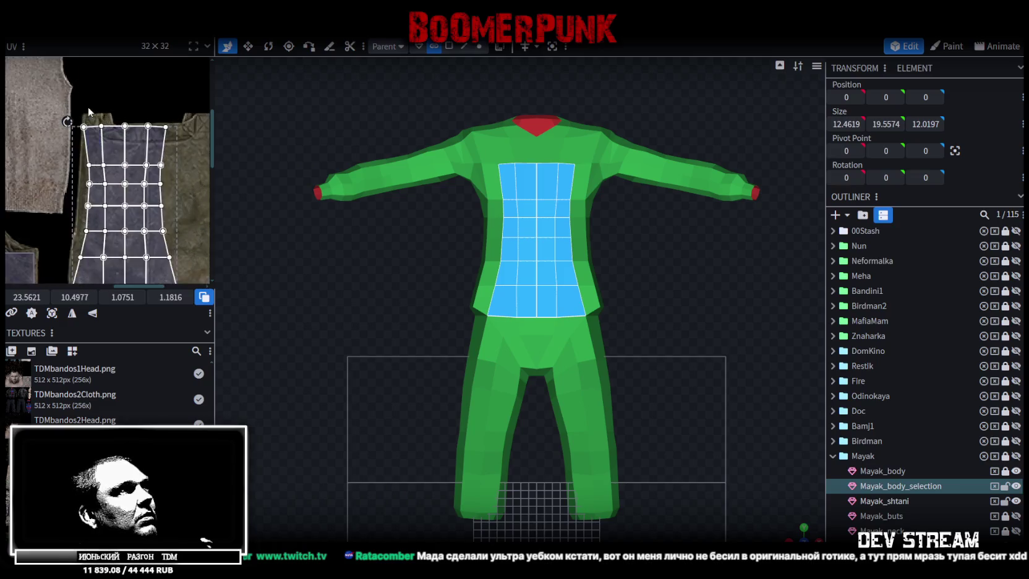
{"action": "scroll", "coordinate": [88, 112], "scroll_direction": "up", "scroll_amount": 3}
- Nudge the torso island into place and widen it across the bib
{"action": "left_click_drag", "start_coordinate": [91, 150], "coordinate": [91, 152]}
{"action": "scroll", "coordinate": [92, 152], "scroll_direction": "down", "scroll_amount": 2}
{"action": "scroll", "coordinate": [145, 182], "scroll_direction": "down", "scroll_amount": 2}
{"action": "left_click_drag", "start_coordinate": [130, 201], "coordinate": [170, 197]}
{"action": "scroll", "coordinate": [154, 140], "scroll_direction": "up", "scroll_amount": 2}
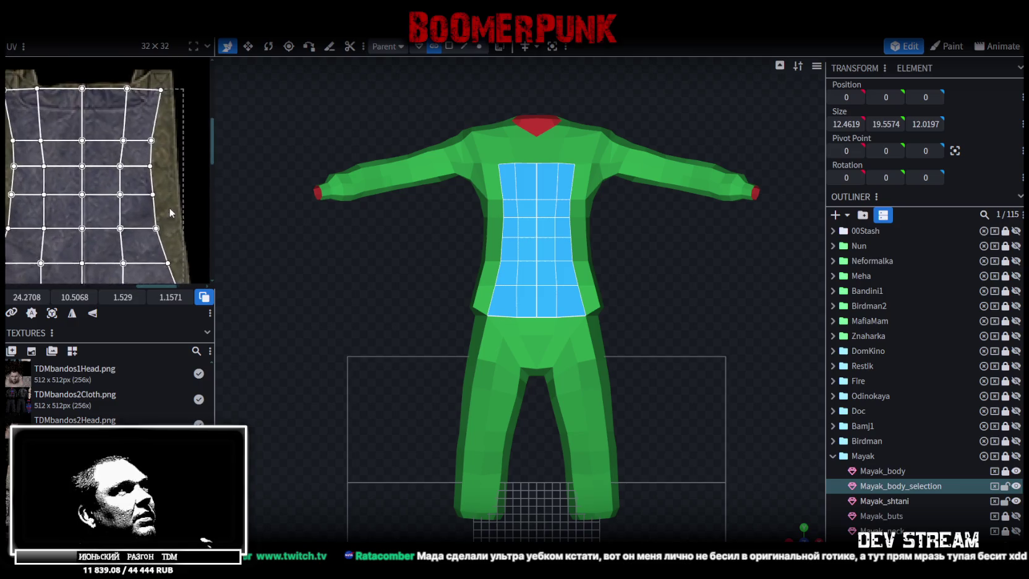
{"action": "scroll", "coordinate": [159, 165], "scroll_direction": "up", "scroll_amount": 1}
{"action": "middle_click_drag", "start_coordinate": [165, 145], "coordinate": [228, 147]}
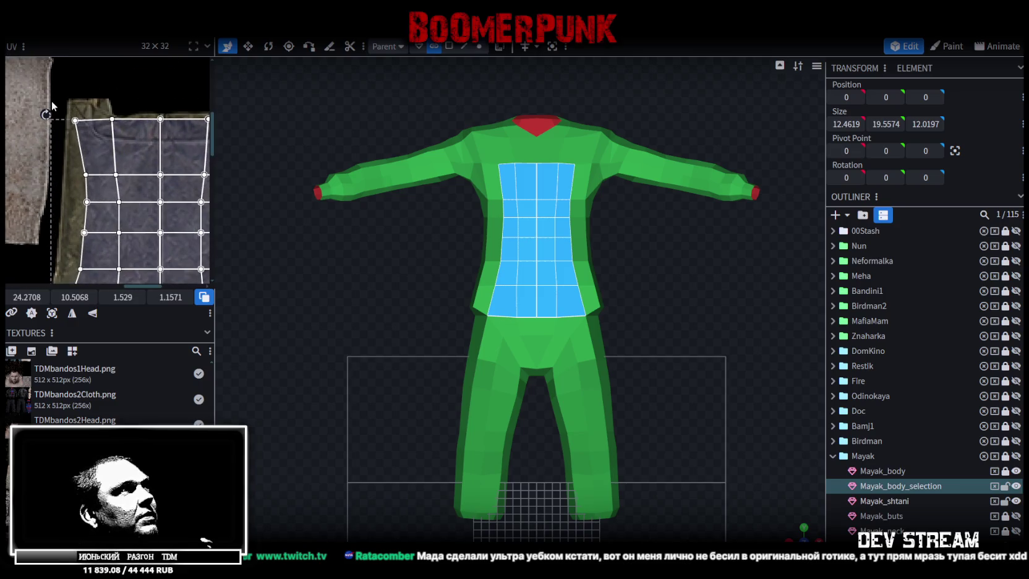
- Select the top chest face and its mirrored twin and widen their UVs outward
{"action": "left_click_drag", "start_coordinate": [56, 111], "coordinate": [85, 140]}
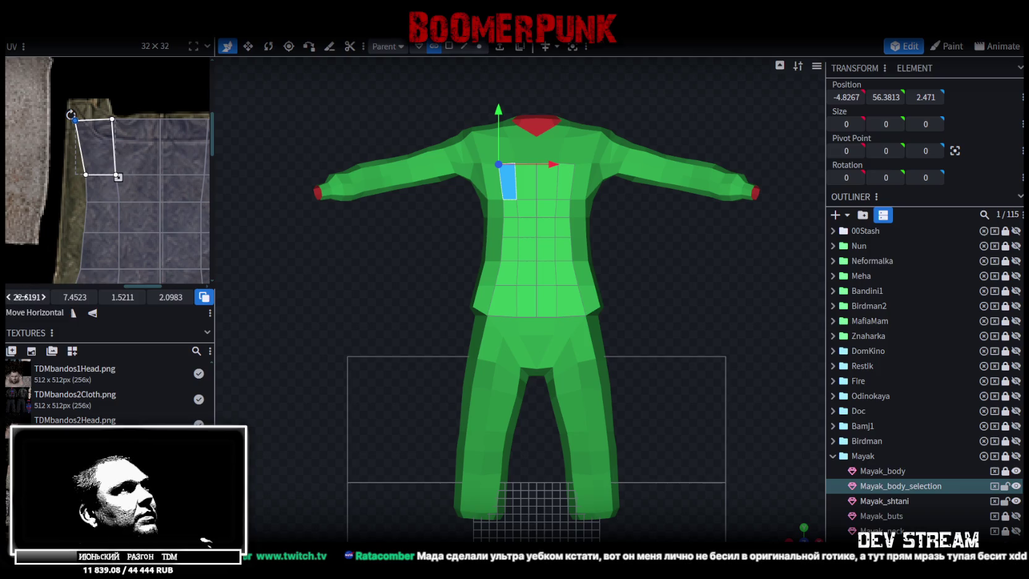
{"action": "left_click_drag", "start_coordinate": [130, 162], "coordinate": [99, 184]}
{"action": "left_click_drag", "start_coordinate": [107, 240], "coordinate": [117, 240]}
{"action": "scroll", "coordinate": [97, 203], "scroll_direction": "down", "scroll_amount": 2}
{"action": "scroll", "coordinate": [123, 116], "scroll_direction": "down", "scroll_amount": 2}
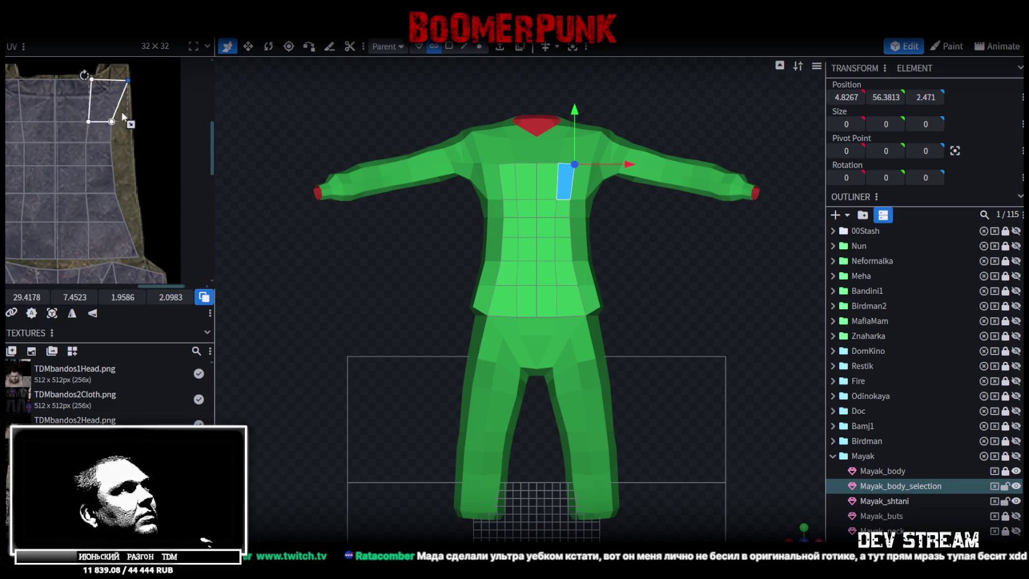
- Stretch the column of four outer chest faces to the right and widen the waist face below it
{"action": "left_click_drag", "start_coordinate": [120, 119], "coordinate": [130, 229], "text": "shift"}
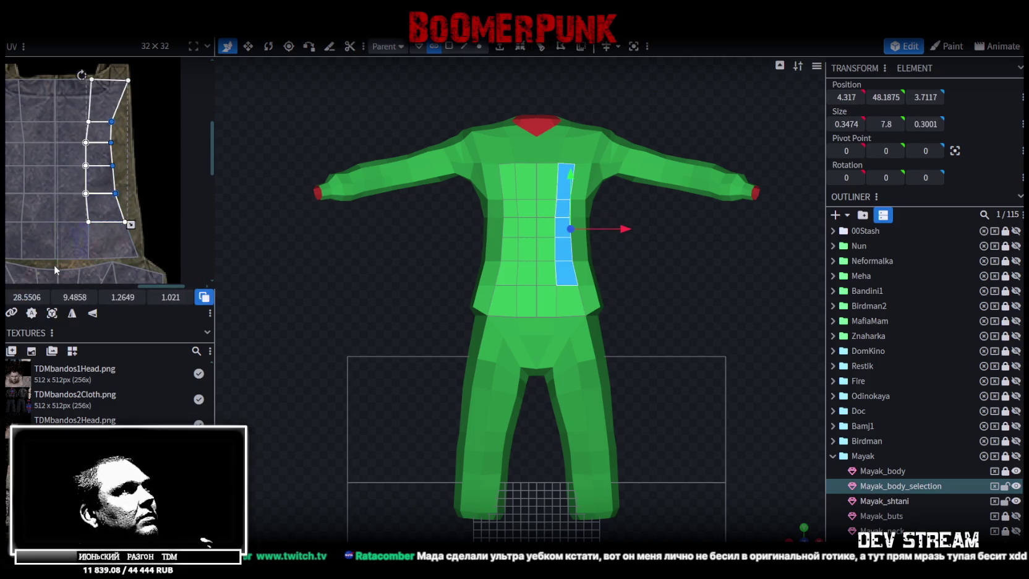
{"action": "left_click_drag", "start_coordinate": [23, 297], "coordinate": [33, 297]}
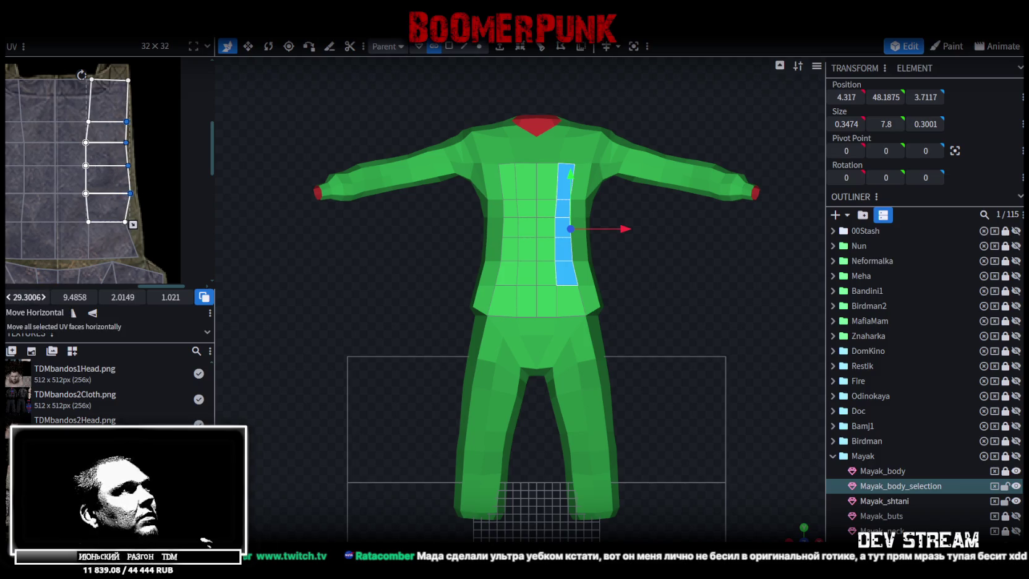
{"action": "scroll", "coordinate": [99, 226], "scroll_direction": "up", "scroll_amount": 2}
{"action": "left_click", "coordinate": [108, 242]}
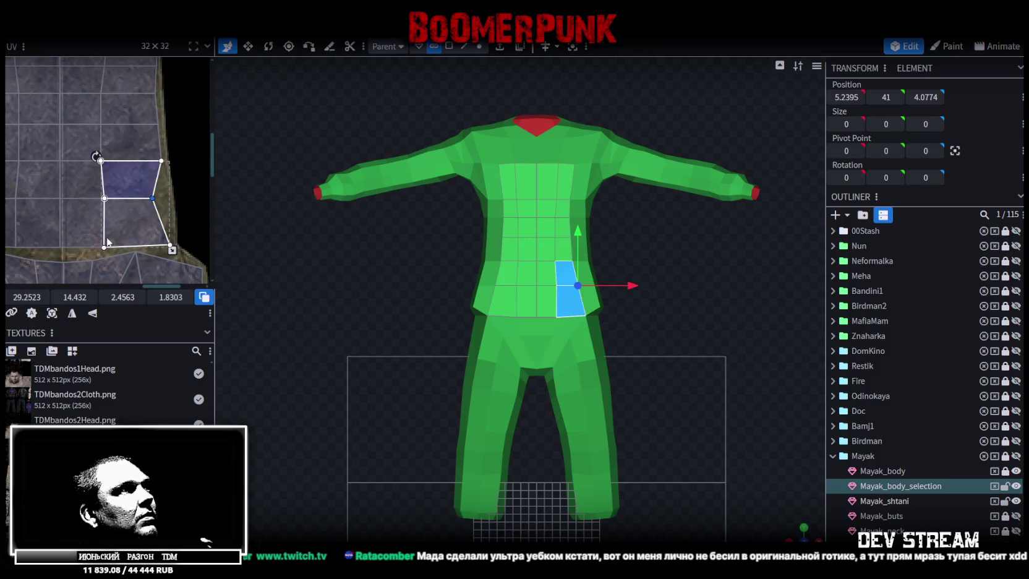
{"action": "left_click_drag", "start_coordinate": [26, 298], "coordinate": [29, 298]}
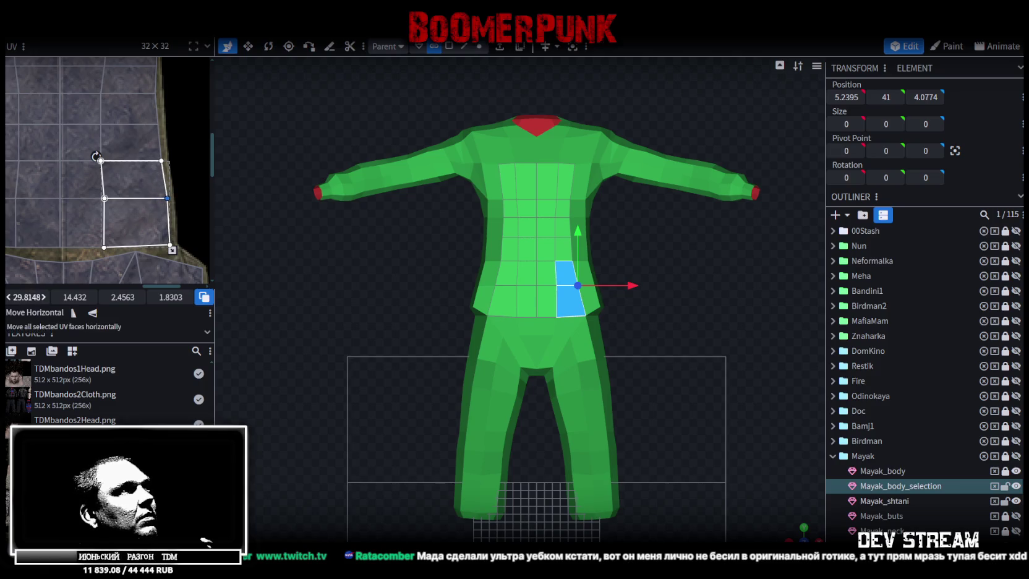
{"action": "scroll", "coordinate": [66, 246], "scroll_direction": "down", "scroll_amount": 3}
{"action": "scroll", "coordinate": [125, 151], "scroll_direction": "up", "scroll_amount": 3}
- On the other side, stretch the outer face column left and widen its waist face outward
{"action": "left_click", "coordinate": [125, 150]}
{"action": "double_click", "coordinate": [125, 150]}
{"action": "left_click_drag", "start_coordinate": [26, 297], "coordinate": [23, 297]}
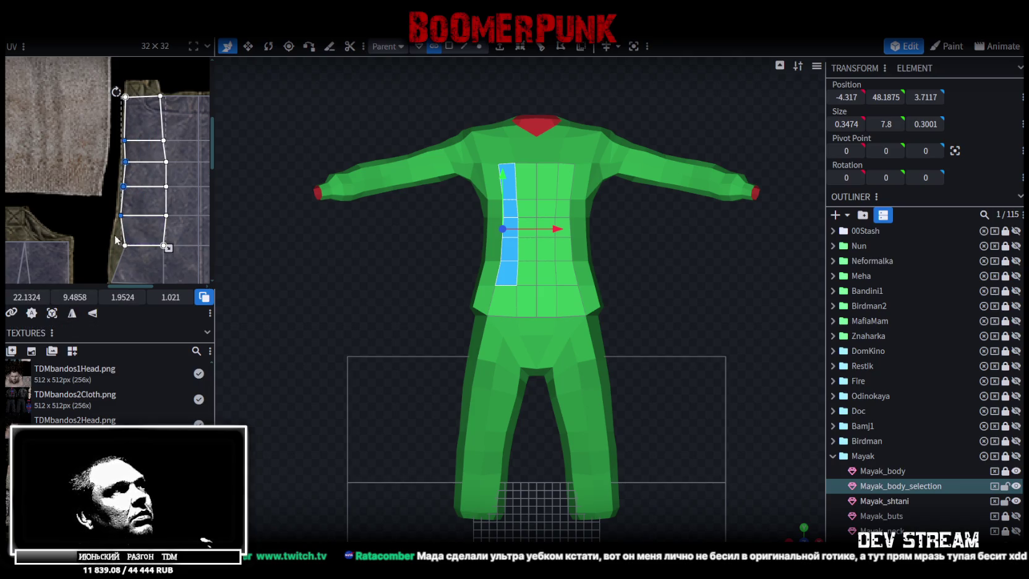
{"action": "left_click", "coordinate": [140, 260]}
{"action": "left_click_drag", "start_coordinate": [26, 296], "coordinate": [22, 296]}
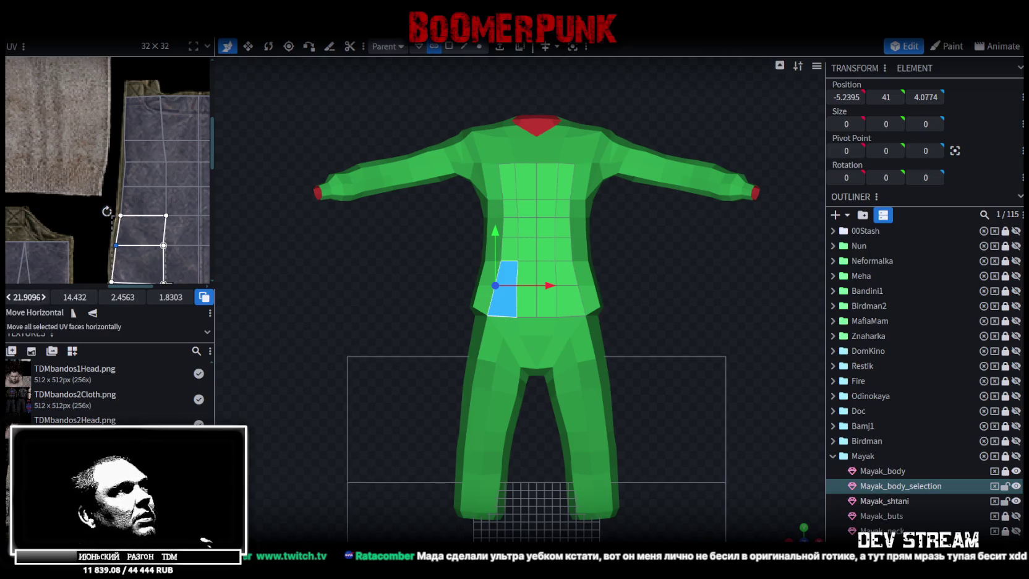
{"action": "scroll", "coordinate": [74, 191], "scroll_direction": "down", "scroll_amount": 2}
{"action": "scroll", "coordinate": [74, 192], "scroll_direction": "up", "scroll_amount": 3}
{"action": "scroll", "coordinate": [74, 191], "scroll_direction": "up", "scroll_amount": 2}
{"action": "left_click", "coordinate": [70, 198]}
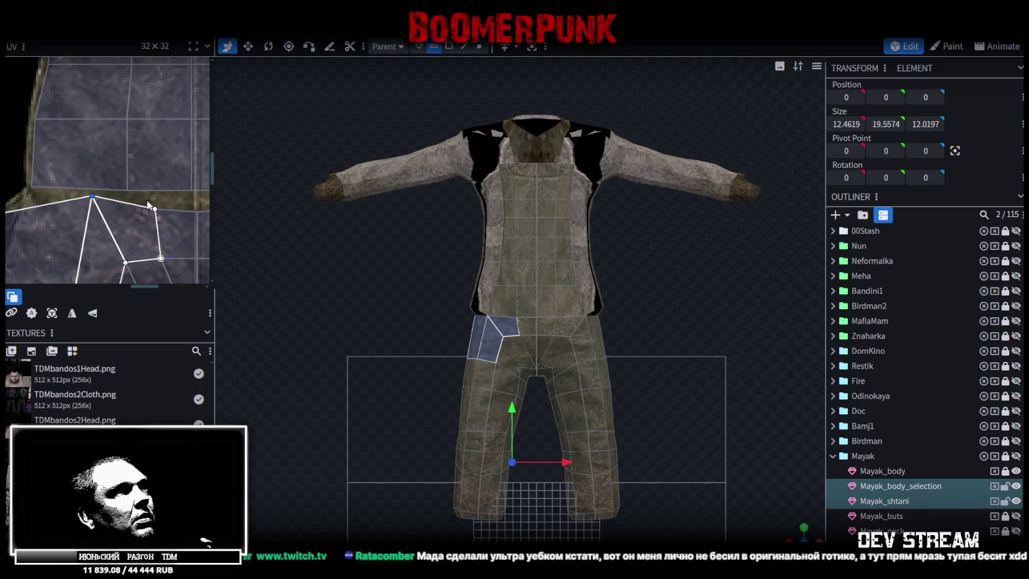
- Reshape the pocket face's UVs by selecting and moving its vertices
{"action": "scroll", "coordinate": [24, 206], "scroll_direction": "up", "scroll_amount": 2}
{"action": "mouse_move", "coordinate": [97, 188]}
{"action": "left_mouse_down"}
{"action": "mouse_move", "coordinate": [153, 198]}
{"action": "mouse_move", "coordinate": [36, 177]}
{"action": "left_mouse_up"}
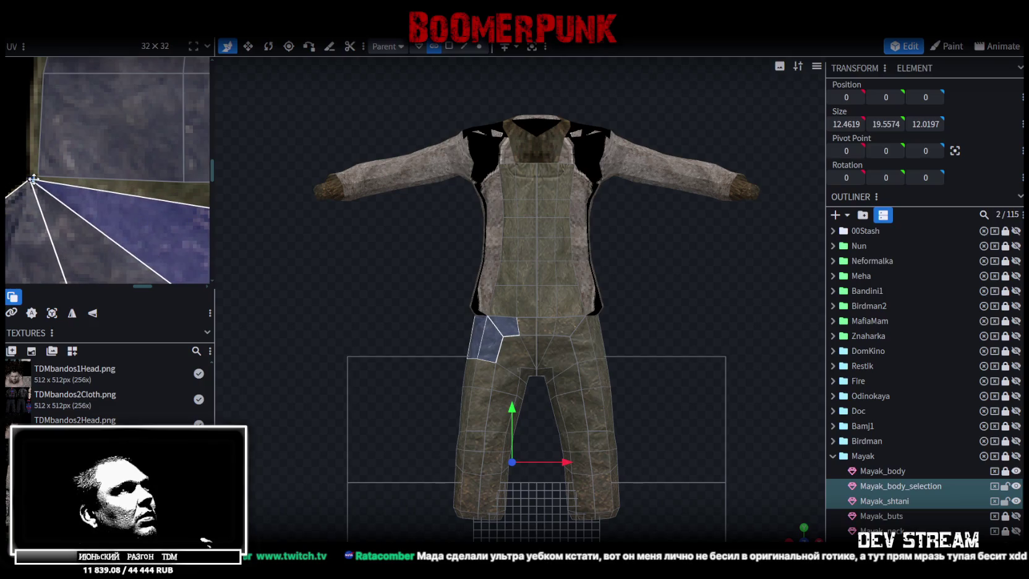
{"action": "scroll", "coordinate": [37, 176], "scroll_direction": "down", "scroll_amount": 2}
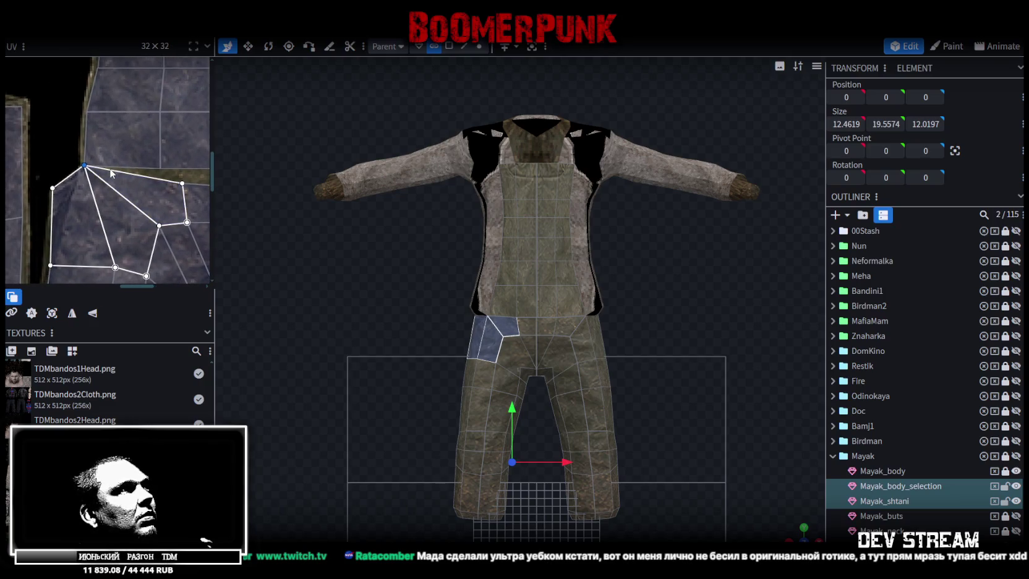
{"action": "scroll", "coordinate": [191, 183], "scroll_direction": "up", "scroll_amount": 2}
{"action": "left_click", "coordinate": [171, 184]}
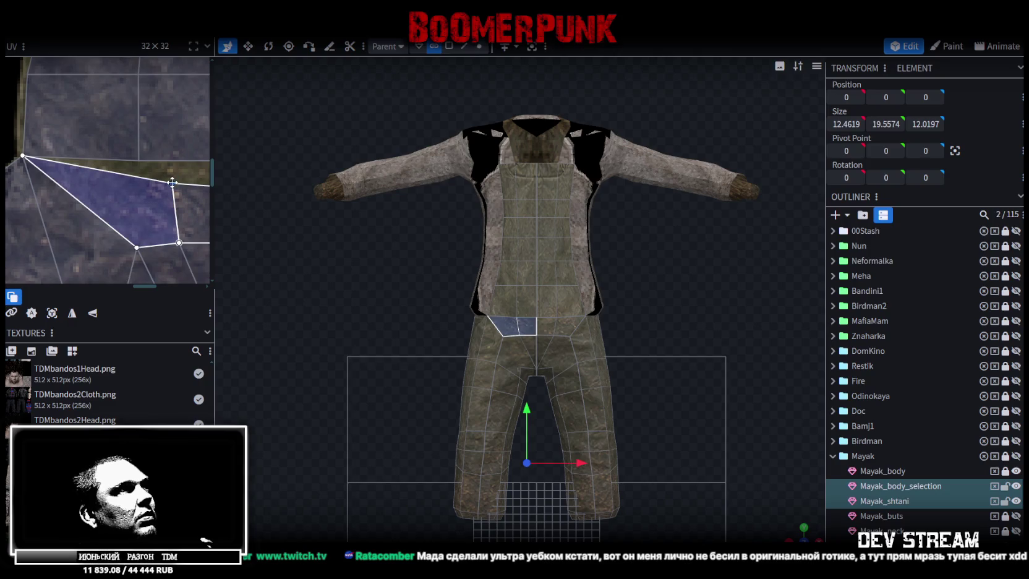
{"action": "left_click_drag", "start_coordinate": [172, 183], "coordinate": [154, 186]}
- Drag the waist-seam UV vertices into place so the bib meets the trousers, then deselect
{"action": "scroll", "coordinate": [131, 183], "scroll_direction": "right", "scroll_amount": 3}
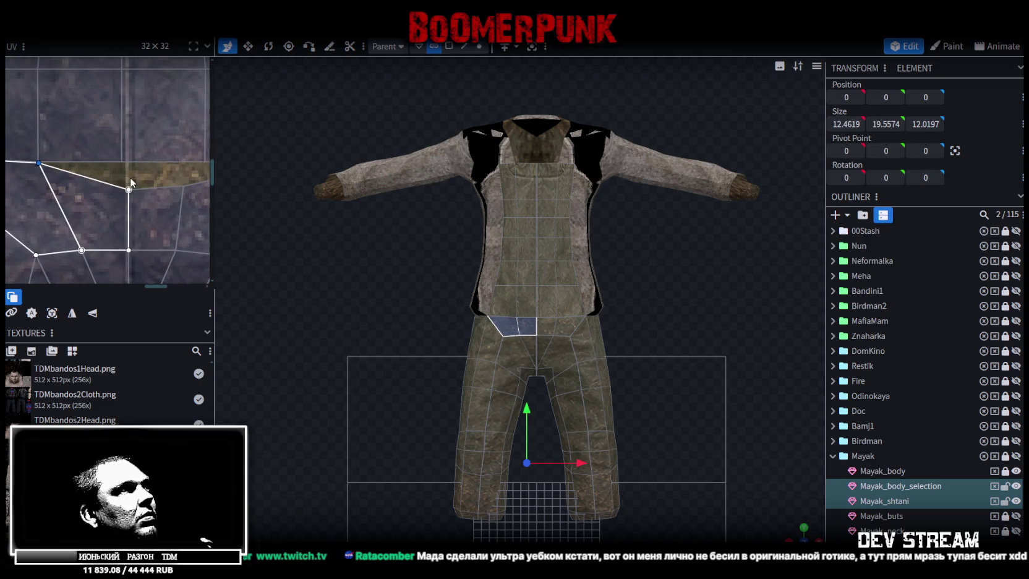
{"action": "left_click_drag", "start_coordinate": [131, 190], "coordinate": [125, 162]}
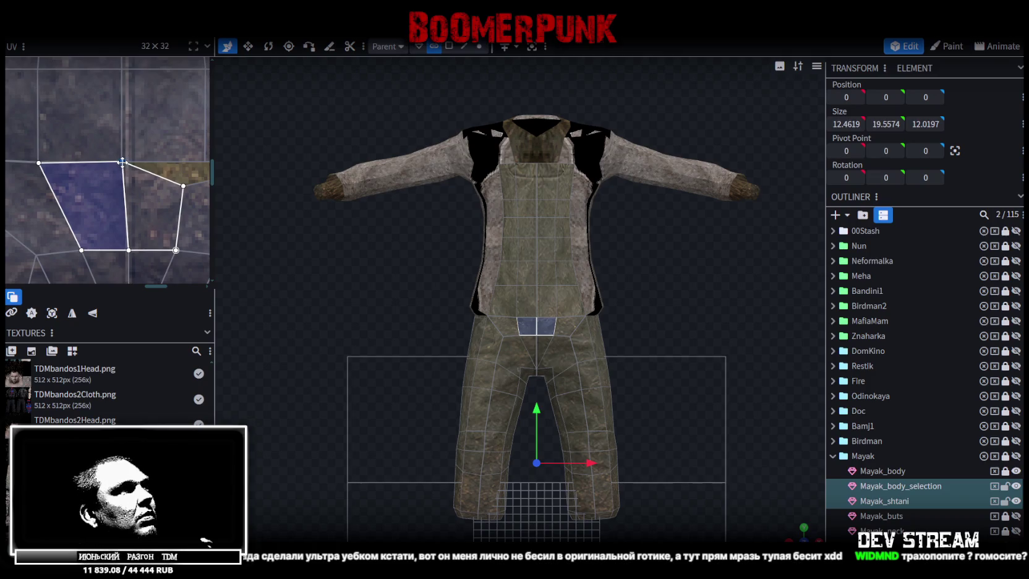
{"action": "scroll", "coordinate": [155, 177], "scroll_direction": "left", "scroll_amount": 4}
{"action": "mouse_move", "coordinate": [152, 183]}
{"action": "left_mouse_down"}
{"action": "mouse_move", "coordinate": [168, 203]}
{"action": "mouse_move", "coordinate": [177, 171]}
{"action": "left_mouse_up"}
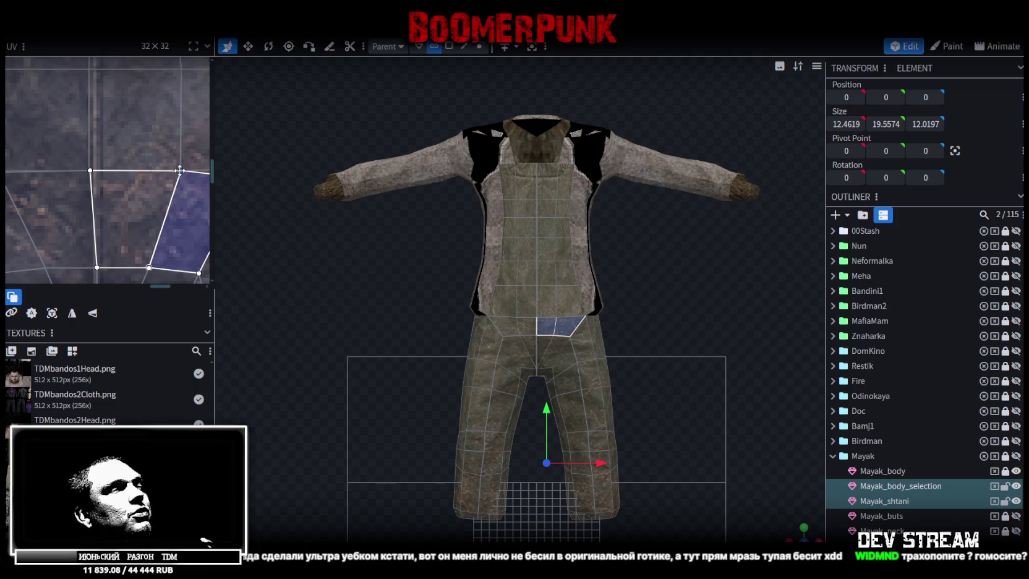
{"action": "middle_click_drag", "start_coordinate": [180, 170], "coordinate": [110, 188]}
{"action": "left_click", "coordinate": [110, 187]}
{"action": "left_click_drag", "start_coordinate": [110, 187], "coordinate": [202, 167]}
{"action": "scroll", "coordinate": [103, 170], "scroll_direction": "down", "scroll_amount": 2}
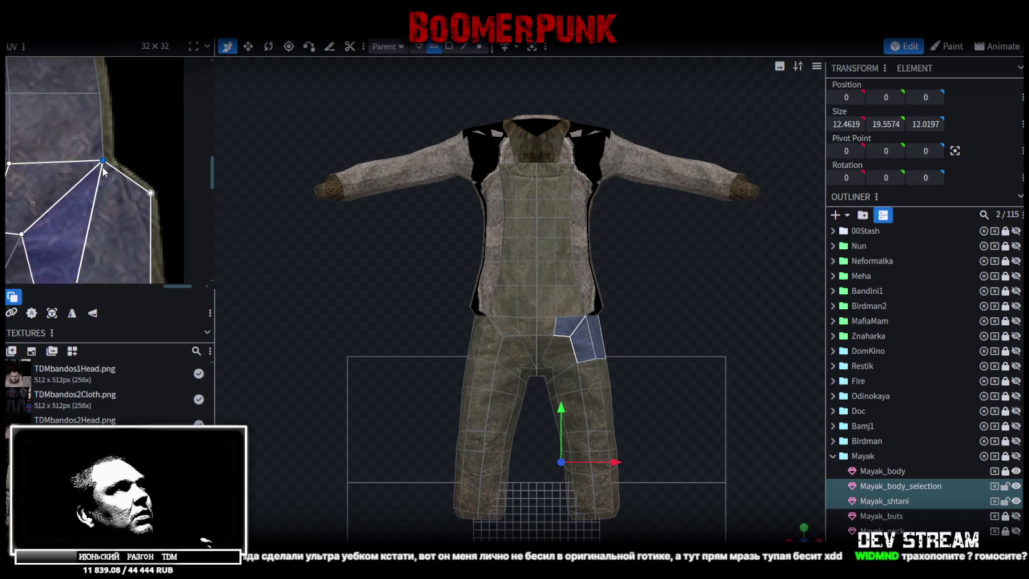
{"action": "scroll", "coordinate": [860, 501], "scroll_direction": "down", "scroll_amount": 3}
{"action": "left_click", "coordinate": [728, 375]}
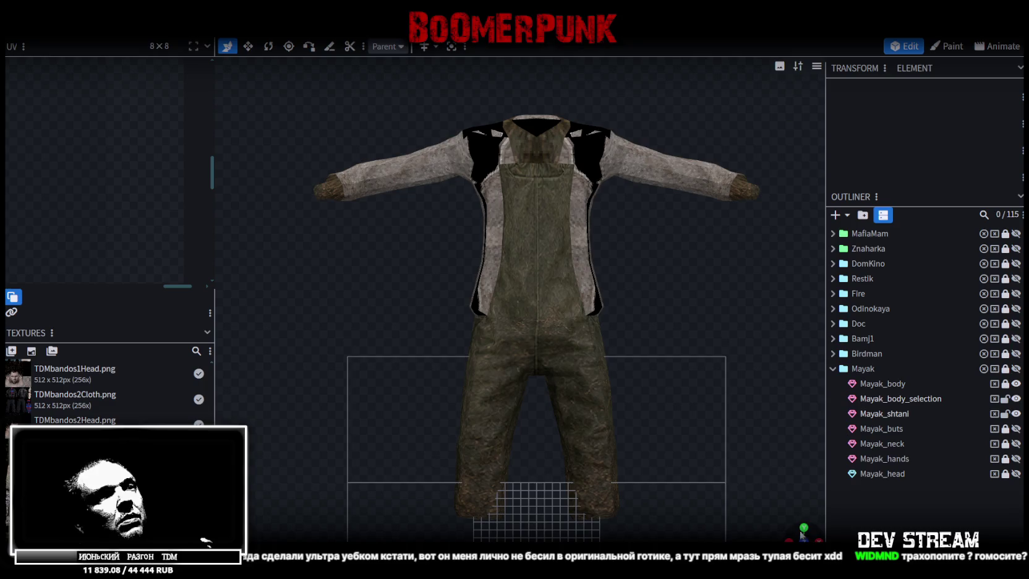
- Orbit to a front view and select Mayak_body_selection and its belt element on the torso
{"action": "scroll", "coordinate": [669, 329], "scroll_direction": "up", "scroll_amount": 3}
{"action": "left_click_drag", "start_coordinate": [670, 329], "coordinate": [625, 318]}
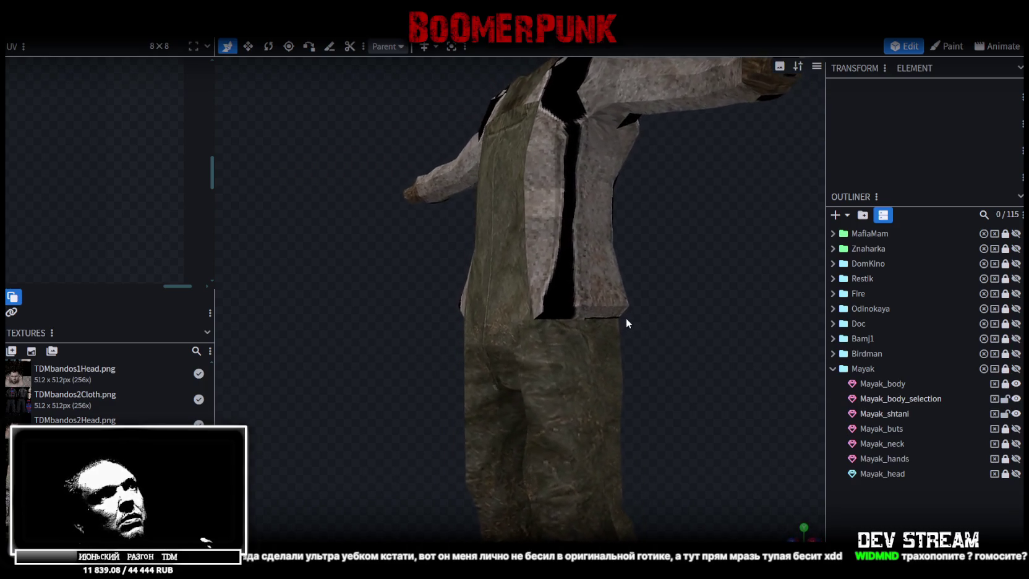
{"action": "scroll", "coordinate": [625, 318], "scroll_direction": "down", "scroll_amount": 3}
{"action": "left_click_drag", "start_coordinate": [703, 335], "coordinate": [640, 305]}
{"action": "left_click", "coordinate": [559, 287]}
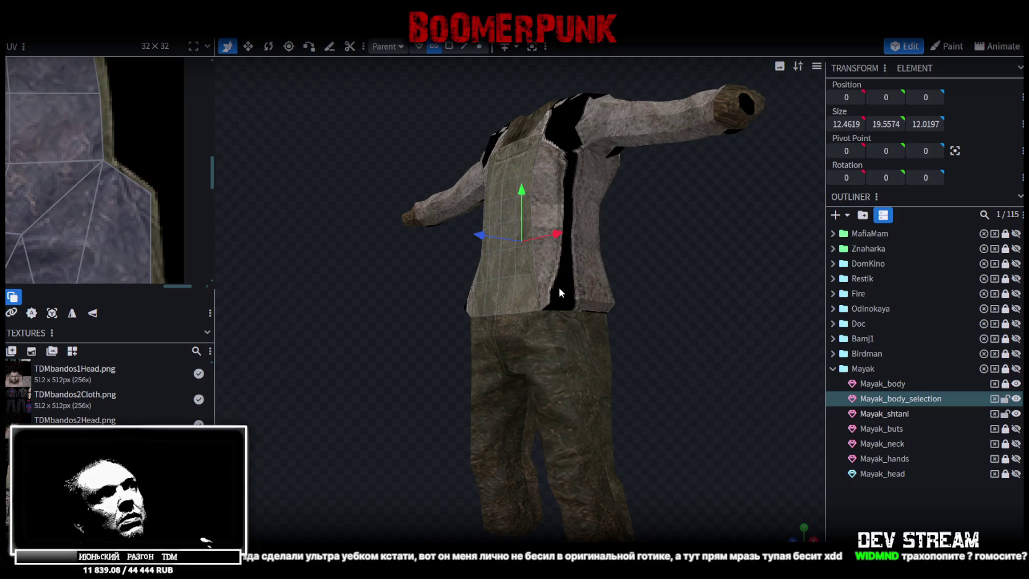
{"action": "scroll", "coordinate": [79, 227], "scroll_direction": "down", "scroll_amount": 3}
{"action": "scroll", "coordinate": [100, 219], "scroll_direction": "down", "scroll_amount": 2}
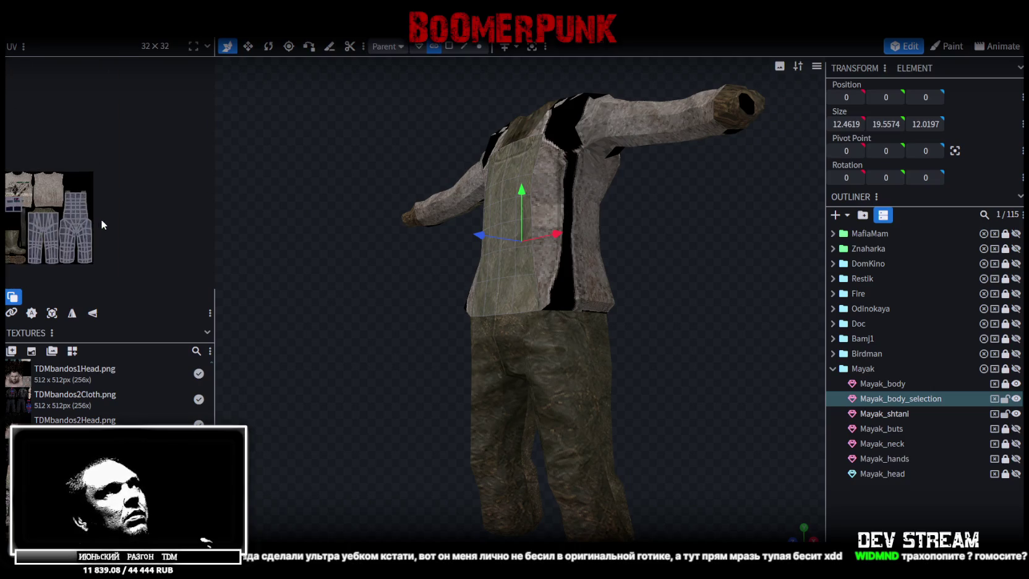
{"action": "mouse_move", "coordinate": [375, 307]}
{"action": "left_mouse_down"}
{"action": "mouse_move", "coordinate": [616, 319]}
{"action": "mouse_move", "coordinate": [479, 283]}
{"action": "left_mouse_up"}
{"action": "left_click_drag", "start_coordinate": [334, 302], "coordinate": [480, 321]}
{"action": "scroll", "coordinate": [521, 303], "scroll_direction": "up", "scroll_amount": 2}
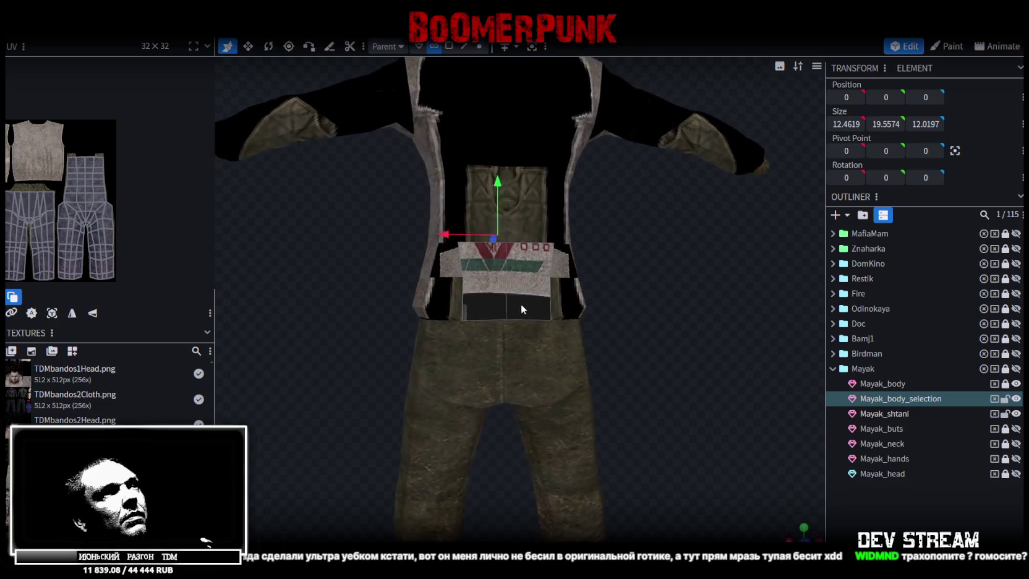
{"action": "scroll", "coordinate": [477, 308], "scroll_direction": "up", "scroll_amount": 2}
{"action": "left_click", "coordinate": [477, 307]}
- Select the top faces of Mayak_shtani's trousers UV and shift them slightly down
{"action": "scroll", "coordinate": [93, 211], "scroll_direction": "up", "scroll_amount": 1}
{"action": "scroll", "coordinate": [74, 186], "scroll_direction": "up", "scroll_amount": 2}
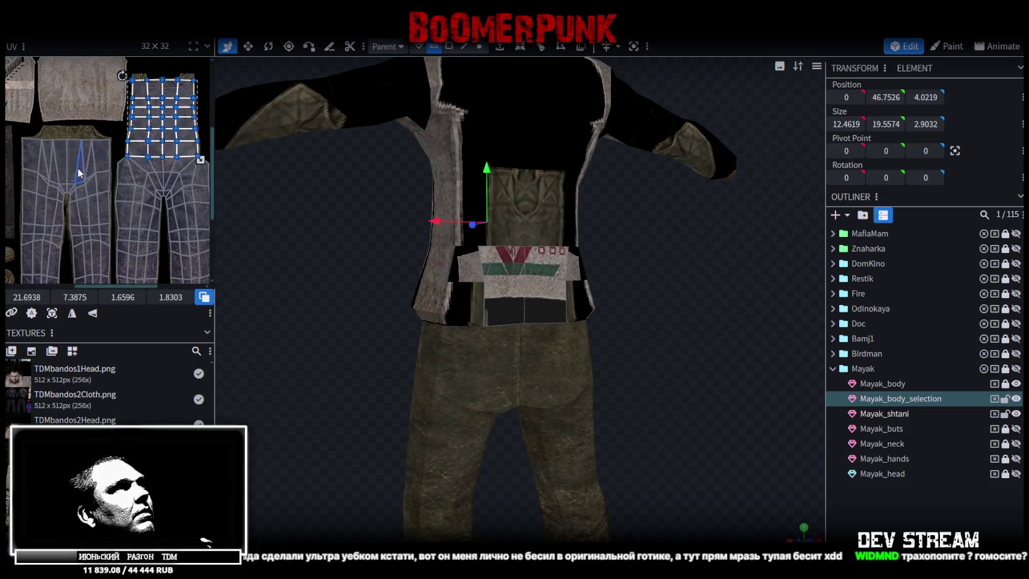
{"action": "scroll", "coordinate": [56, 148], "scroll_direction": "up", "scroll_amount": 1}
{"action": "scroll", "coordinate": [46, 120], "scroll_direction": "up", "scroll_amount": 1}
{"action": "left_click_drag", "start_coordinate": [46, 121], "coordinate": [119, 154]}
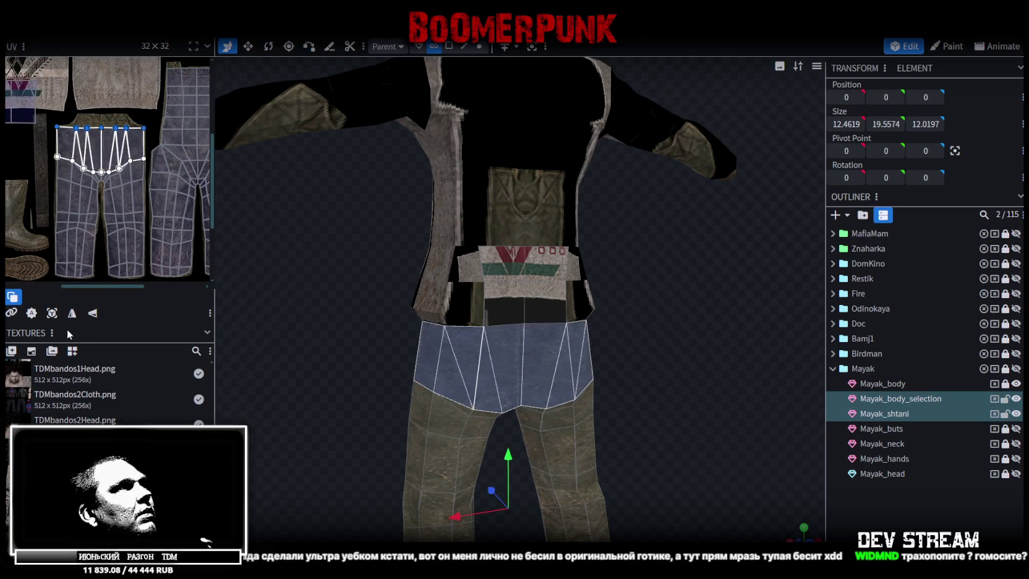
{"action": "left_click", "coordinate": [893, 414]}
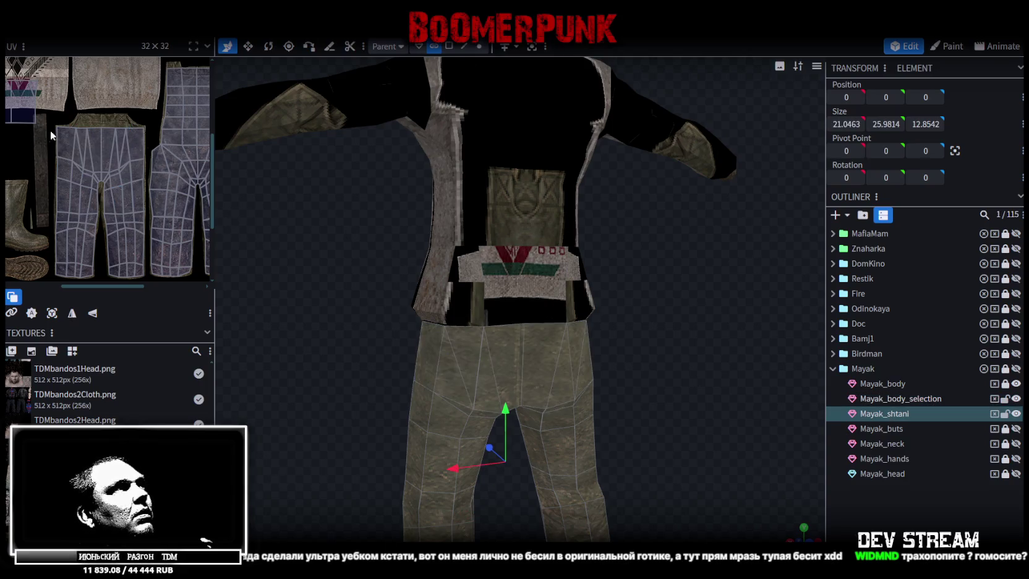
{"action": "left_click_drag", "start_coordinate": [48, 136], "coordinate": [145, 111]}
{"action": "left_click_drag", "start_coordinate": [72, 296], "coordinate": [83, 297]}
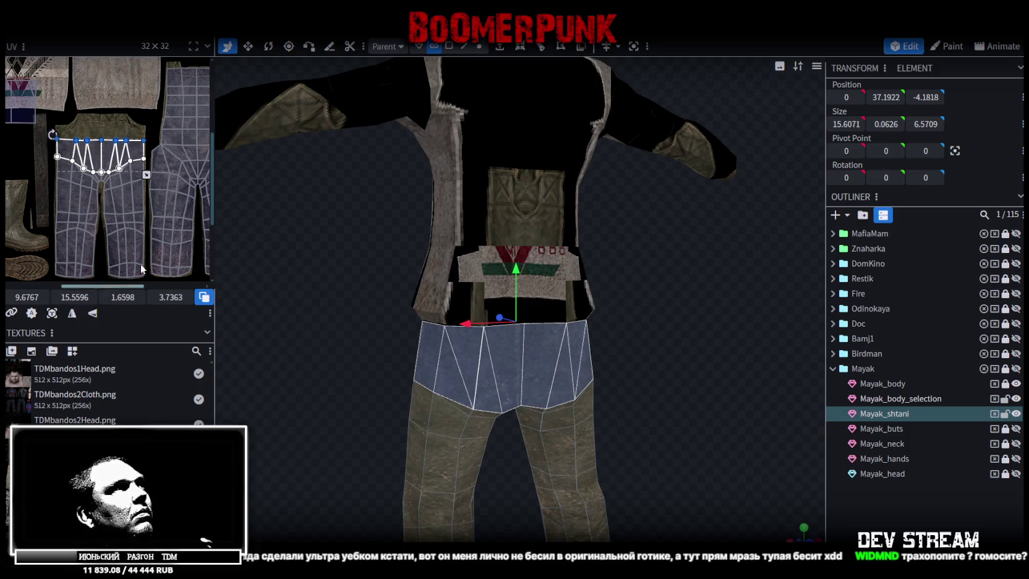
{"action": "scroll", "coordinate": [152, 215], "scroll_direction": "up", "scroll_amount": 2}
- In face mode, select all the waist faces of Mayak_body_selection with Ctrl+A
{"action": "key", "text": "ctrl+a"}
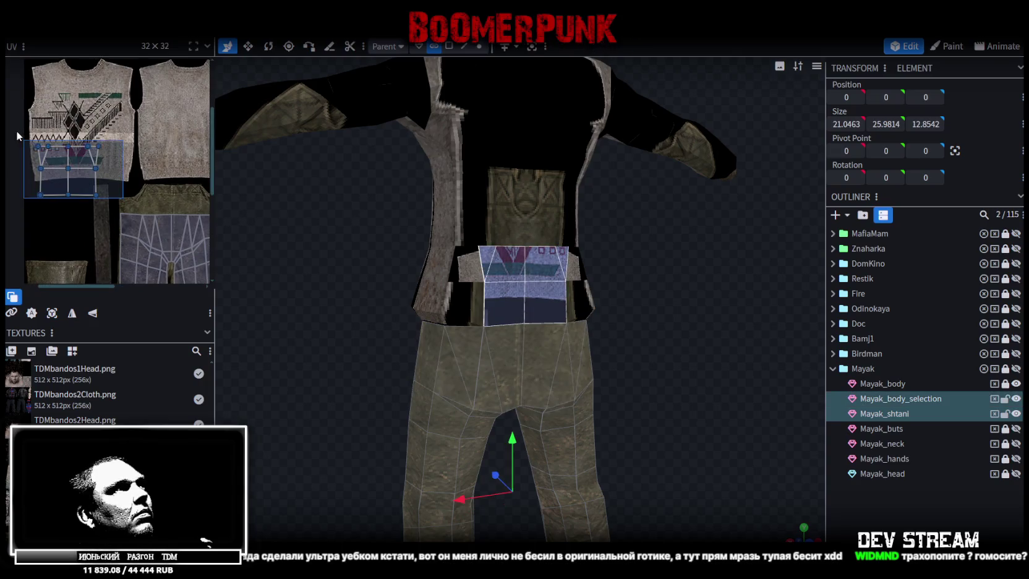
{"action": "left_click", "coordinate": [532, 335]}
{"action": "left_click", "coordinate": [449, 47]}
{"action": "left_click", "coordinate": [536, 366]}
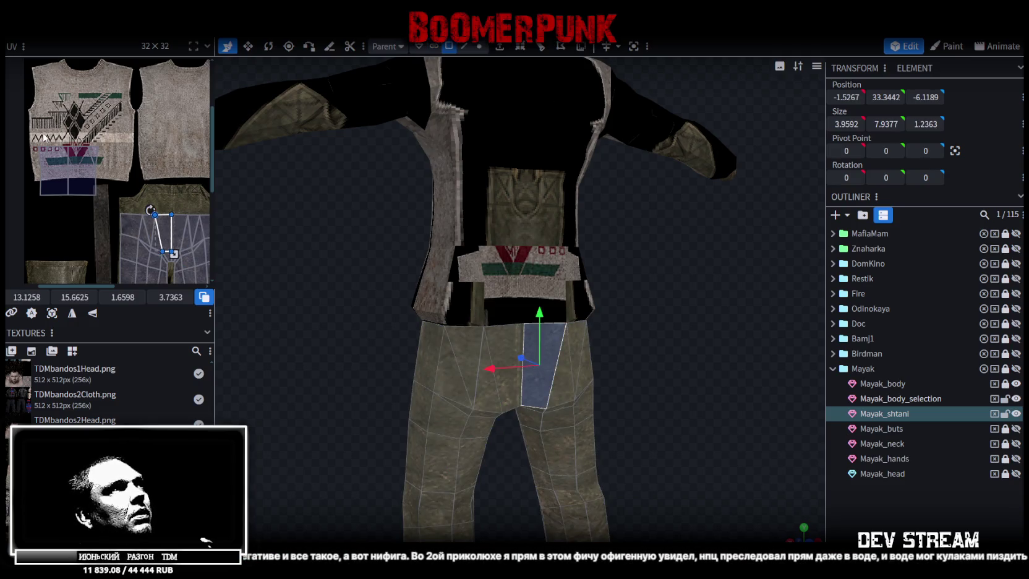
{"action": "left_click", "coordinate": [553, 301]}
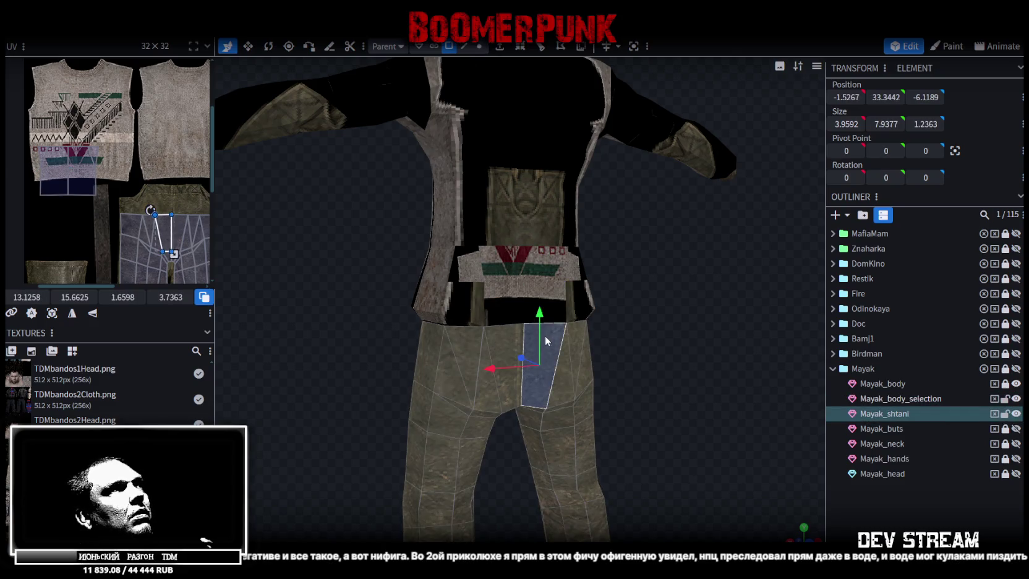
{"action": "left_click", "coordinate": [130, 173]}
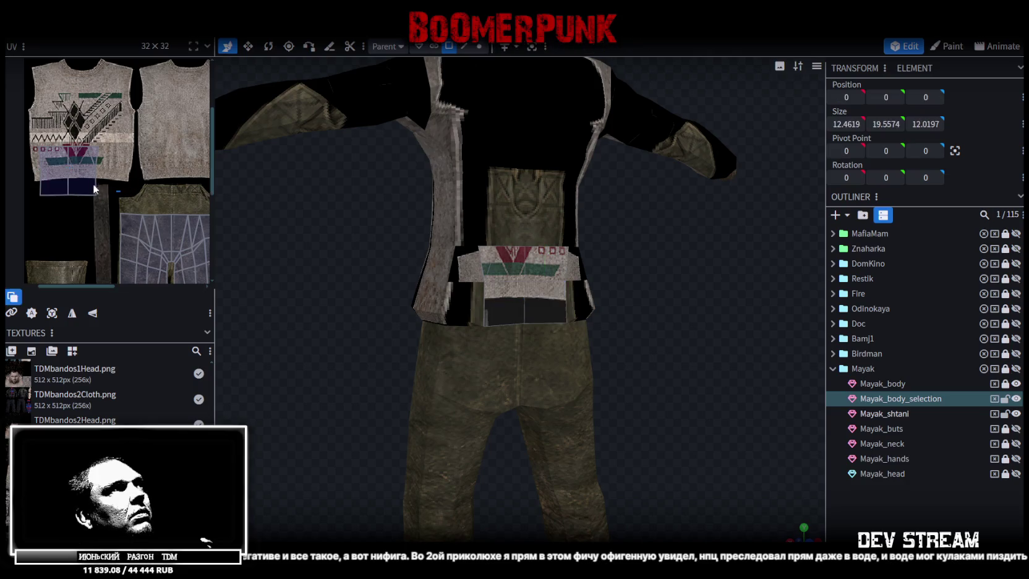
{"action": "key", "text": "ctrl+a"}
- Move the waist band UVs onto the overalls fabric and shrink the quad to fit
{"action": "left_click_drag", "start_coordinate": [135, 179], "coordinate": [159, 224]}
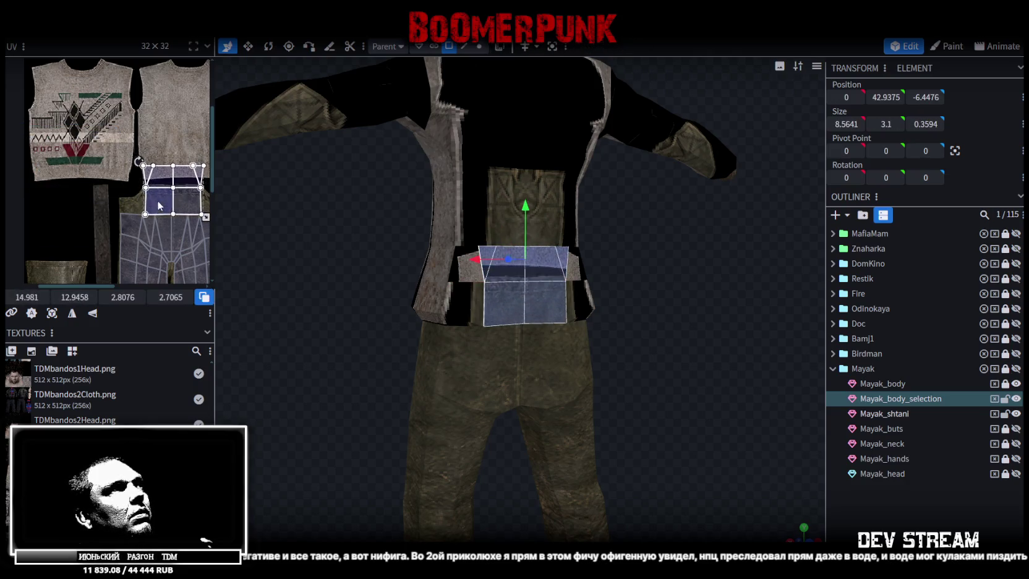
{"action": "scroll", "coordinate": [124, 199], "scroll_direction": "up", "scroll_amount": 3}
{"action": "scroll", "coordinate": [124, 199], "scroll_direction": "up", "scroll_amount": 1}
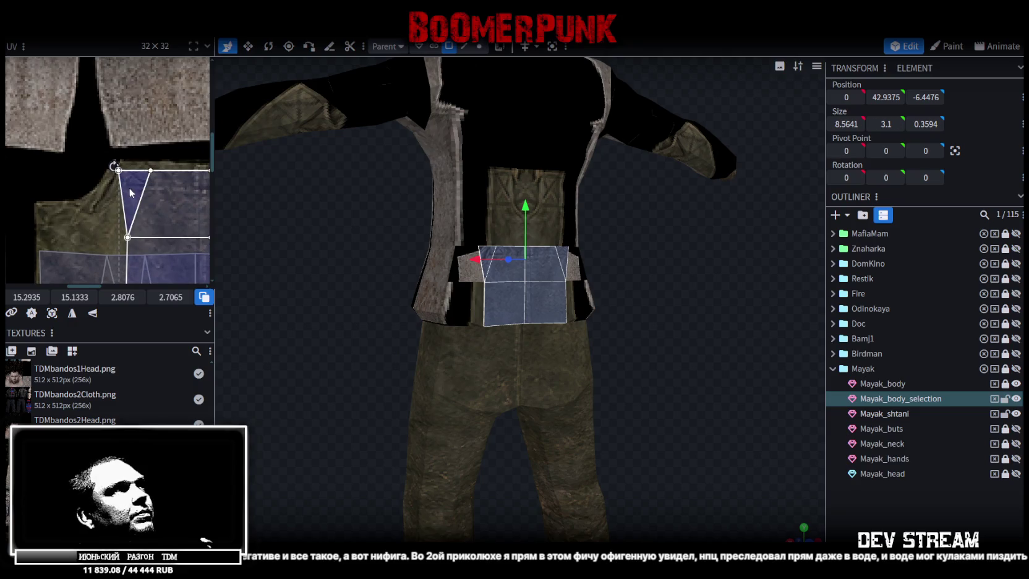
{"action": "left_click", "coordinate": [125, 187]}
{"action": "scroll", "coordinate": [128, 189], "scroll_direction": "down", "scroll_amount": 3}
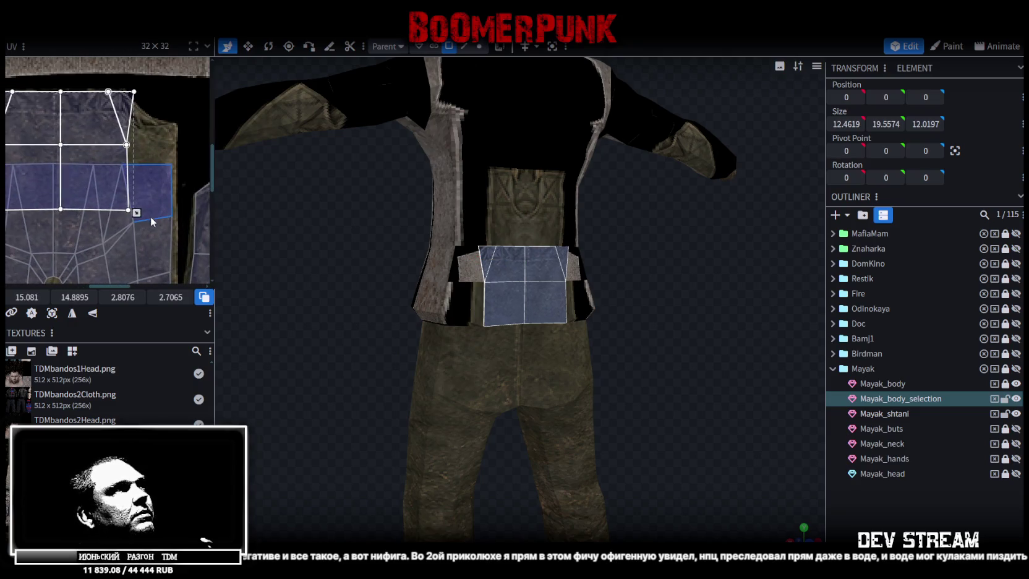
{"action": "left_click_drag", "start_coordinate": [137, 213], "coordinate": [125, 167]}
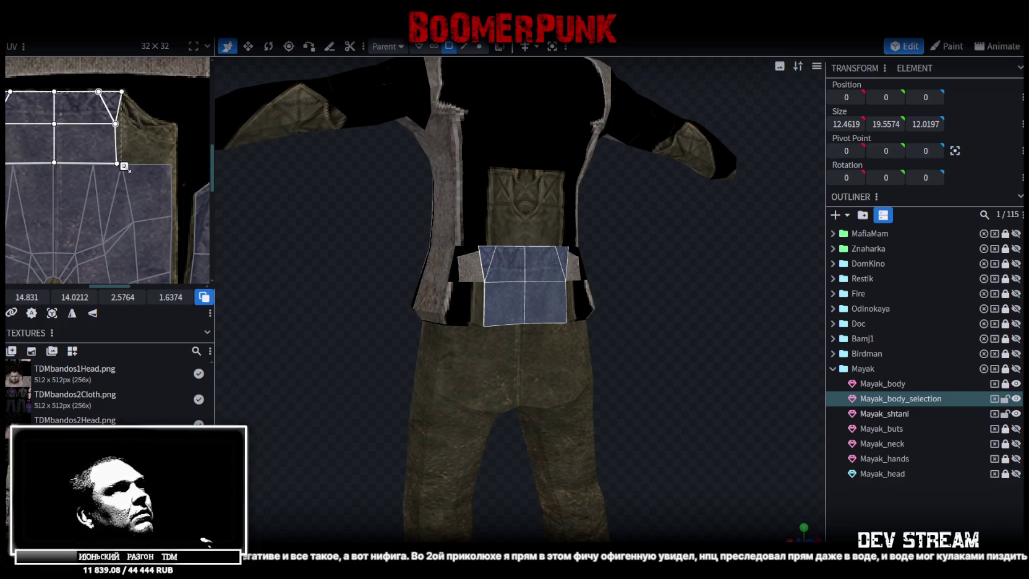
{"action": "left_click_drag", "start_coordinate": [125, 168], "coordinate": [123, 166]}
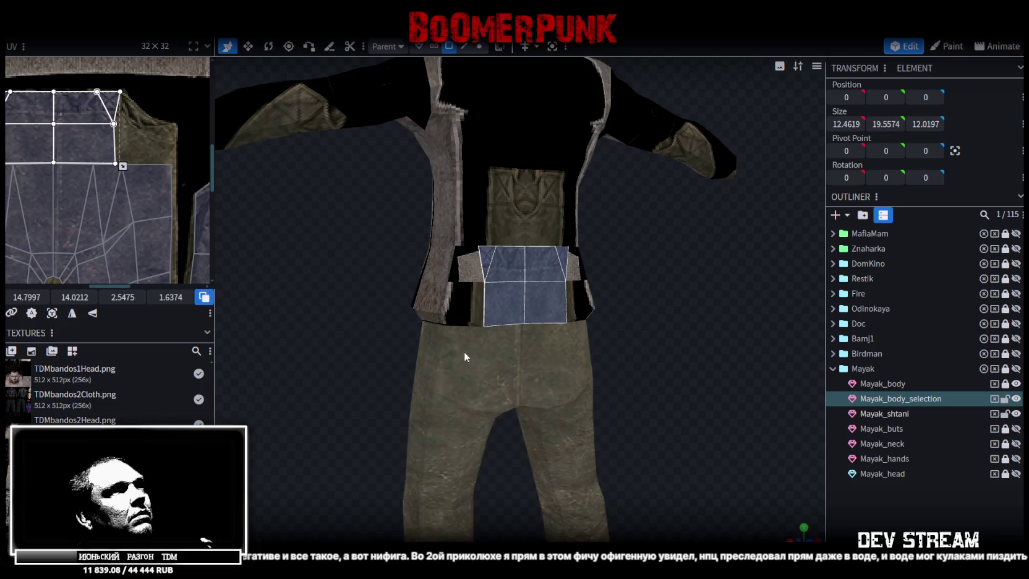
{"action": "scroll", "coordinate": [462, 348], "scroll_direction": "up", "scroll_amount": 2}
- Fine-tune the waist band UV quad by shifting it right, shrinking it and nudging it left
{"action": "left_click_drag", "start_coordinate": [288, 363], "coordinate": [258, 355]}
{"action": "scroll", "coordinate": [50, 202], "scroll_direction": "down", "scroll_amount": 2}
{"action": "scroll", "coordinate": [125, 207], "scroll_direction": "up", "scroll_amount": 2}
{"action": "scroll", "coordinate": [97, 187], "scroll_direction": "up", "scroll_amount": 2}
{"action": "scroll", "coordinate": [105, 180], "scroll_direction": "down", "scroll_amount": 3}
{"action": "mouse_move", "coordinate": [107, 166]}
{"action": "left_mouse_down"}
{"action": "mouse_move", "coordinate": [126, 164]}
{"action": "mouse_move", "coordinate": [117, 167]}
{"action": "left_mouse_up"}
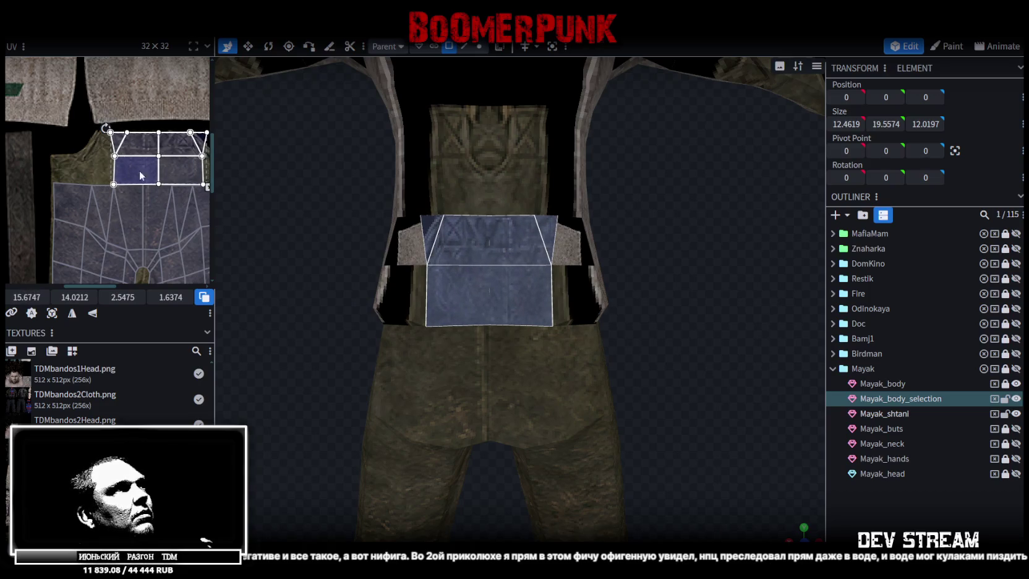
{"action": "scroll", "coordinate": [141, 193], "scroll_direction": "up", "scroll_amount": 2}
{"action": "left_click_drag", "start_coordinate": [169, 187], "coordinate": [143, 181]}
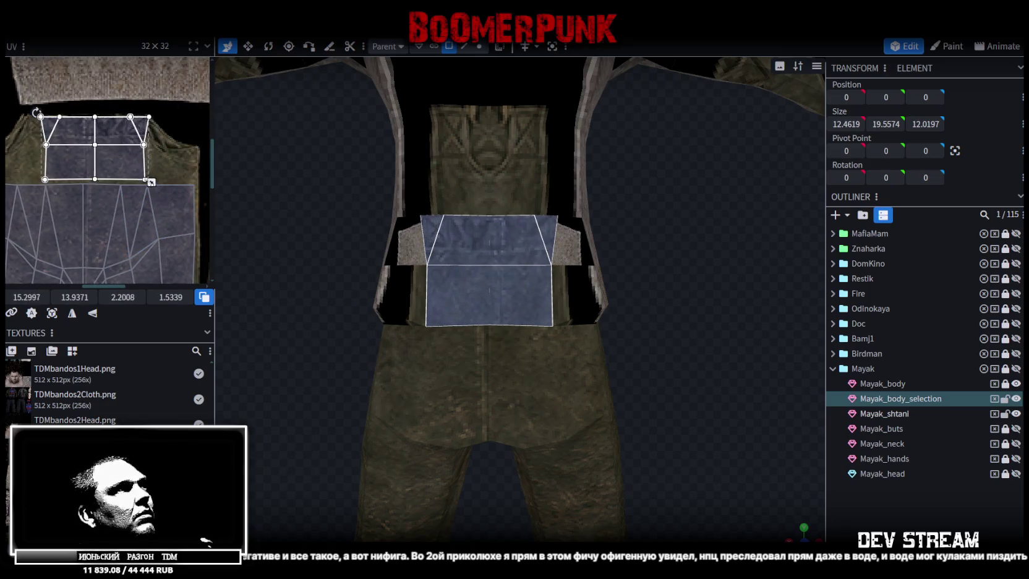
{"action": "scroll", "coordinate": [49, 163], "scroll_direction": "up", "scroll_amount": 2}
{"action": "left_click_drag", "start_coordinate": [47, 158], "coordinate": [44, 159]}
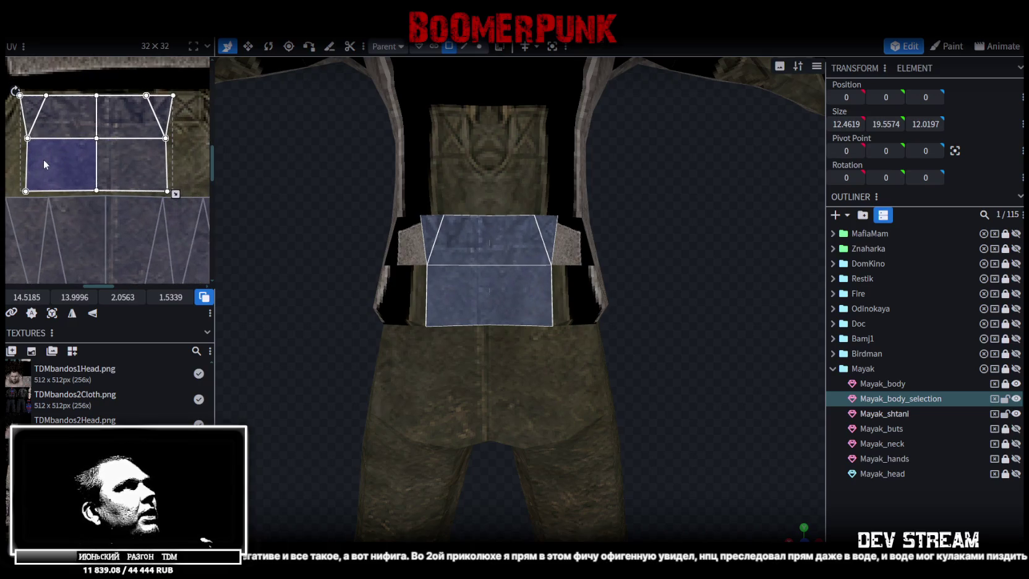
- Widen the waist band UV quad and add Mayak_shtani to the selection
{"action": "middle_click_drag", "start_coordinate": [183, 194], "coordinate": [128, 196]}
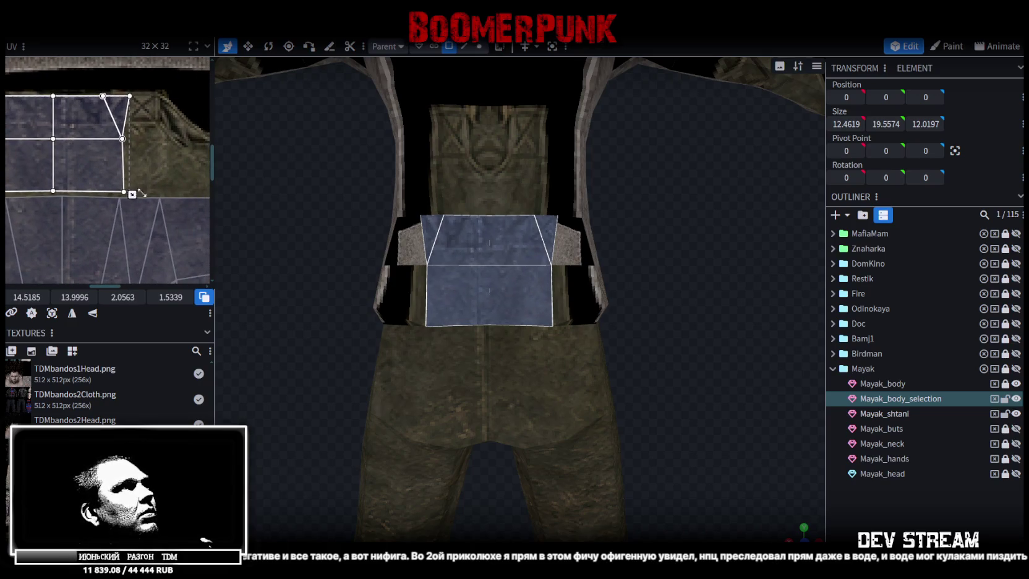
{"action": "left_click_drag", "start_coordinate": [142, 193], "coordinate": [165, 195]}
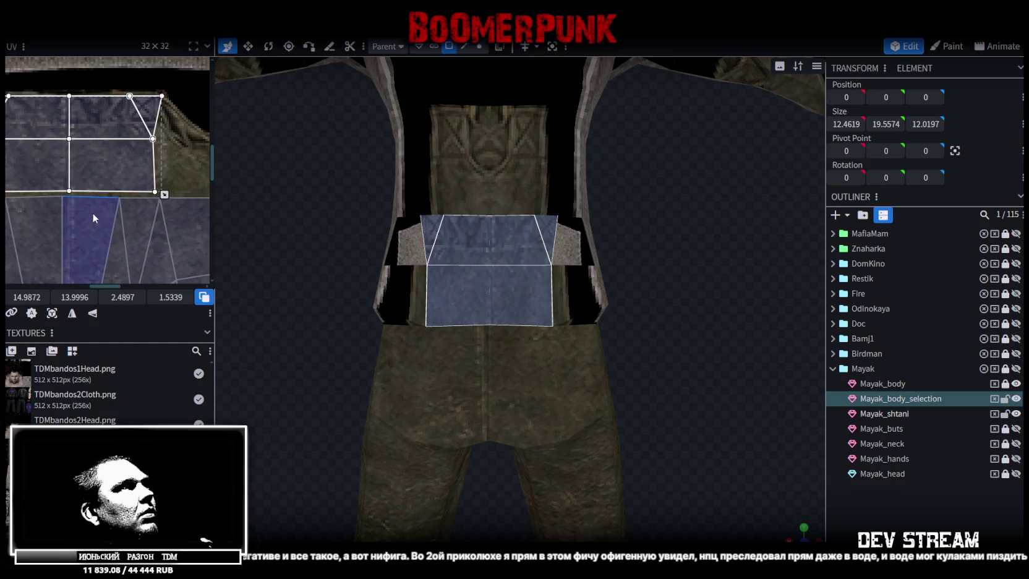
{"action": "middle_click_drag", "start_coordinate": [93, 213], "coordinate": [77, 158]}
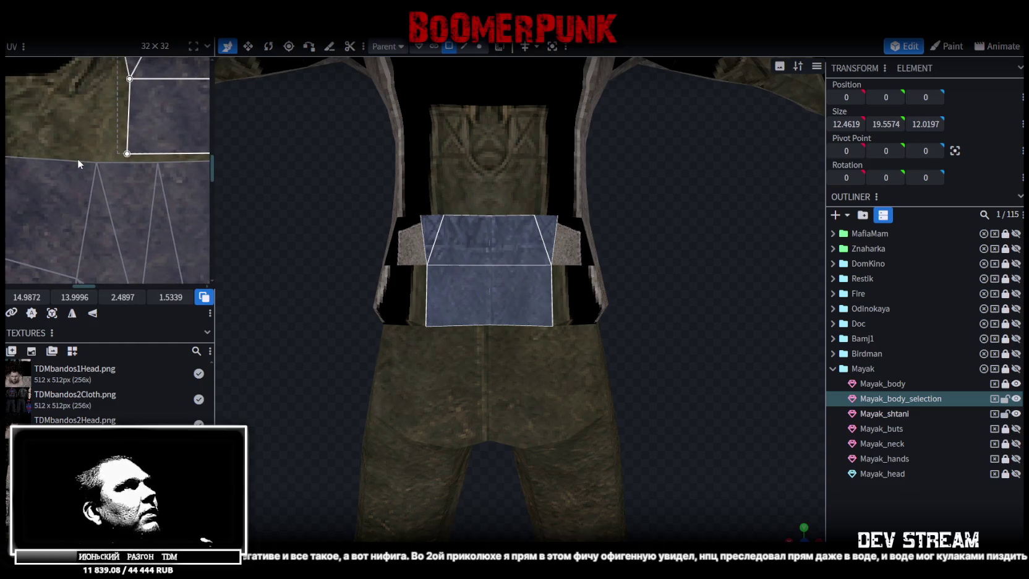
{"action": "left_click", "coordinate": [80, 158]}
{"action": "left_click", "coordinate": [148, 179]}
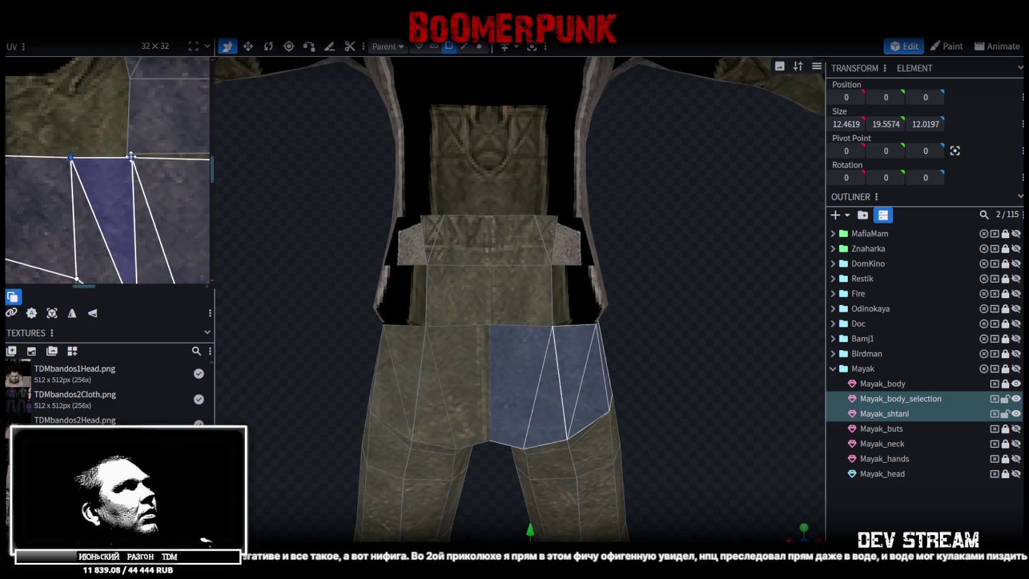
- Box-select the front panel's UV vertices and move them to reshape the triangles on the cloth
{"action": "middle_click_drag", "start_coordinate": [131, 157], "coordinate": [41, 170]}
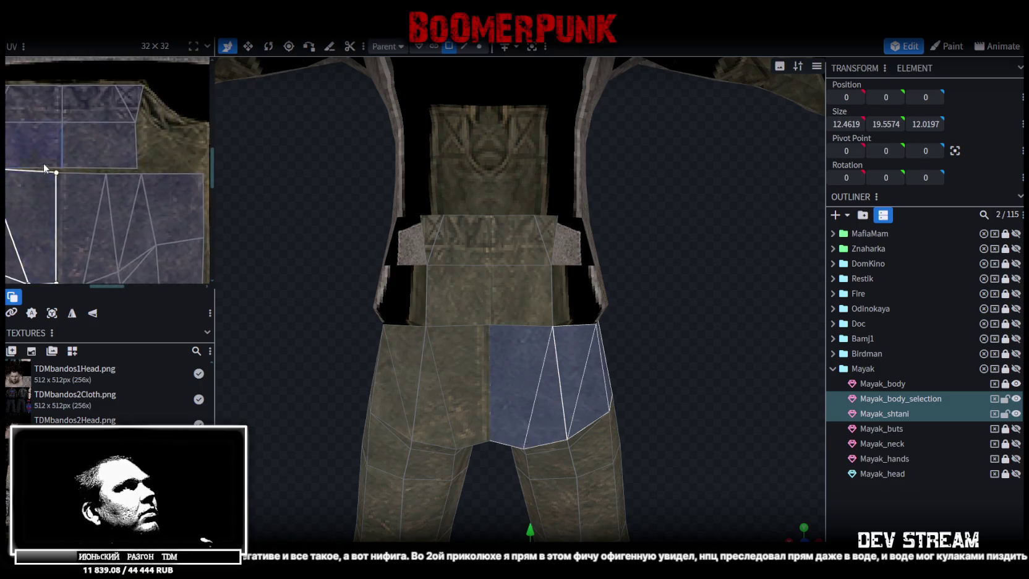
{"action": "scroll", "coordinate": [39, 165], "scroll_direction": "up", "scroll_amount": 3}
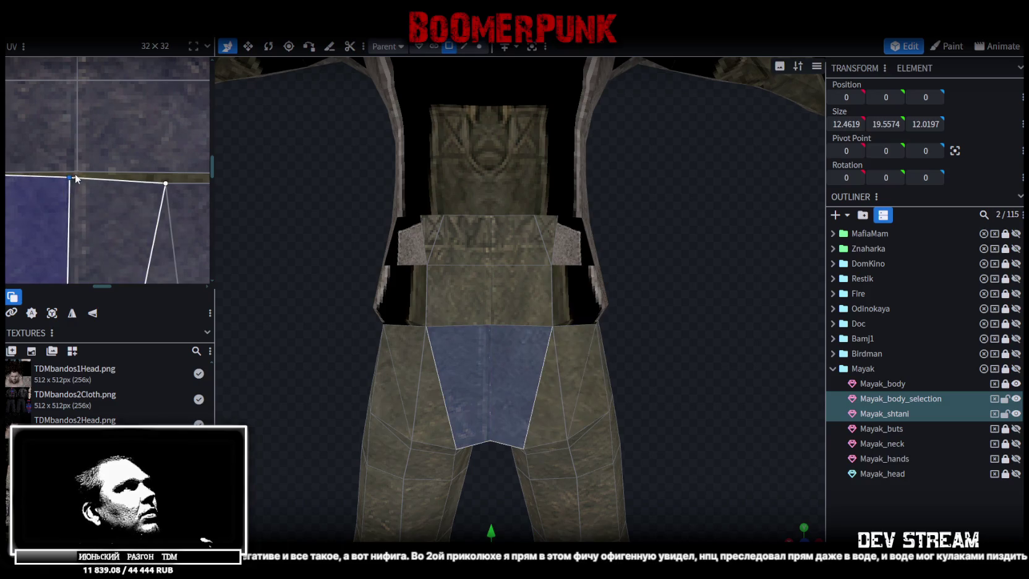
{"action": "scroll", "coordinate": [78, 179], "scroll_direction": "down", "scroll_amount": 3}
{"action": "scroll", "coordinate": [89, 182], "scroll_direction": "up", "scroll_amount": 2}
{"action": "left_click_drag", "start_coordinate": [89, 180], "coordinate": [158, 190]}
{"action": "left_click_drag", "start_coordinate": [90, 179], "coordinate": [148, 206]}
{"action": "scroll", "coordinate": [148, 206], "scroll_direction": "down", "scroll_amount": 2}
{"action": "middle_click_drag", "start_coordinate": [162, 229], "coordinate": [174, 185]}
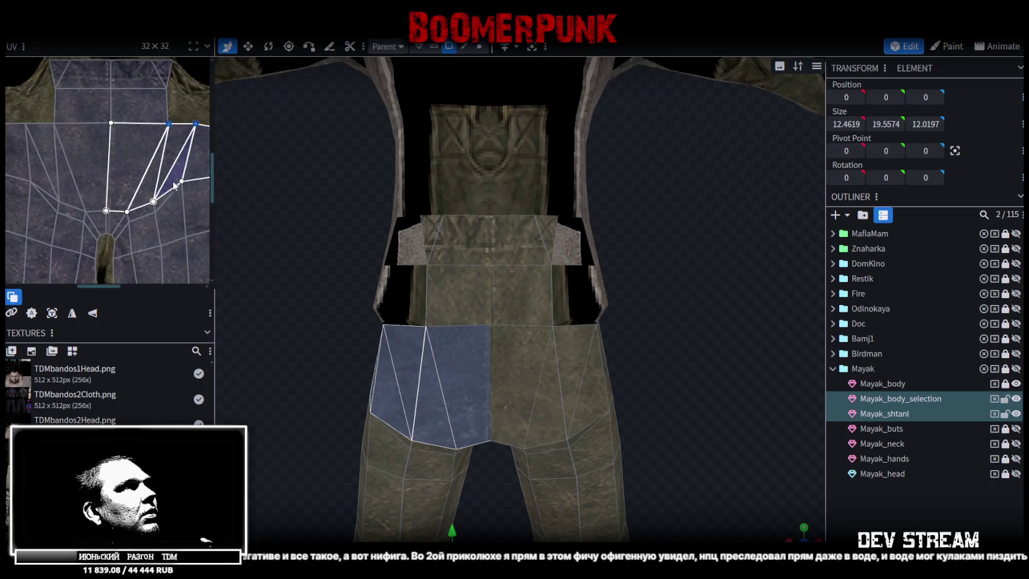
- Clear the selection, then select the front pouch piece and an upper chest face
{"action": "left_click", "coordinate": [719, 486]}
{"action": "scroll", "coordinate": [718, 486], "scroll_direction": "down", "scroll_amount": 2}
{"action": "left_click_drag", "start_coordinate": [719, 485], "coordinate": [624, 417]}
{"action": "scroll", "coordinate": [555, 344], "scroll_direction": "up", "scroll_amount": 3}
{"action": "left_click", "coordinate": [459, 288]}
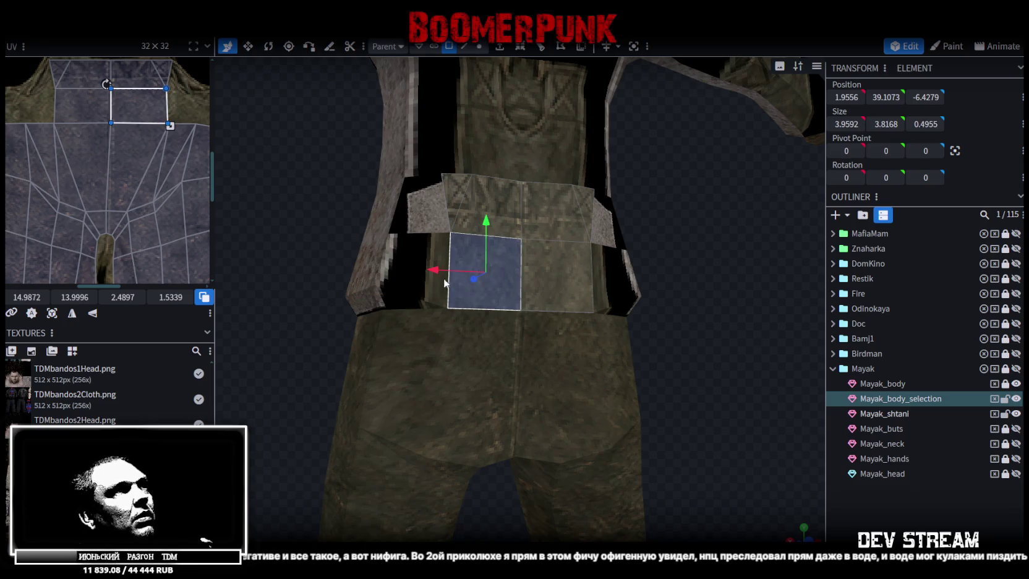
{"action": "scroll", "coordinate": [673, 272], "scroll_direction": "down", "scroll_amount": 2}
{"action": "scroll", "coordinate": [647, 267], "scroll_direction": "up", "scroll_amount": 3}
{"action": "left_click", "coordinate": [537, 185]}
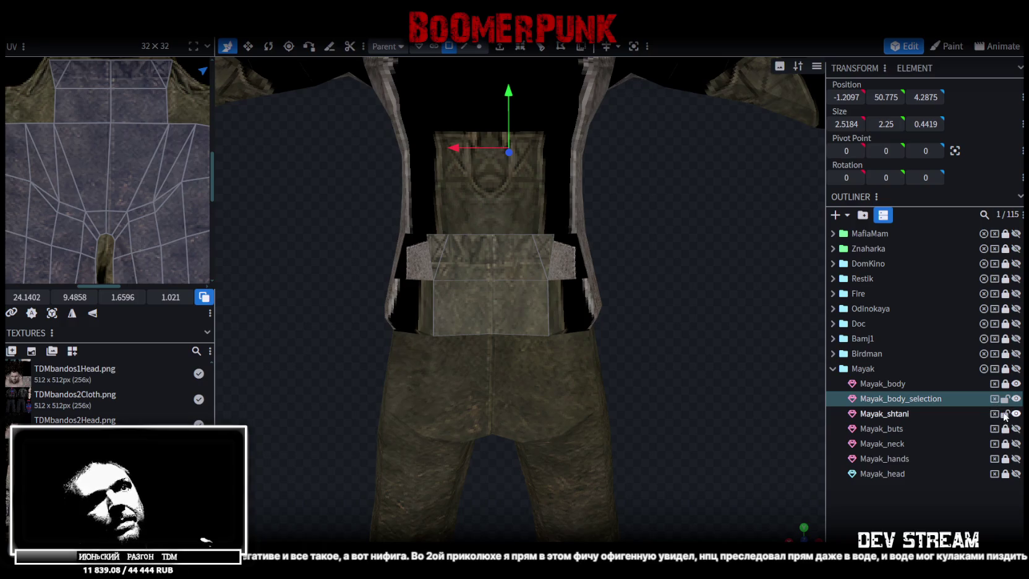
- Merge the Mayak_body_selection bib into the Mayak_shtani mesh with Merge Meshes
{"action": "left_click", "coordinate": [891, 413], "text": "ctrl"}
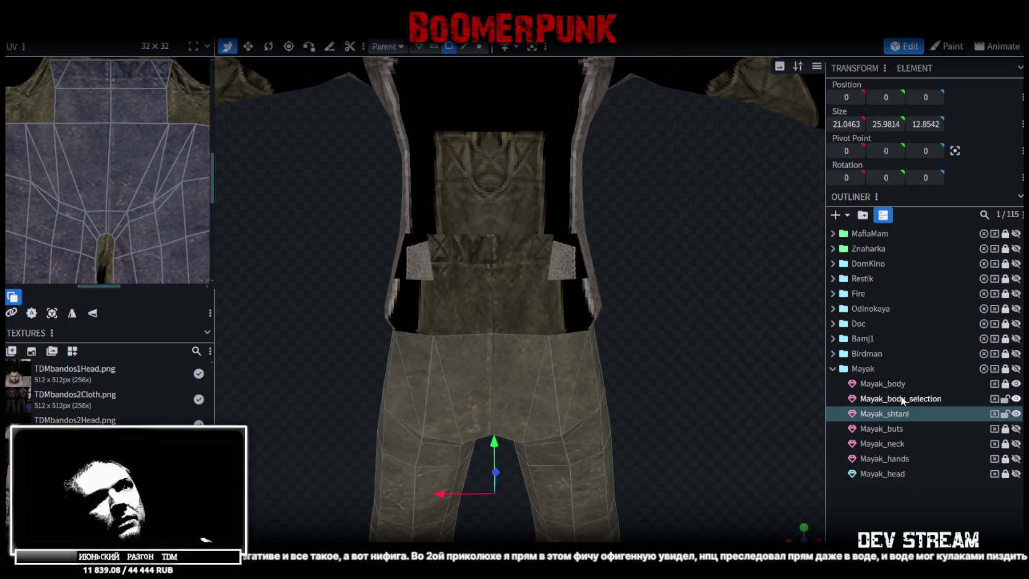
{"action": "right_click", "coordinate": [900, 398]}
{"action": "left_click", "coordinate": [927, 189]}
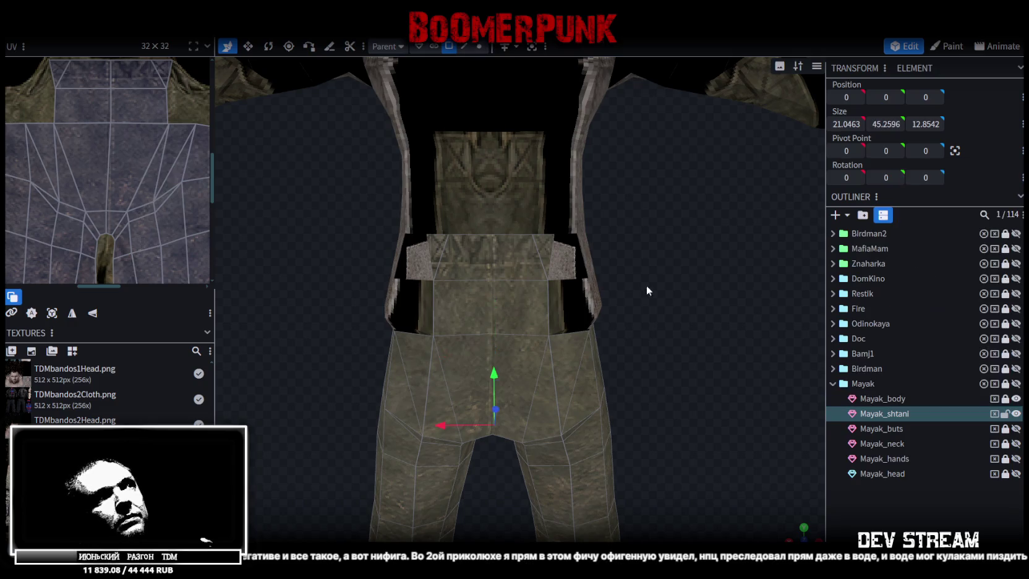
{"action": "scroll", "coordinate": [646, 285], "scroll_direction": "down", "scroll_amount": 5}
- Weld the 8 overlapping vertices with Merge Vertices and lock Mayak_shtani
{"action": "left_click", "coordinate": [481, 47]}
{"action": "left_click_drag", "start_coordinate": [508, 325], "coordinate": [502, 316]}
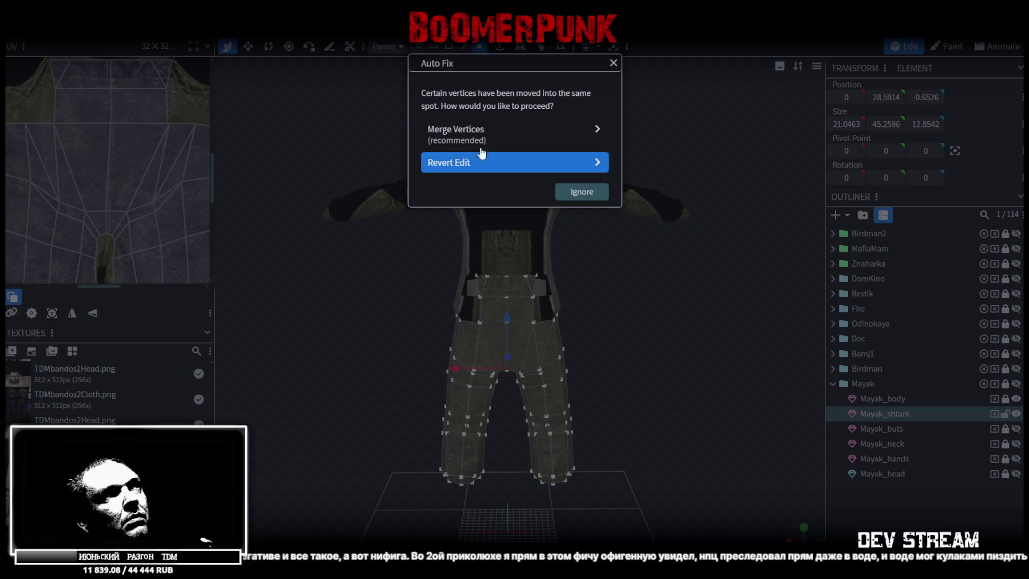
{"action": "left_click", "coordinate": [482, 152]}
{"action": "scroll", "coordinate": [647, 286], "scroll_direction": "up", "scroll_amount": 3}
{"action": "scroll", "coordinate": [657, 274], "scroll_direction": "up", "scroll_amount": 2}
{"action": "scroll", "coordinate": [682, 301], "scroll_direction": "up", "scroll_amount": 1}
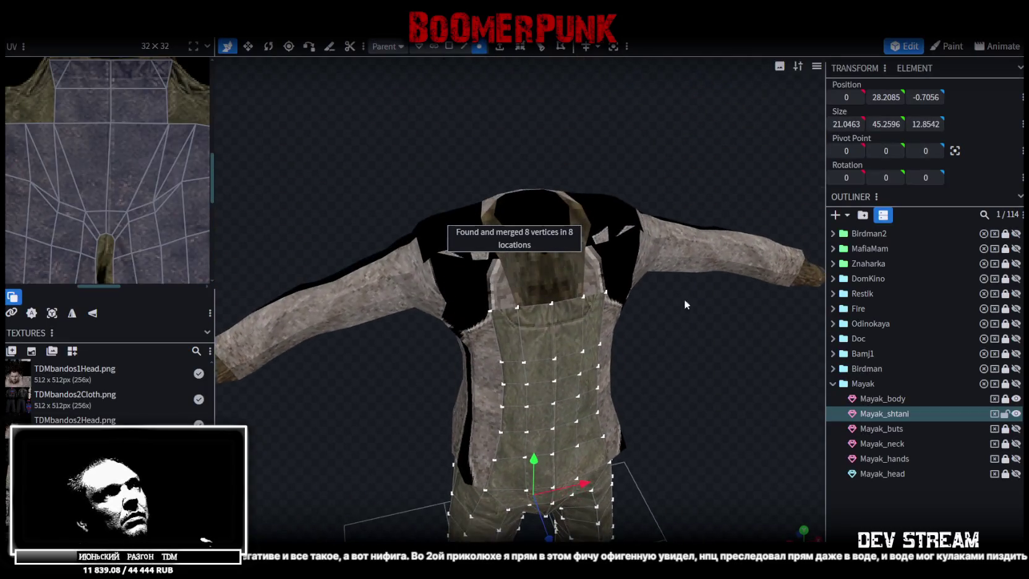
{"action": "left_click", "coordinate": [1006, 413]}
{"action": "left_click", "coordinate": [882, 399]}
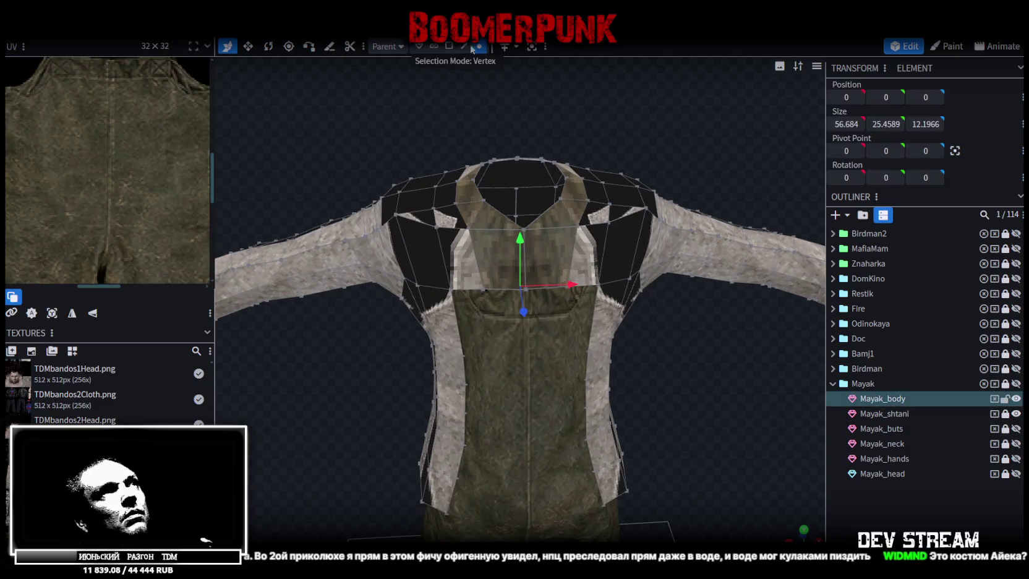
- Select the strap and shoulder band faces on the Mayak_body jacket
{"action": "left_click", "coordinate": [591, 249]}
{"action": "left_click", "coordinate": [600, 215], "text": "shift"}
{"action": "mouse_move", "coordinate": [691, 145]}
{"action": "left_mouse_down"}
{"action": "mouse_move", "coordinate": [553, 262]}
{"action": "mouse_move", "coordinate": [533, 189]}
{"action": "mouse_move", "coordinate": [477, 206]}
{"action": "left_mouse_up"}
{"action": "left_click", "coordinate": [493, 261], "text": "shift"}
{"action": "left_click", "coordinate": [495, 286], "text": "shift"}
{"action": "left_click", "coordinate": [497, 302], "text": "shift"}
{"action": "mouse_move", "coordinate": [493, 297]}
{"action": "left_mouse_down"}
{"action": "mouse_move", "coordinate": [656, 299]}
{"action": "mouse_move", "coordinate": [500, 283]}
{"action": "left_mouse_up"}
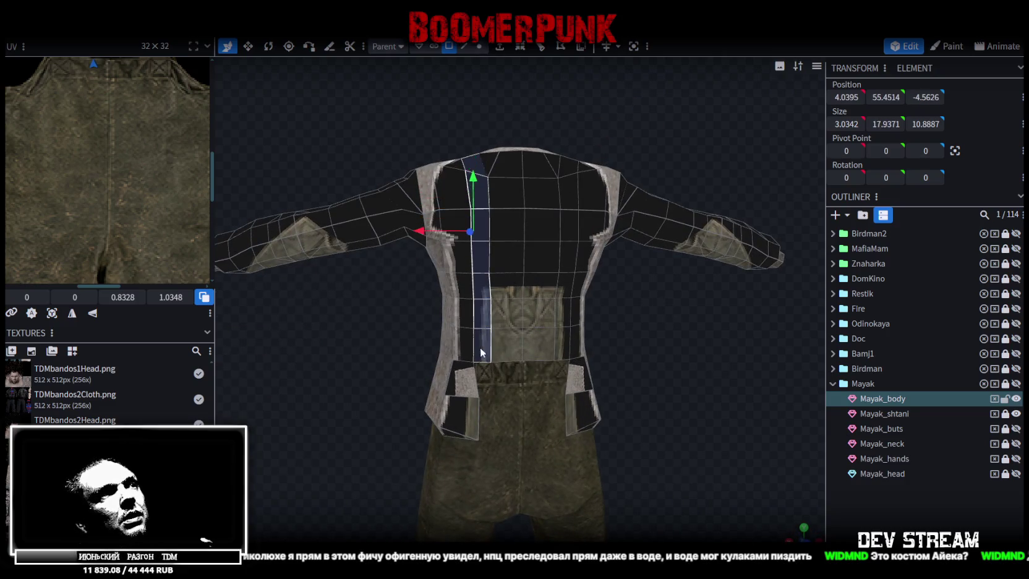
{"action": "mouse_move", "coordinate": [481, 353]}
{"action": "left_mouse_down"}
{"action": "mouse_move", "coordinate": [602, 200]}
{"action": "mouse_move", "coordinate": [690, 189]}
{"action": "mouse_move", "coordinate": [696, 227]}
{"action": "mouse_move", "coordinate": [511, 256]}
{"action": "left_mouse_up"}
{"action": "scroll", "coordinate": [592, 203], "scroll_direction": "up", "scroll_amount": 3}
{"action": "scroll", "coordinate": [621, 162], "scroll_direction": "up", "scroll_amount": 3}
- Merge two shoulder vertices into one with M and nudge it beside the strap
{"action": "left_click", "coordinate": [479, 49]}
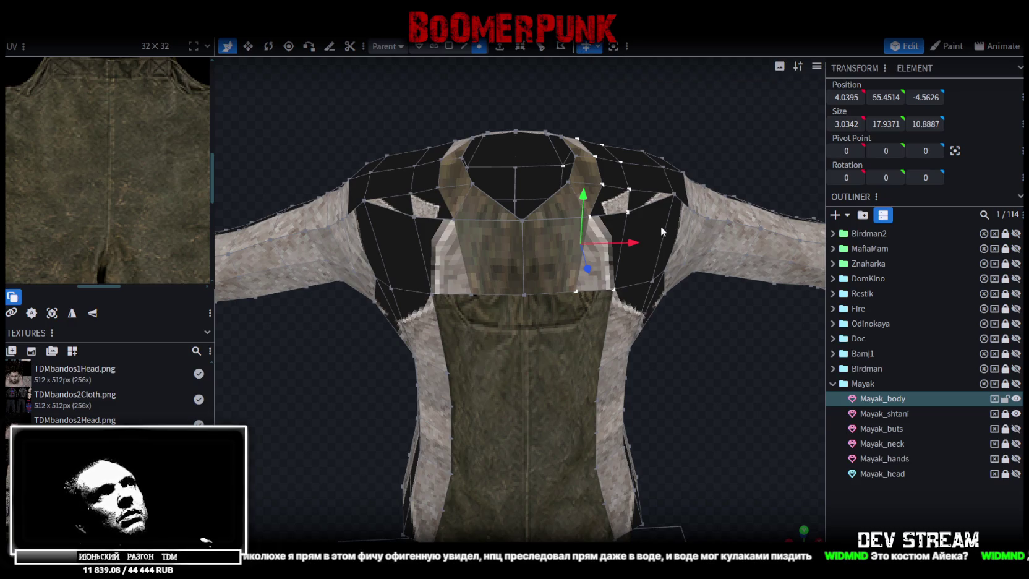
{"action": "left_click", "coordinate": [589, 217]}
{"action": "left_click", "coordinate": [629, 212], "text": "shift"}
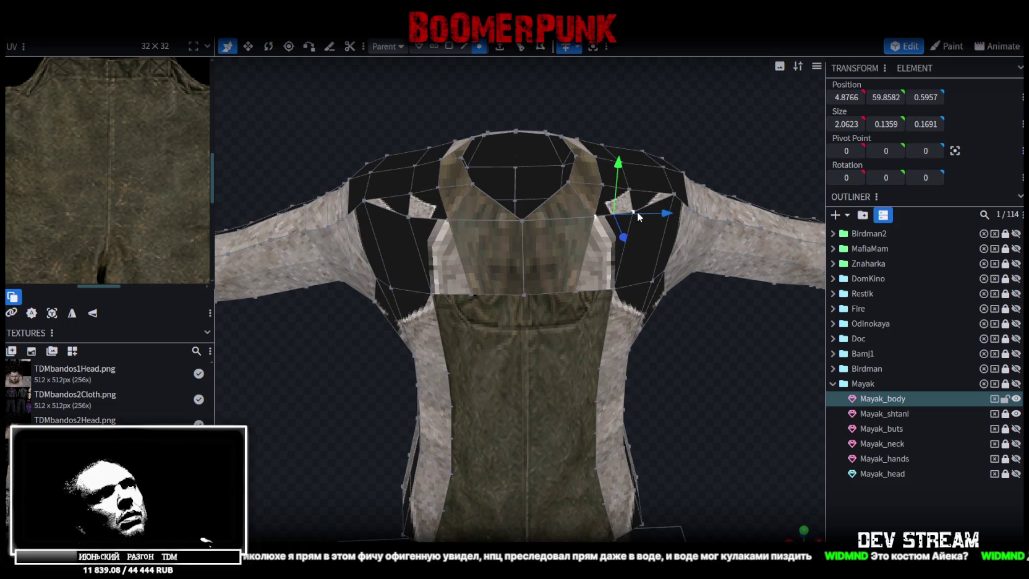
{"action": "key", "text": "m"}
{"action": "left_click_drag", "start_coordinate": [636, 213], "coordinate": [640, 212]}
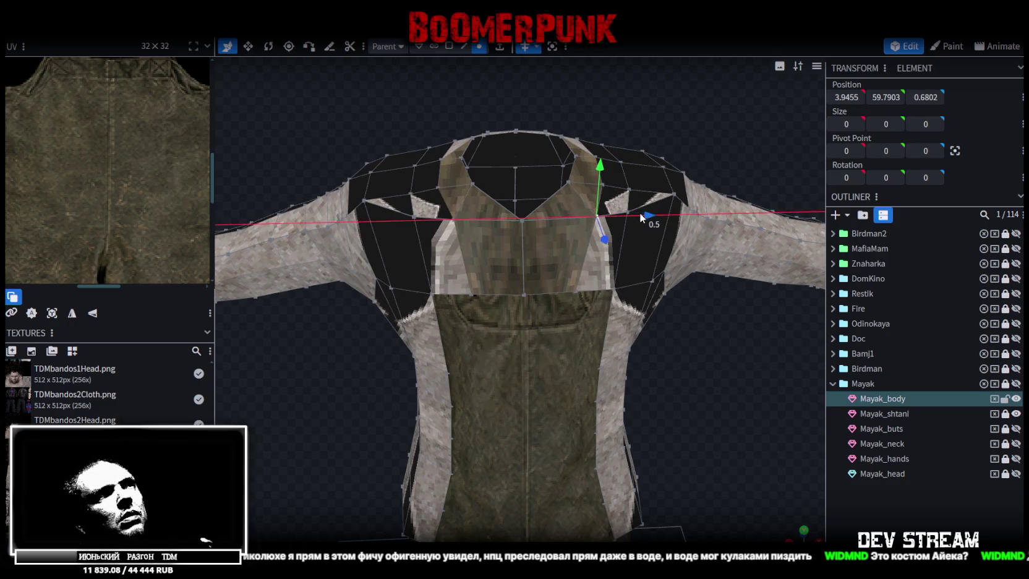
{"action": "mouse_move", "coordinate": [723, 292]}
{"action": "left_mouse_down"}
{"action": "mouse_move", "coordinate": [631, 297]}
{"action": "mouse_move", "coordinate": [494, 206]}
{"action": "left_mouse_up"}
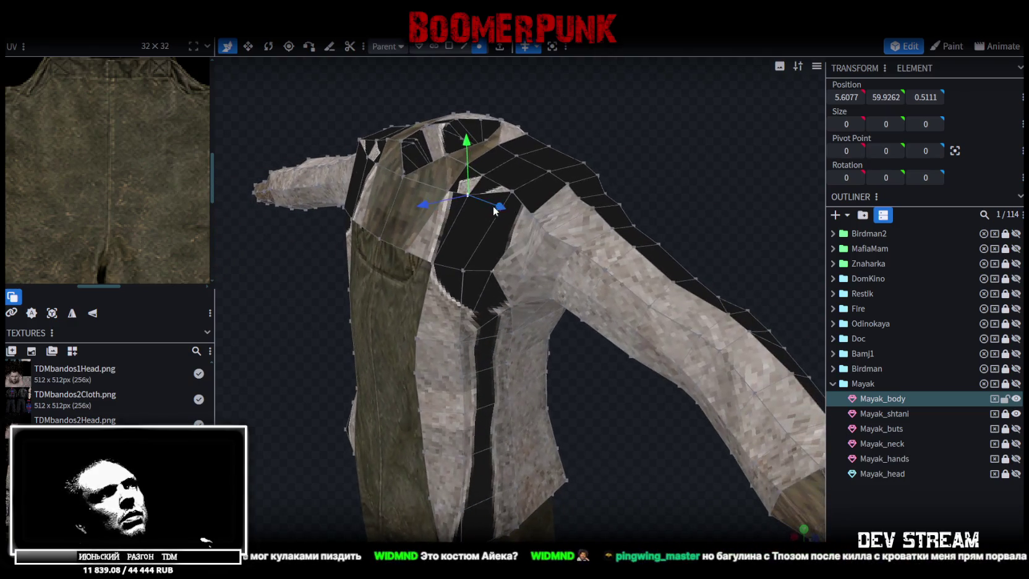
{"action": "left_click_drag", "start_coordinate": [424, 206], "coordinate": [424, 203]}
{"action": "mouse_move", "coordinate": [463, 145]}
{"action": "left_mouse_down"}
{"action": "mouse_move", "coordinate": [629, 147]}
{"action": "mouse_move", "coordinate": [429, 213]}
{"action": "left_mouse_up"}
{"action": "left_click_drag", "start_coordinate": [333, 260], "coordinate": [342, 259]}
{"action": "left_click_drag", "start_coordinate": [592, 167], "coordinate": [692, 157]}
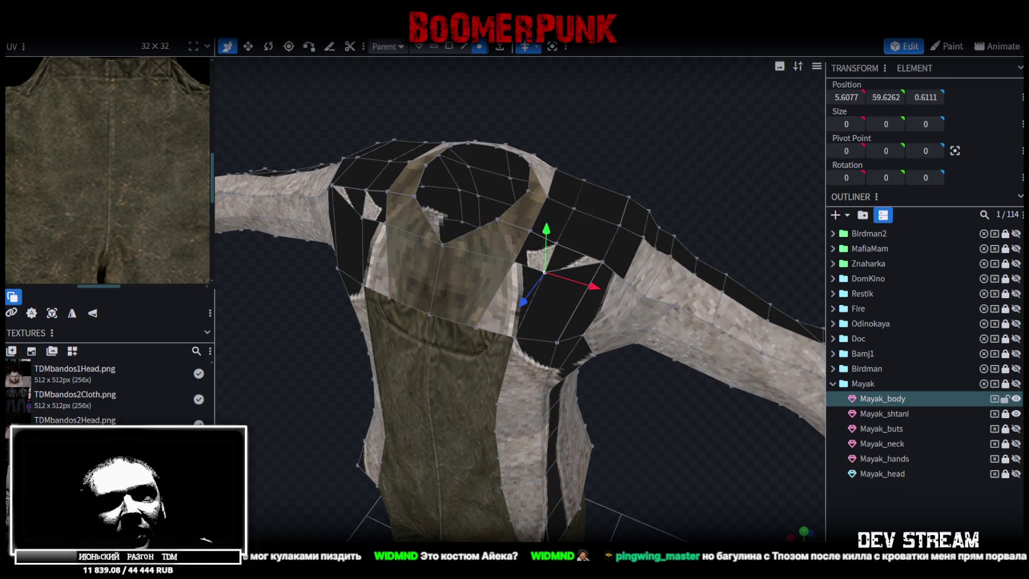
{"action": "key", "text": "alt+Tab"}
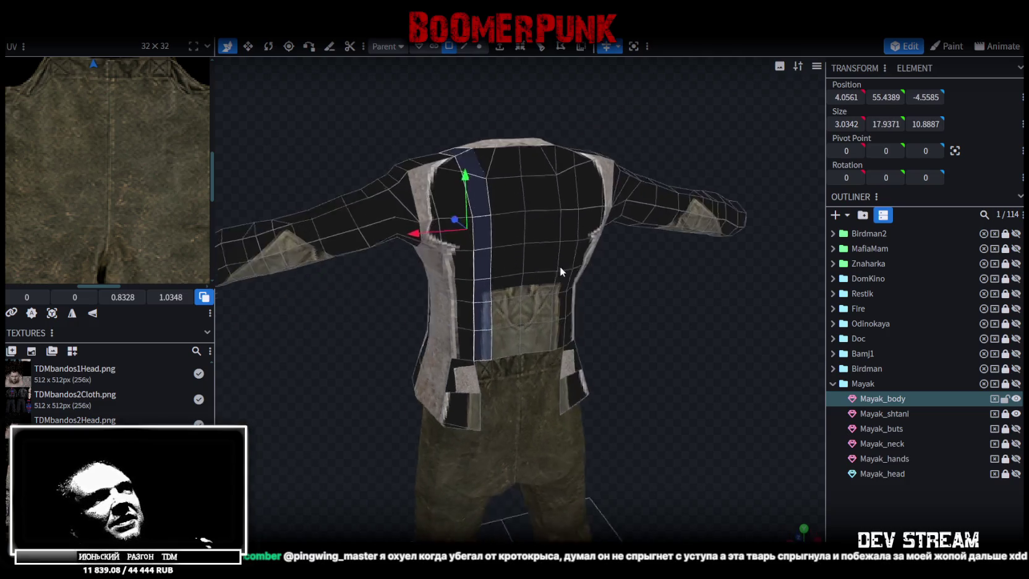
- Split the strap faces into a new Mayak_body_selection mesh, lock Mayak_body, and select all strap faces
{"action": "left_click_drag", "start_coordinate": [814, 246], "coordinate": [676, 338]}
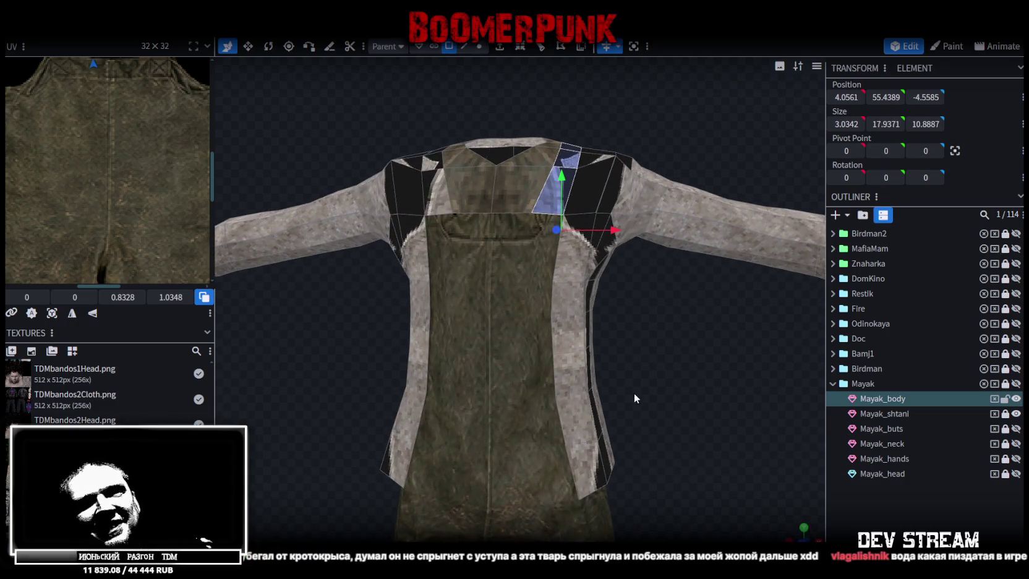
{"action": "mouse_move", "coordinate": [676, 371]}
{"action": "left_mouse_down"}
{"action": "mouse_move", "coordinate": [403, 373]}
{"action": "mouse_move", "coordinate": [743, 457]}
{"action": "left_mouse_up"}
{"action": "scroll", "coordinate": [520, 296], "scroll_direction": "down", "scroll_amount": 3}
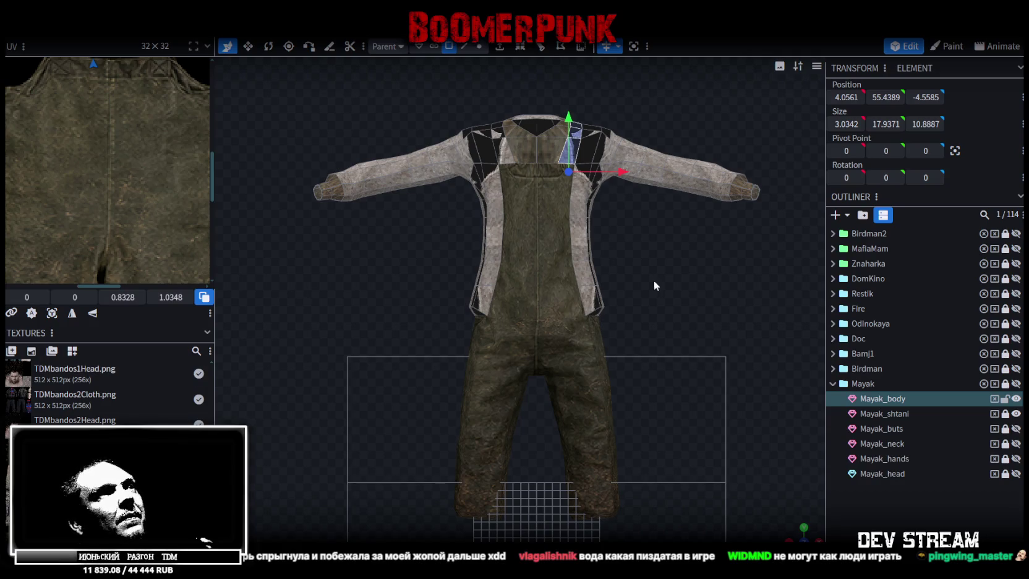
{"action": "right_click", "coordinate": [577, 146]}
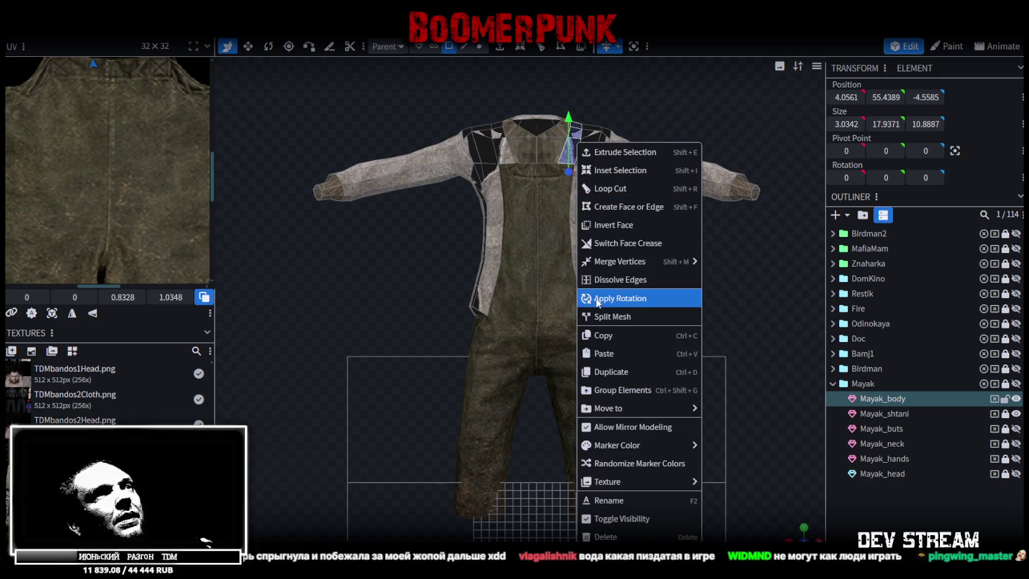
{"action": "left_click", "coordinate": [616, 313]}
{"action": "left_click", "coordinate": [1006, 383]}
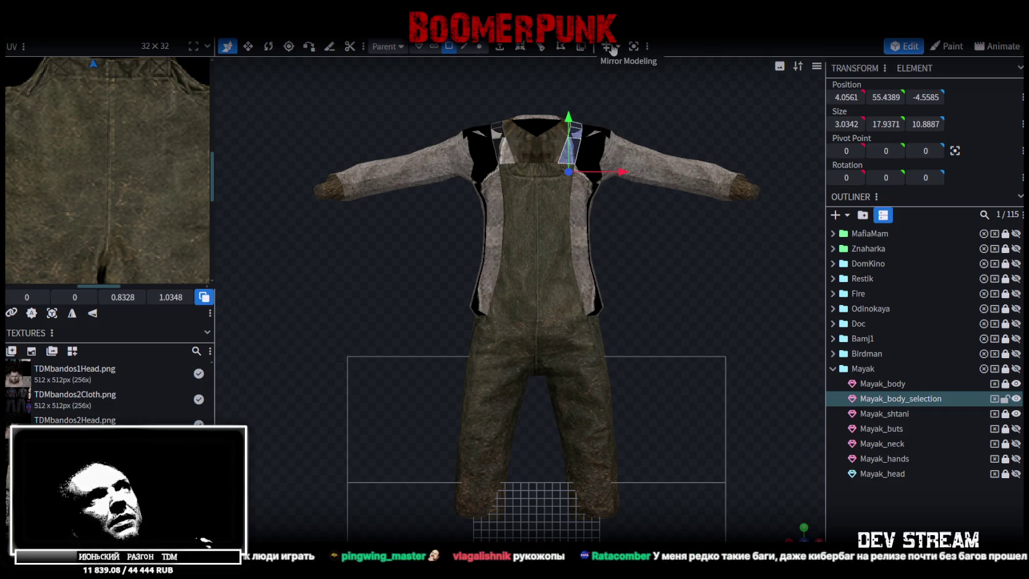
{"action": "key", "text": "ctrl+a"}
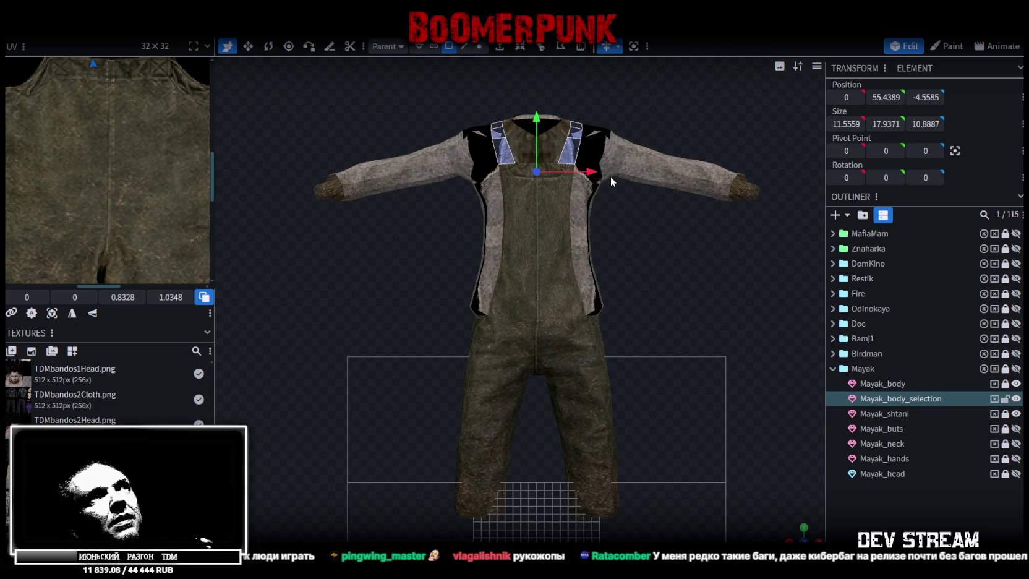
- Project the strap UVs from the current view and move the island over the strap texture
{"action": "left_click", "coordinate": [52, 313]}
{"action": "scroll", "coordinate": [98, 174], "scroll_direction": "down", "scroll_amount": 3}
{"action": "scroll", "coordinate": [95, 171], "scroll_direction": "down", "scroll_amount": 2}
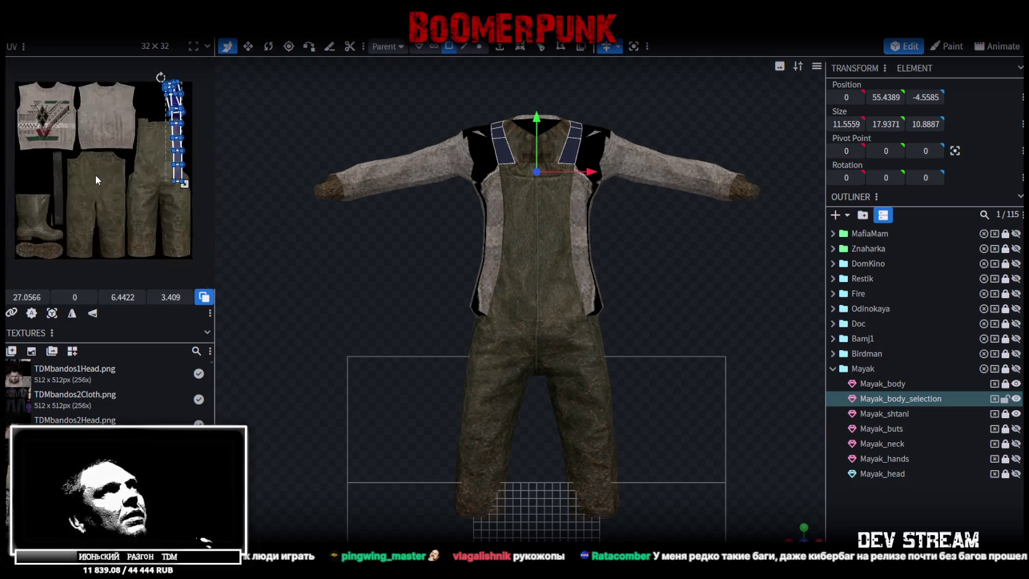
{"action": "scroll", "coordinate": [117, 154], "scroll_direction": "up", "scroll_amount": 3}
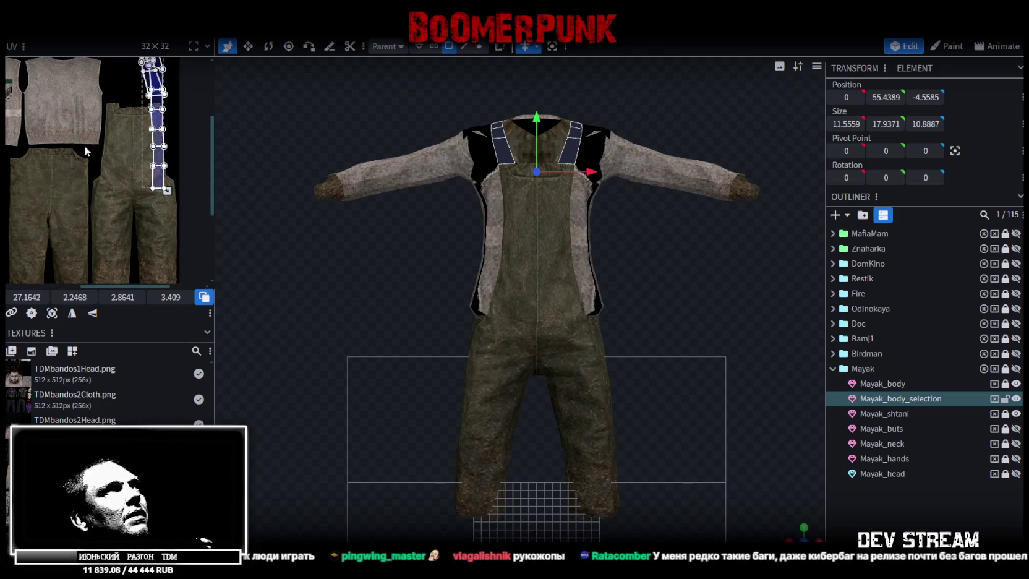
{"action": "left_click_drag", "start_coordinate": [161, 128], "coordinate": [37, 148]}
{"action": "scroll", "coordinate": [89, 189], "scroll_direction": "left", "scroll_amount": 2}
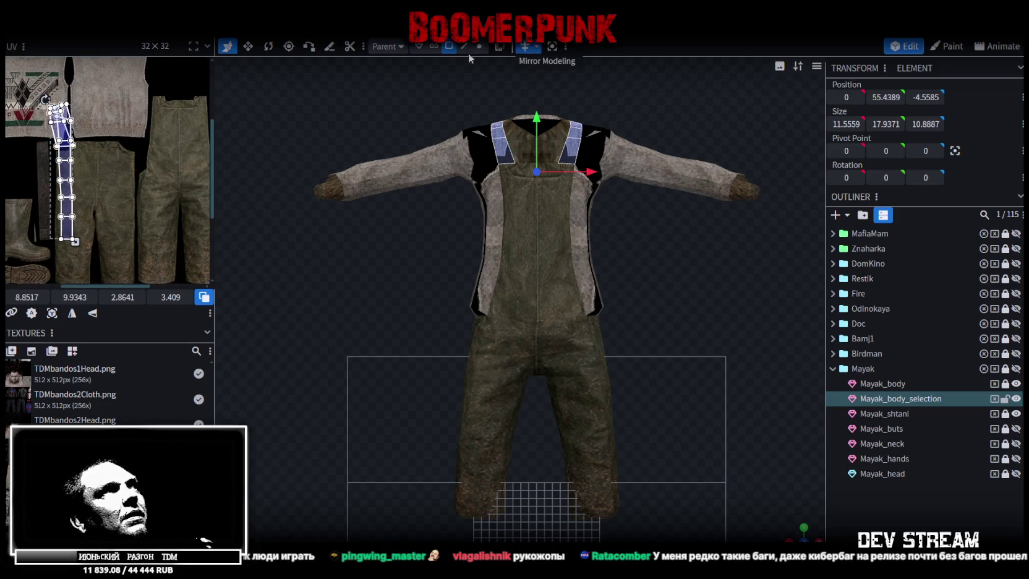
{"action": "scroll", "coordinate": [154, 203], "scroll_direction": "up", "scroll_amount": 3}
{"action": "scroll", "coordinate": [189, 99], "scroll_direction": "left", "scroll_amount": 2}
{"action": "scroll", "coordinate": [169, 144], "scroll_direction": "left", "scroll_amount": 1}
{"action": "scroll", "coordinate": [168, 143], "scroll_direction": "up", "scroll_amount": 2}
{"action": "scroll", "coordinate": [161, 152], "scroll_direction": "up", "scroll_amount": 2}
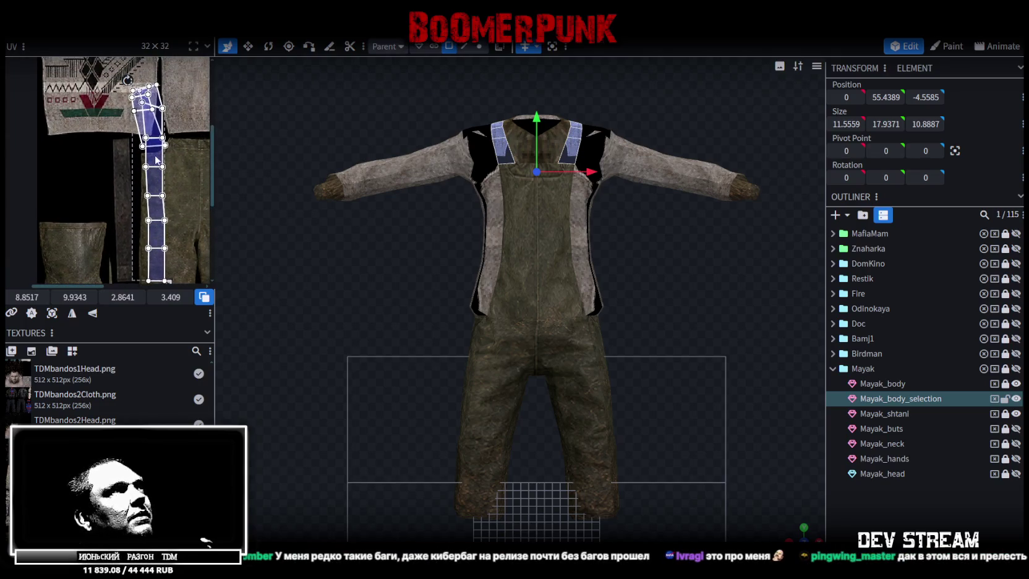
- Select the strap's top faces and move their UV island further down the texture
{"action": "left_click", "coordinate": [157, 160]}
{"action": "scroll", "coordinate": [155, 124], "scroll_direction": "up", "scroll_amount": 2}
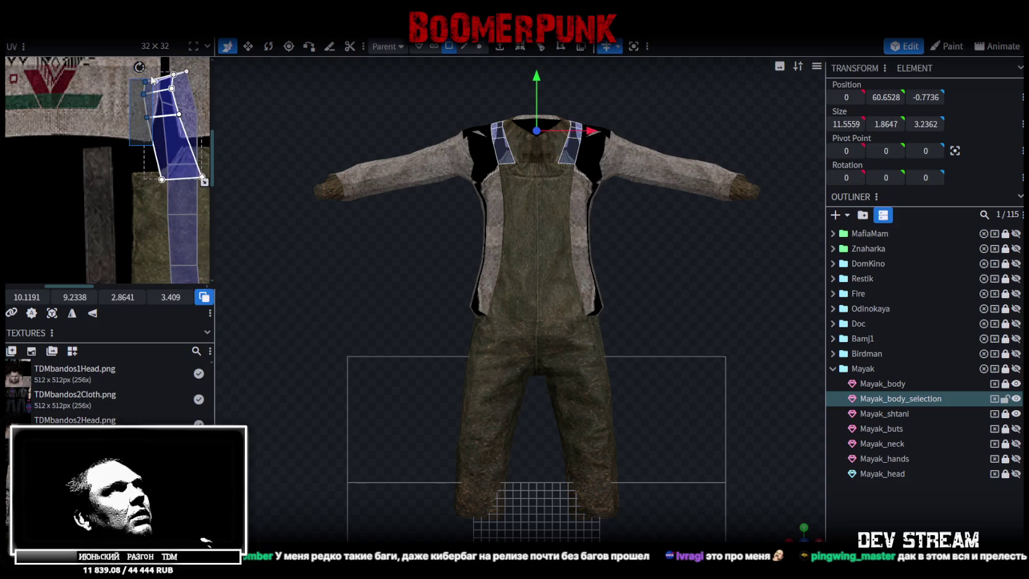
{"action": "mouse_move", "coordinate": [149, 93]}
{"action": "left_mouse_down"}
{"action": "mouse_move", "coordinate": [111, 186]}
{"action": "mouse_move", "coordinate": [128, 247]}
{"action": "left_mouse_up"}
{"action": "scroll", "coordinate": [111, 186], "scroll_direction": "down", "scroll_amount": 2}
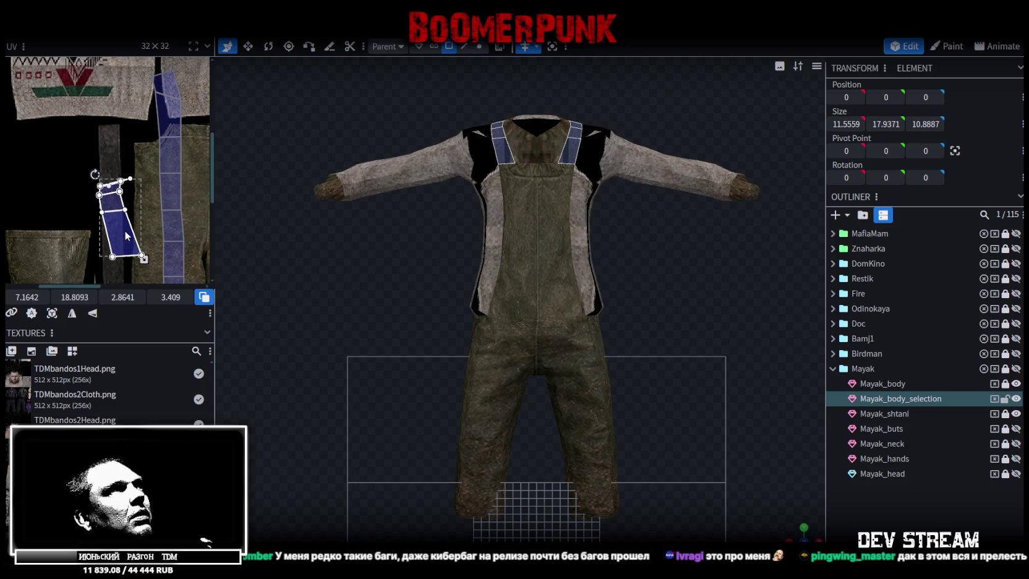
{"action": "scroll", "coordinate": [128, 247], "scroll_direction": "down", "scroll_amount": 2}
{"action": "scroll", "coordinate": [137, 185], "scroll_direction": "up", "scroll_amount": 1}
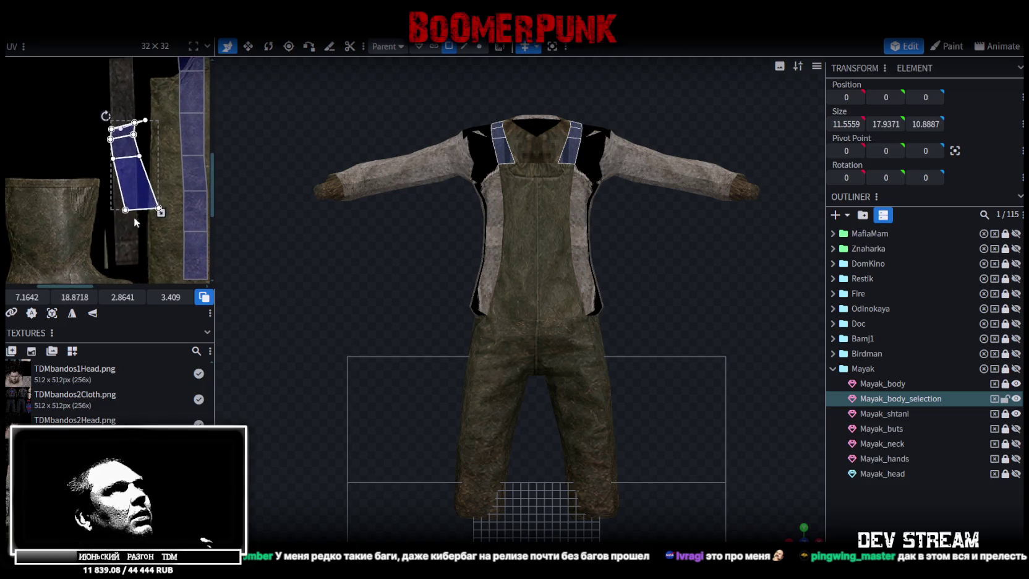
{"action": "left_click_drag", "start_coordinate": [134, 213], "coordinate": [132, 248]}
{"action": "scroll", "coordinate": [127, 176], "scroll_direction": "up", "scroll_amount": 1}
{"action": "scroll", "coordinate": [120, 172], "scroll_direction": "up", "scroll_amount": 1}
- Pull the top strap face's triangular UV corners into a square quad
{"action": "left_click", "coordinate": [96, 185]}
{"action": "left_click_drag", "start_coordinate": [74, 297], "coordinate": [59, 297]}
{"action": "scroll", "coordinate": [183, 109], "scroll_direction": "down", "scroll_amount": 2}
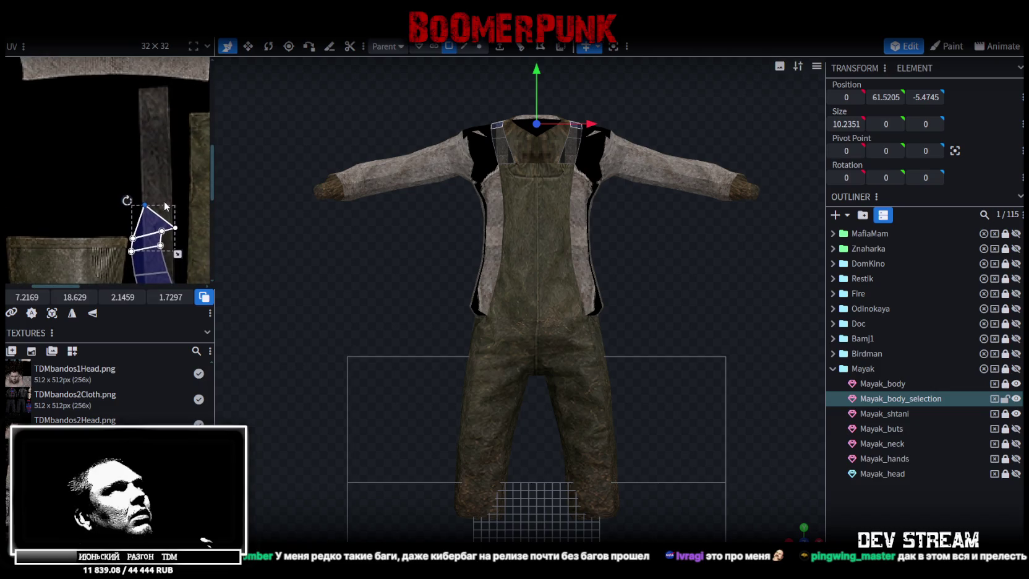
{"action": "mouse_move", "coordinate": [131, 195]}
{"action": "left_mouse_down"}
{"action": "mouse_move", "coordinate": [160, 214]}
{"action": "mouse_move", "coordinate": [143, 167]}
{"action": "left_mouse_up"}
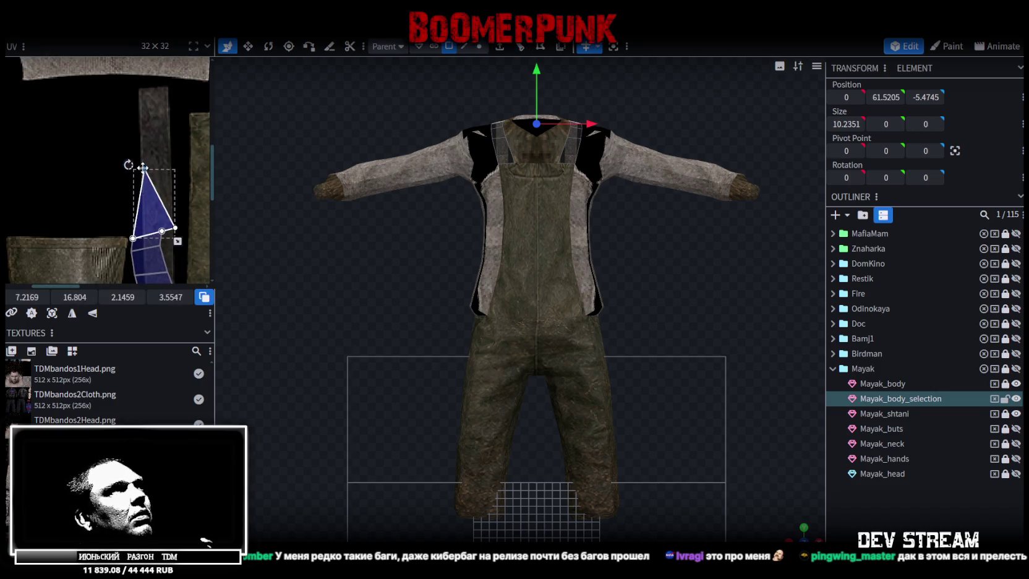
{"action": "scroll", "coordinate": [183, 235], "scroll_direction": "up", "scroll_amount": 2}
{"action": "left_click", "coordinate": [172, 236]}
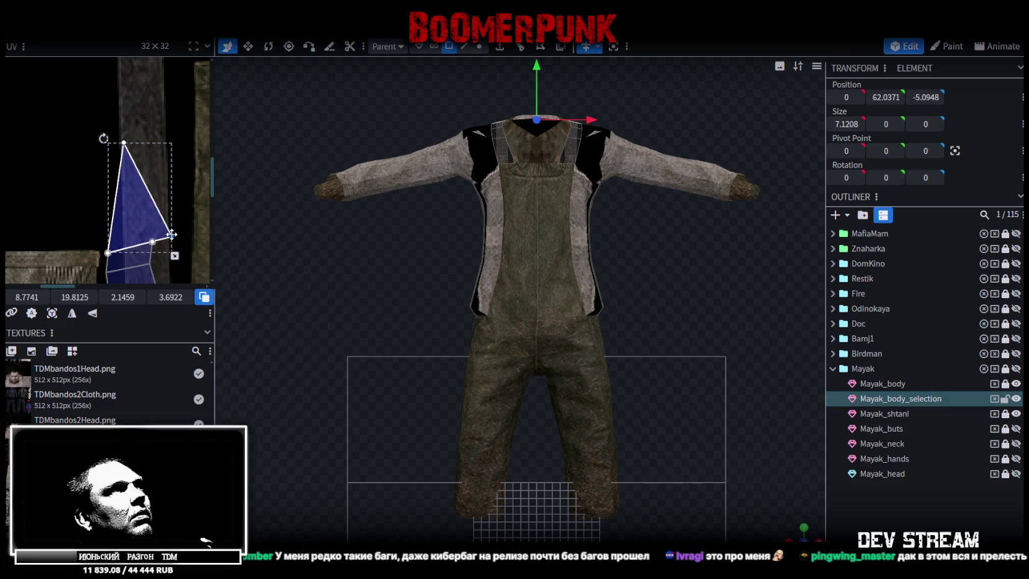
{"action": "left_click_drag", "start_coordinate": [172, 235], "coordinate": [162, 144]}
{"action": "scroll", "coordinate": [168, 95], "scroll_direction": "up", "scroll_amount": 2}
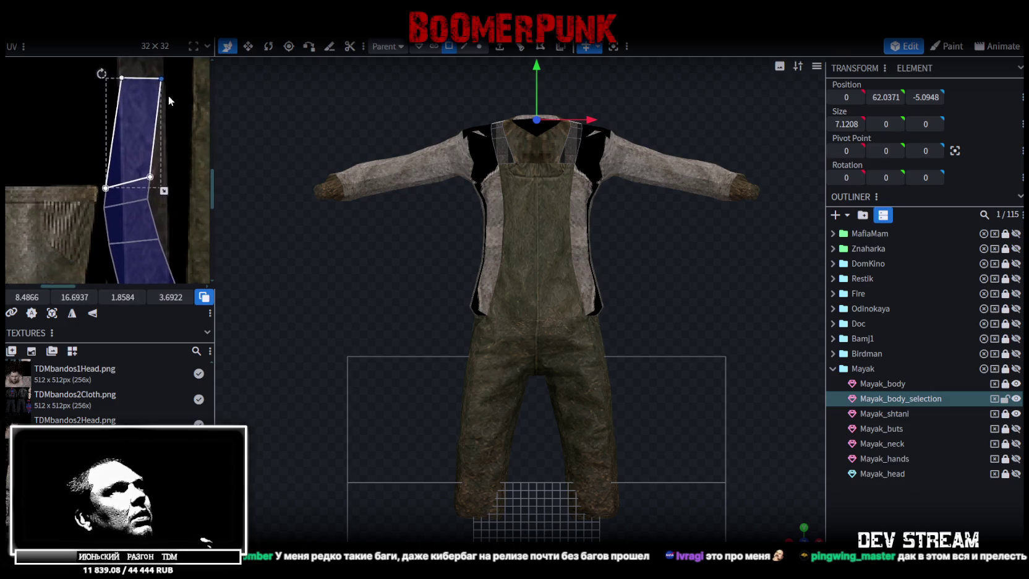
{"action": "mouse_move", "coordinate": [59, 177]}
{"action": "left_mouse_down"}
{"action": "mouse_move", "coordinate": [103, 240]}
{"action": "mouse_move", "coordinate": [120, 140]}
{"action": "left_mouse_up"}
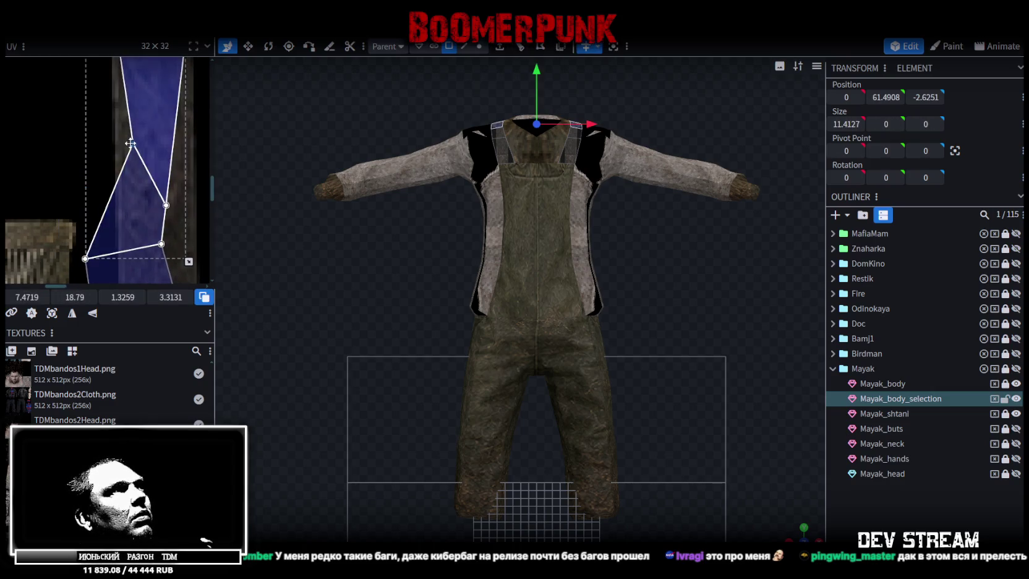
{"action": "left_click_drag", "start_coordinate": [165, 204], "coordinate": [149, 134]}
{"action": "scroll", "coordinate": [149, 134], "scroll_direction": "down", "scroll_amount": 1}
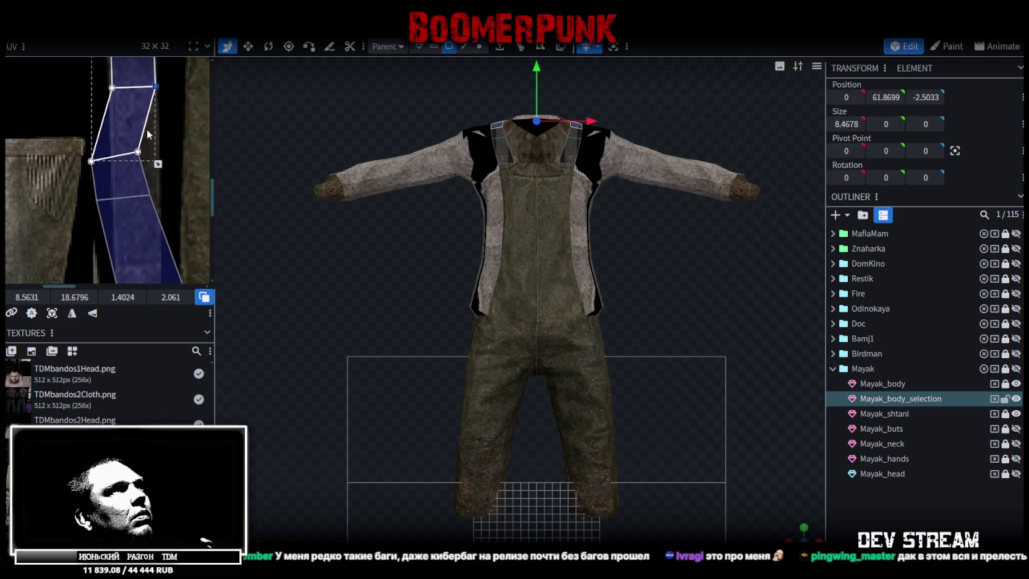
{"action": "scroll", "coordinate": [149, 134], "scroll_direction": "up", "scroll_amount": 1}
- Align the upper faces' left and right UV corners with the strap strip
{"action": "left_click", "coordinate": [94, 156], "text": "shift"}
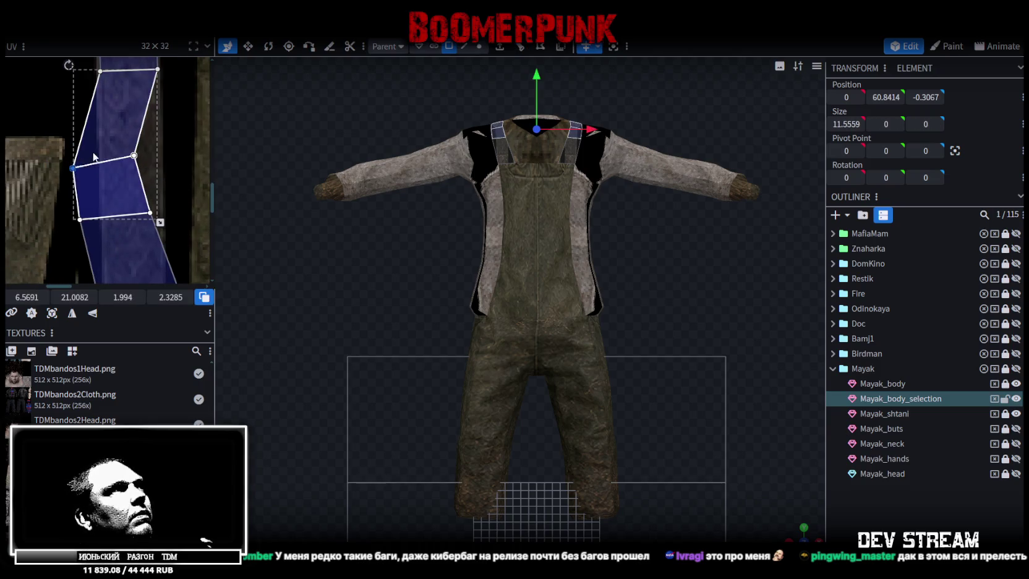
{"action": "left_click_drag", "start_coordinate": [73, 167], "coordinate": [100, 150]}
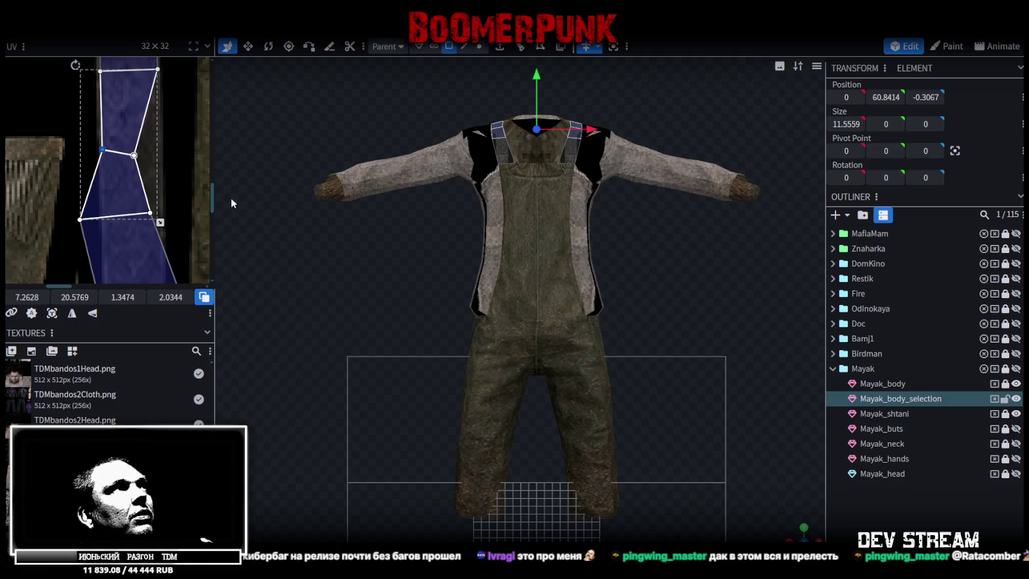
{"action": "left_click_drag", "start_coordinate": [133, 155], "coordinate": [158, 145]}
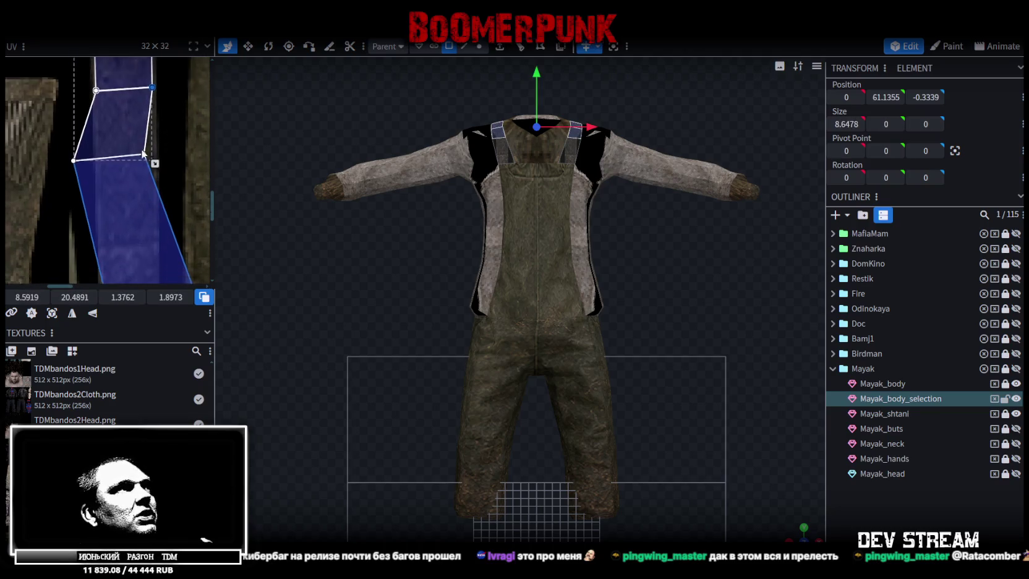
{"action": "scroll", "coordinate": [148, 154], "scroll_direction": "down", "scroll_amount": 3}
- Stretch and square the lower strap face's UV corners into a rectangle
{"action": "left_click", "coordinate": [152, 150]}
{"action": "mouse_move", "coordinate": [142, 137]}
{"action": "left_mouse_down"}
{"action": "mouse_move", "coordinate": [168, 178]}
{"action": "mouse_move", "coordinate": [151, 173]}
{"action": "left_mouse_up"}
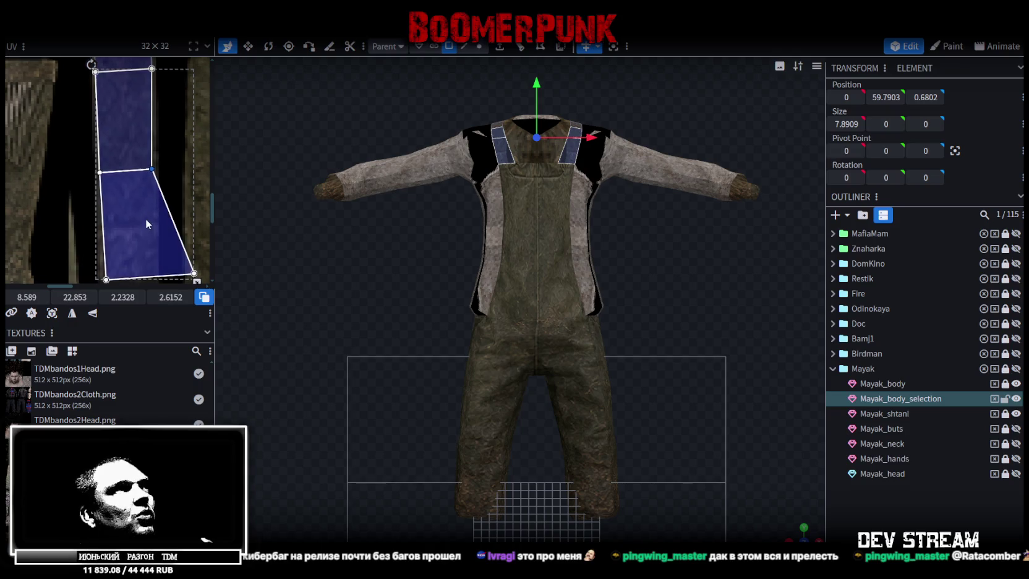
{"action": "scroll", "coordinate": [145, 222], "scroll_direction": "down", "scroll_amount": 3}
{"action": "left_click", "coordinate": [98, 179]}
{"action": "left_click", "coordinate": [94, 174]}
{"action": "scroll", "coordinate": [95, 186], "scroll_direction": "up", "scroll_amount": 2}
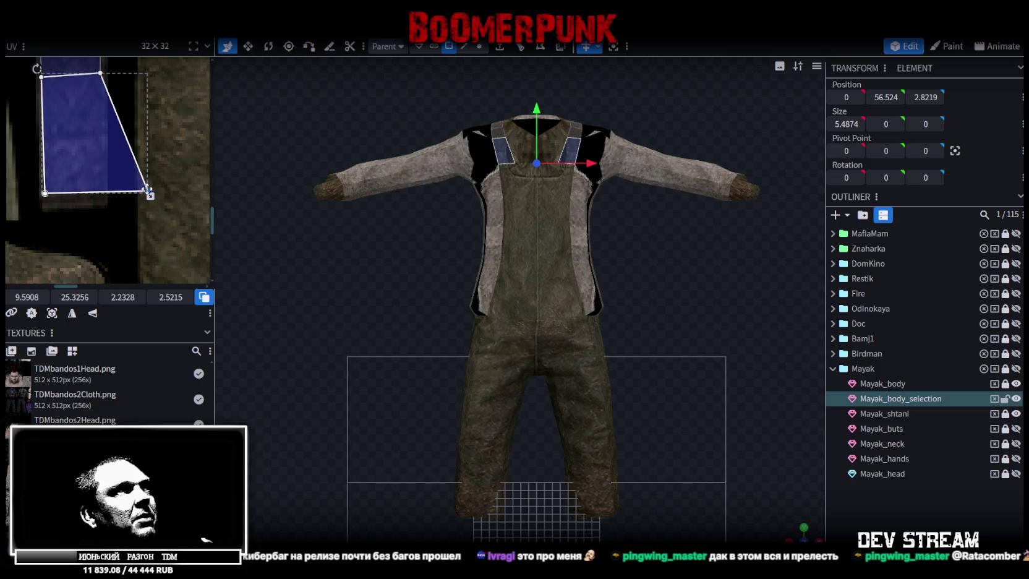
{"action": "left_click_drag", "start_coordinate": [147, 191], "coordinate": [101, 193]}
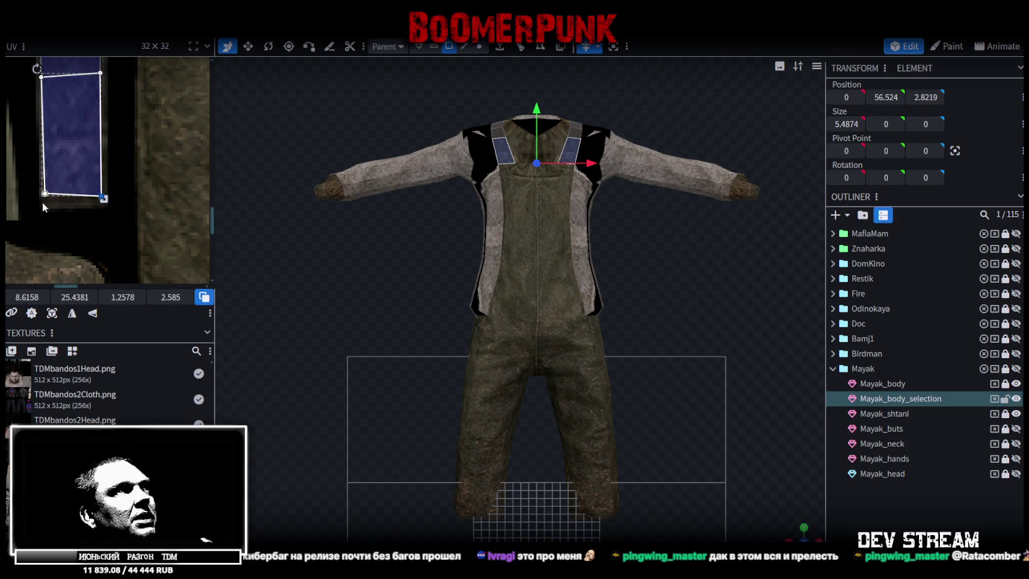
{"action": "left_click_drag", "start_coordinate": [46, 193], "coordinate": [46, 202]}
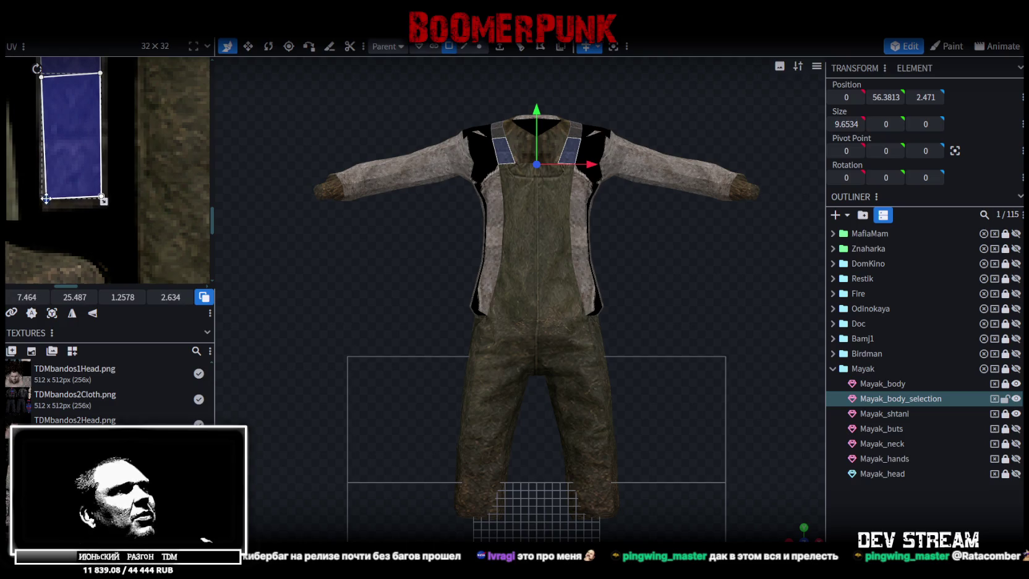
{"action": "scroll", "coordinate": [99, 173], "scroll_direction": "down", "scroll_amount": 2}
{"action": "scroll", "coordinate": [134, 184], "scroll_direction": "down", "scroll_amount": 2}
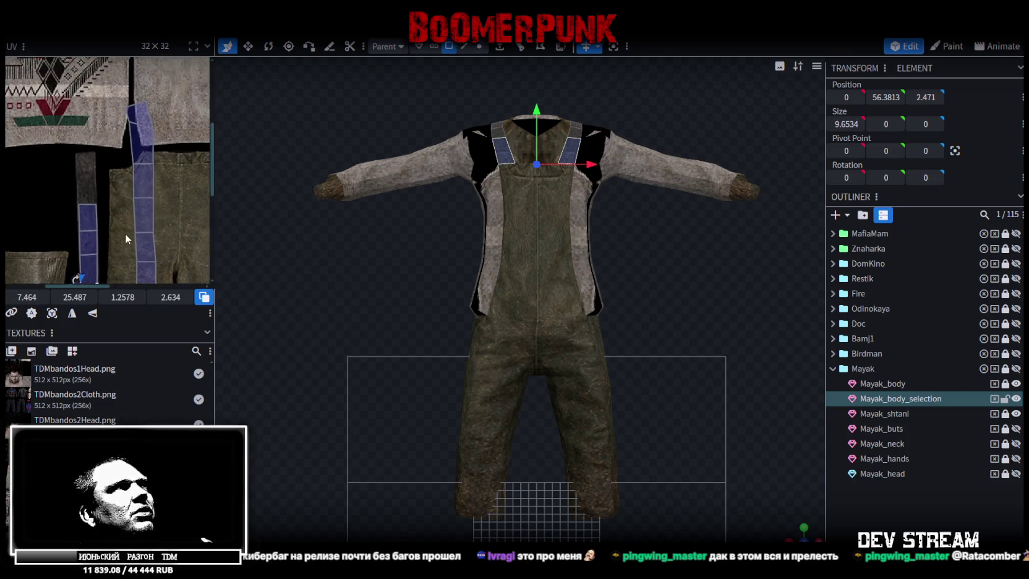
{"action": "scroll", "coordinate": [127, 239], "scroll_direction": "down", "scroll_amount": 2}
{"action": "left_click", "coordinate": [143, 177]}
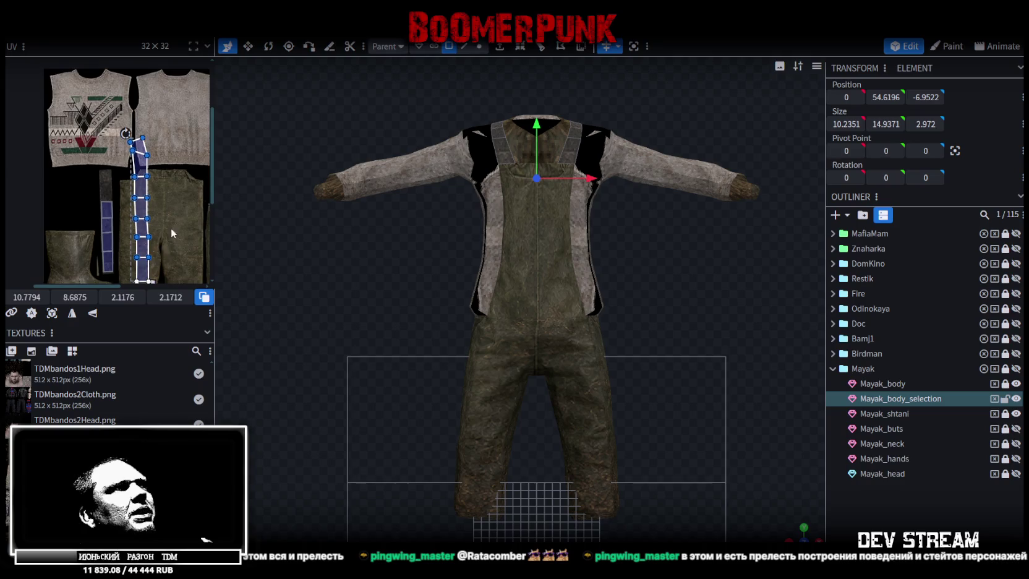
- Move the long strap UV strip left into place on the strap texture
{"action": "scroll", "coordinate": [173, 234], "scroll_direction": "up", "scroll_amount": 2}
{"action": "scroll", "coordinate": [172, 233], "scroll_direction": "up", "scroll_amount": 1}
{"action": "left_click_drag", "start_coordinate": [152, 233], "coordinate": [118, 226]}
{"action": "left_click", "coordinate": [118, 226]}
{"action": "scroll", "coordinate": [108, 204], "scroll_direction": "up", "scroll_amount": 2}
{"action": "scroll", "coordinate": [102, 161], "scroll_direction": "up", "scroll_amount": 2}
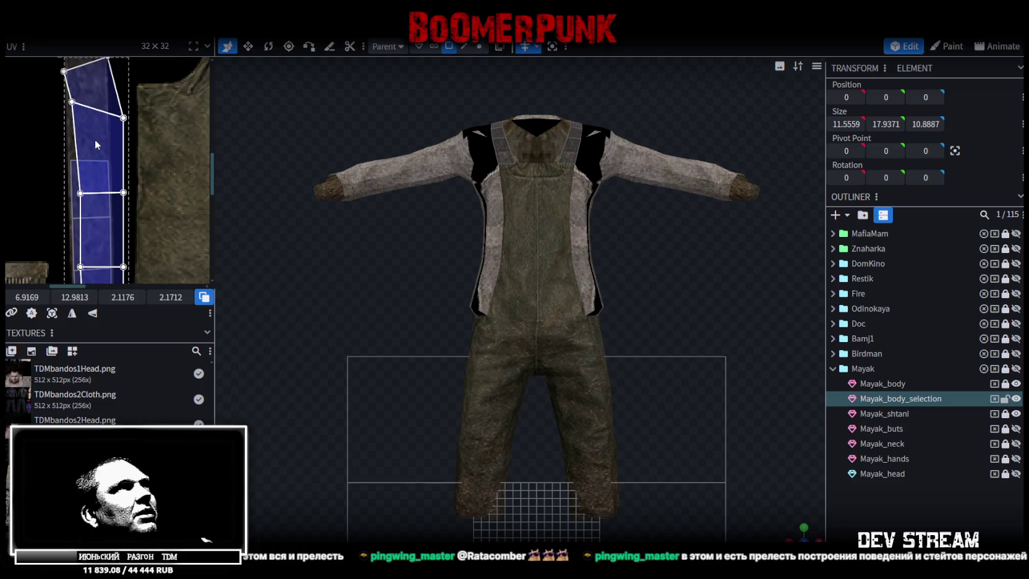
{"action": "left_click_drag", "start_coordinate": [95, 144], "coordinate": [106, 167]}
{"action": "scroll", "coordinate": [114, 169], "scroll_direction": "down", "scroll_amount": 1}
{"action": "scroll", "coordinate": [115, 168], "scroll_direction": "down", "scroll_amount": 1}
{"action": "scroll", "coordinate": [125, 190], "scroll_direction": "down", "scroll_amount": 3}
{"action": "scroll", "coordinate": [156, 209], "scroll_direction": "down", "scroll_amount": 2}
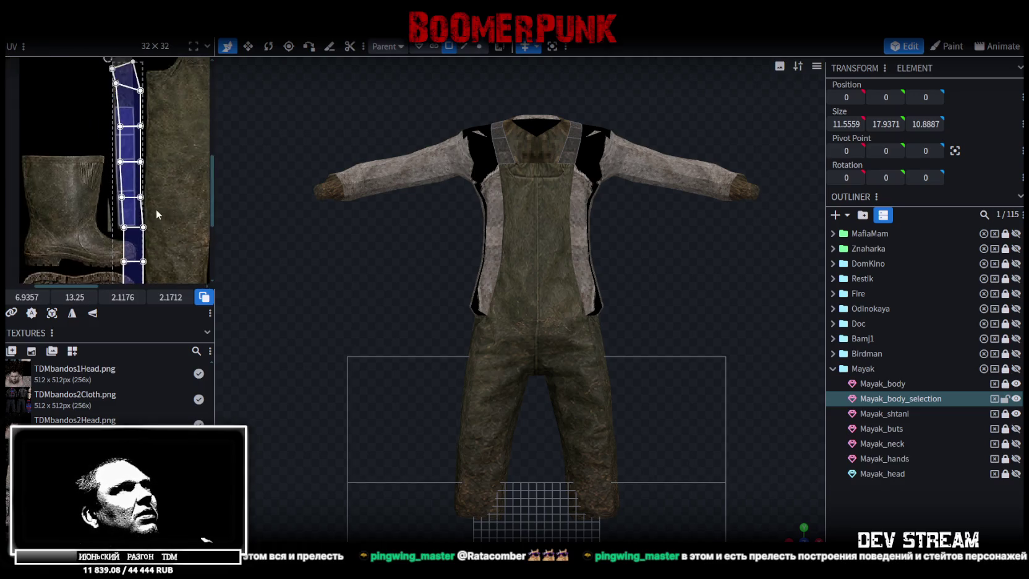
- Shrink the strip's UV faces, adjust their height, and pull the right edge slightly left
{"action": "left_click_drag", "start_coordinate": [153, 232], "coordinate": [144, 167]}
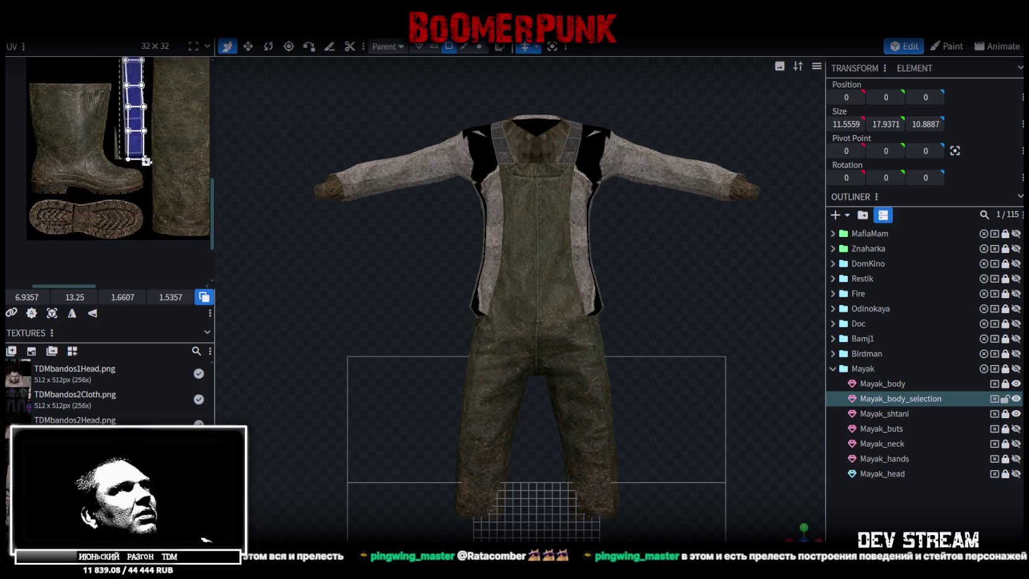
{"action": "scroll", "coordinate": [130, 148], "scroll_direction": "up", "scroll_amount": 3}
{"action": "left_click_drag", "start_coordinate": [145, 189], "coordinate": [146, 193]}
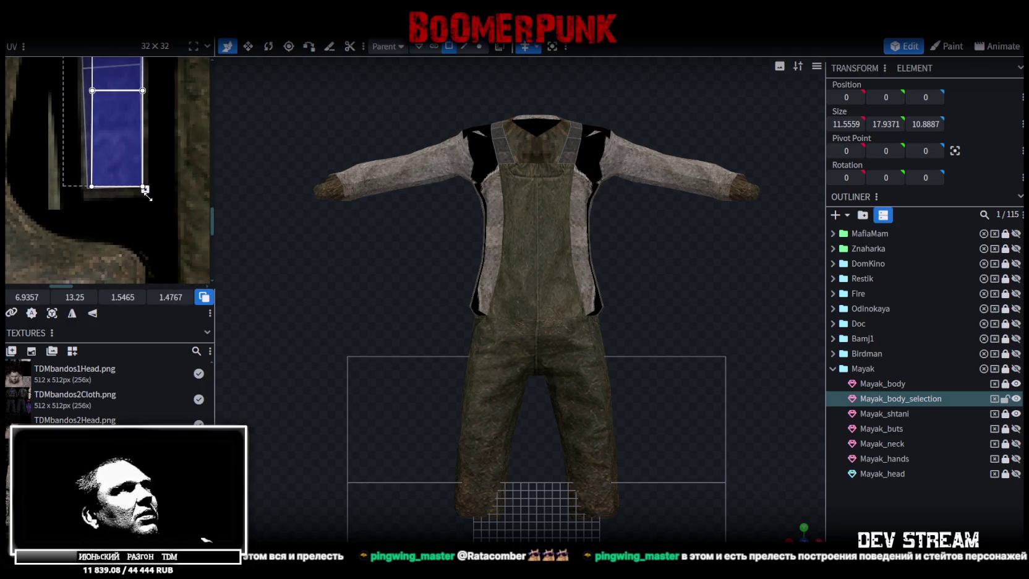
{"action": "scroll", "coordinate": [153, 148], "scroll_direction": "down", "scroll_amount": 3}
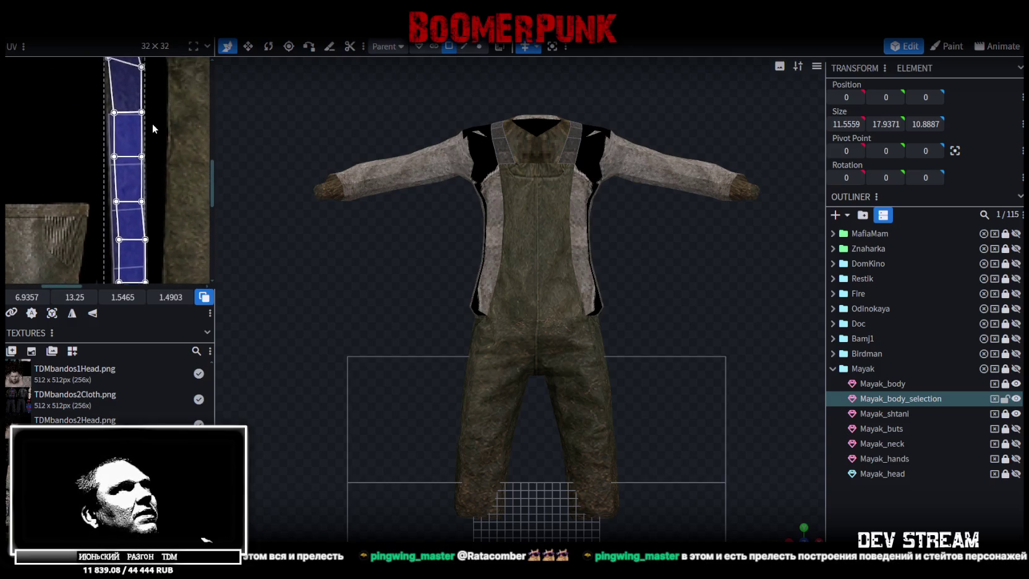
{"action": "scroll", "coordinate": [153, 123], "scroll_direction": "up", "scroll_amount": 1}
{"action": "scroll", "coordinate": [160, 208], "scroll_direction": "up", "scroll_amount": 1}
{"action": "scroll", "coordinate": [154, 219], "scroll_direction": "up", "scroll_amount": 1}
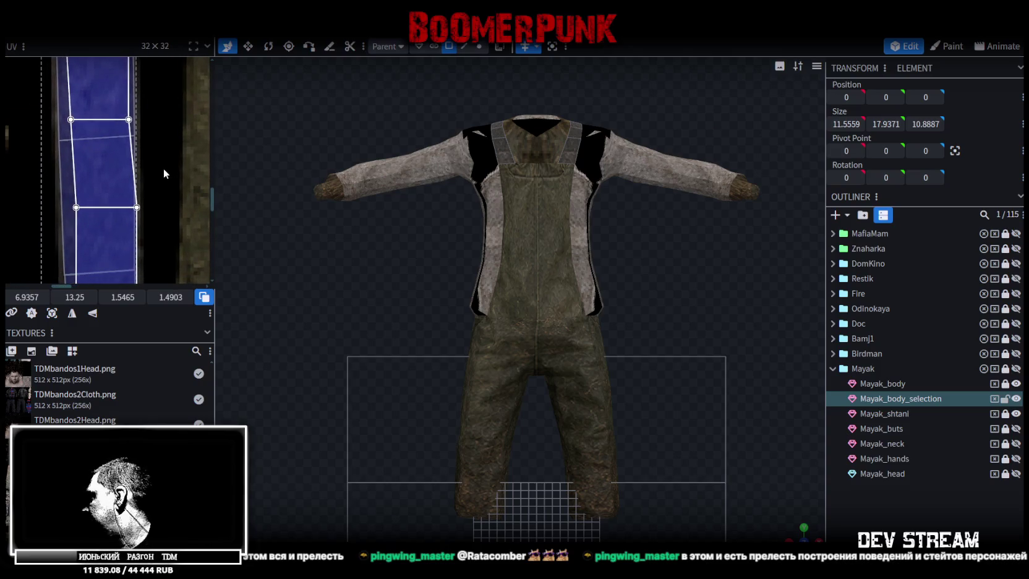
{"action": "scroll", "coordinate": [163, 198], "scroll_direction": "up", "scroll_amount": 2}
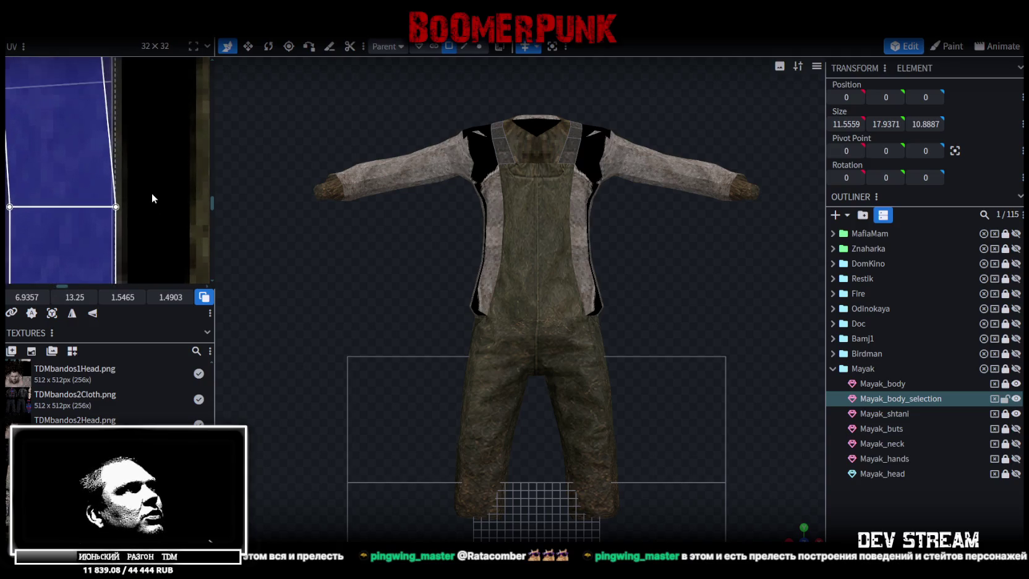
{"action": "left_click_drag", "start_coordinate": [153, 196], "coordinate": [114, 213]}
{"action": "left_click_drag", "start_coordinate": [28, 297], "coordinate": [21, 297]}
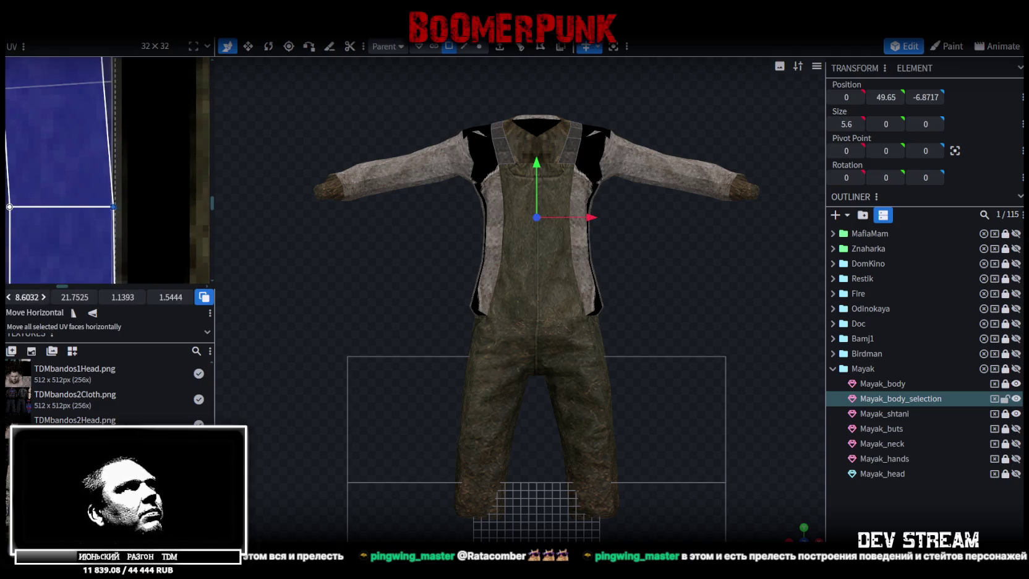
{"action": "scroll", "coordinate": [173, 131], "scroll_direction": "down", "scroll_amount": 2}
{"action": "scroll", "coordinate": [186, 186], "scroll_direction": "down", "scroll_amount": 1}
{"action": "scroll", "coordinate": [197, 221], "scroll_direction": "down", "scroll_amount": 1}
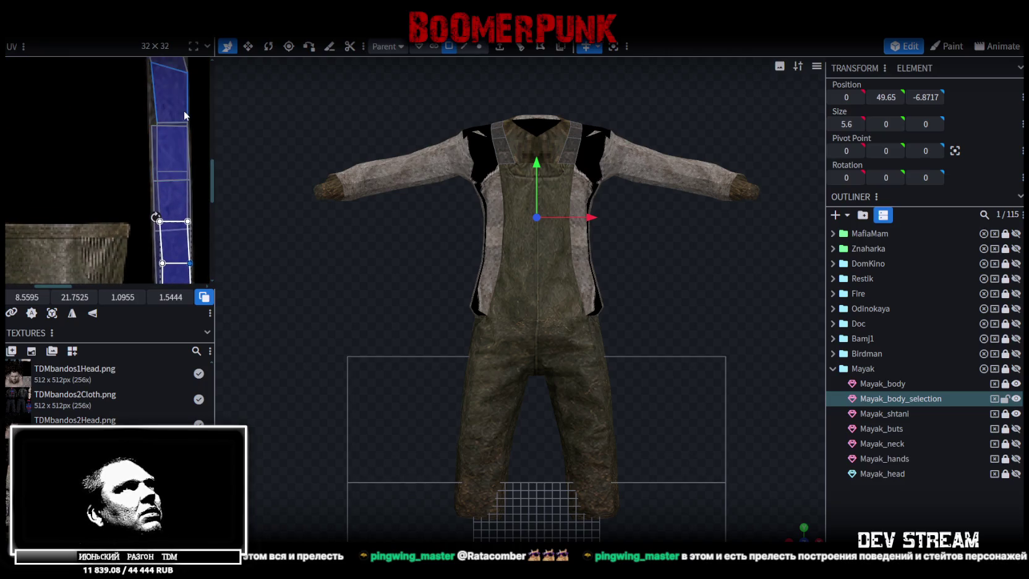
{"action": "scroll", "coordinate": [172, 179], "scroll_direction": "down", "scroll_amount": 1}
{"action": "left_click", "coordinate": [164, 127]}
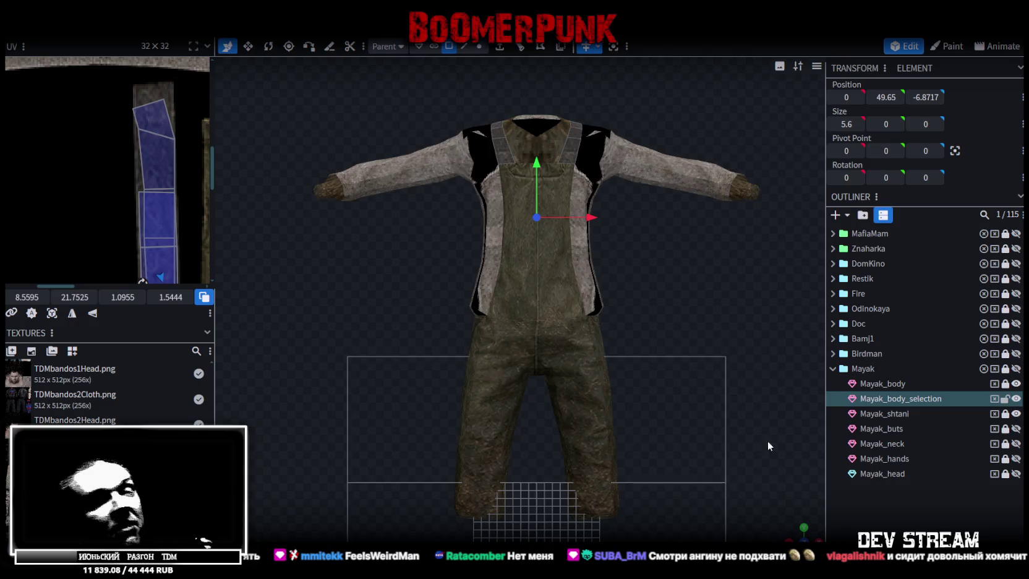
- Orbit around the overalls to inspect the textured shoulder straps
{"action": "scroll", "coordinate": [759, 424], "scroll_direction": "up", "scroll_amount": 2}
{"action": "scroll", "coordinate": [783, 523], "scroll_direction": "up", "scroll_amount": 2}
{"action": "scroll", "coordinate": [783, 524], "scroll_direction": "down", "scroll_amount": 3}
{"action": "mouse_move", "coordinate": [783, 524]}
{"action": "left_mouse_down"}
{"action": "mouse_move", "coordinate": [672, 320]}
{"action": "mouse_move", "coordinate": [473, 282]}
{"action": "mouse_move", "coordinate": [533, 269]}
{"action": "mouse_move", "coordinate": [435, 267]}
{"action": "mouse_move", "coordinate": [430, 276]}
{"action": "mouse_move", "coordinate": [718, 283]}
{"action": "mouse_move", "coordinate": [622, 285]}
{"action": "mouse_move", "coordinate": [622, 198]}
{"action": "left_mouse_up"}
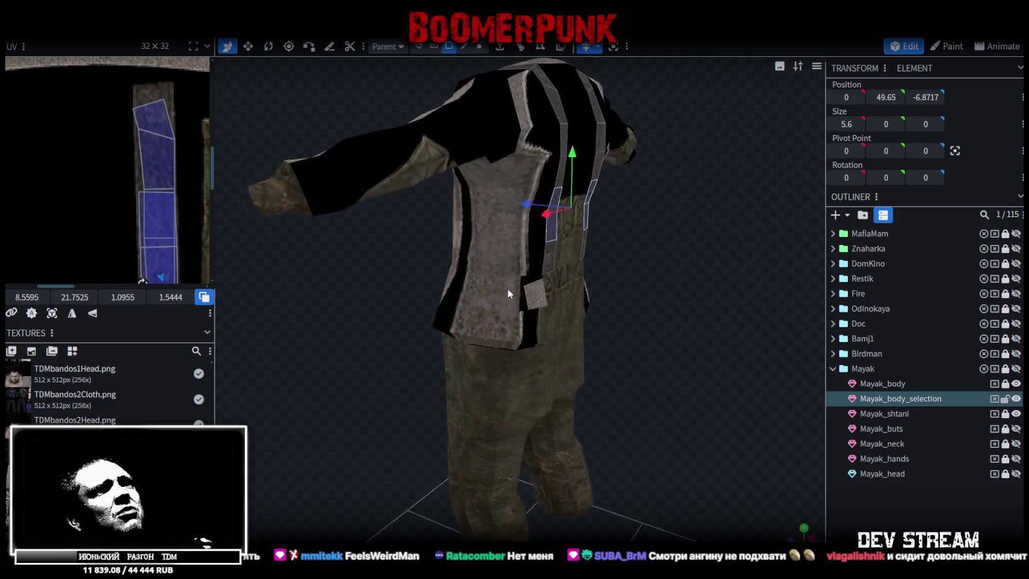
{"action": "scroll", "coordinate": [717, 283], "scroll_direction": "down", "scroll_amount": 2}
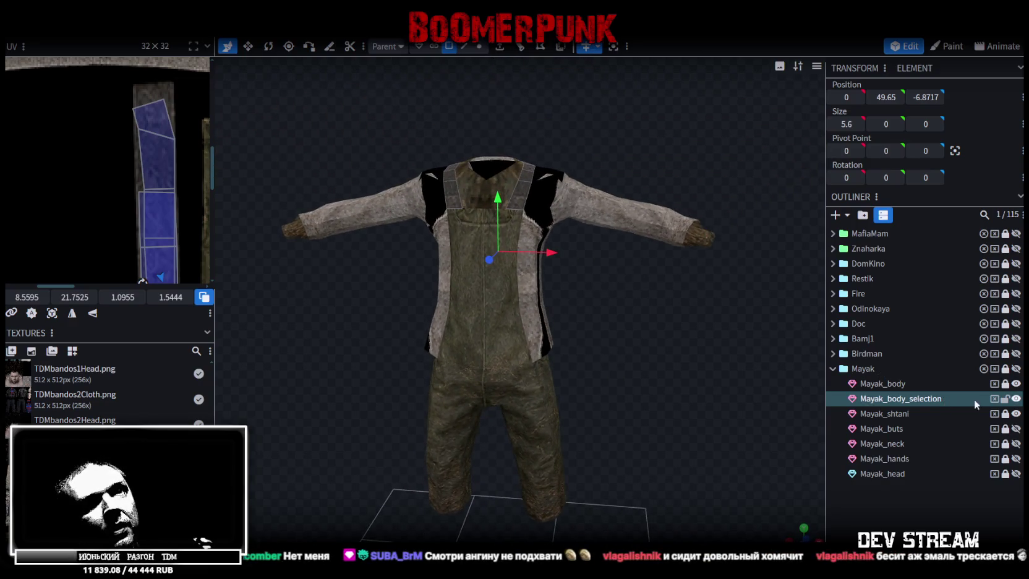
- Merge Mayak_body_selection into Mayak_shtani and weld the overlapping vertices
{"action": "left_click", "coordinate": [1017, 399]}
{"action": "left_click", "coordinate": [1017, 399]}
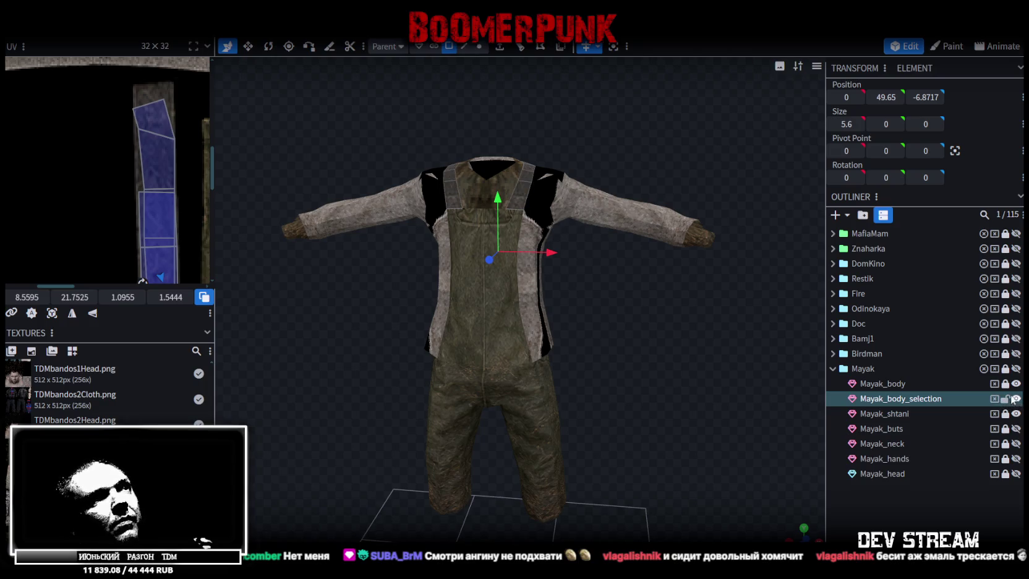
{"action": "left_click", "coordinate": [897, 414], "text": "ctrl"}
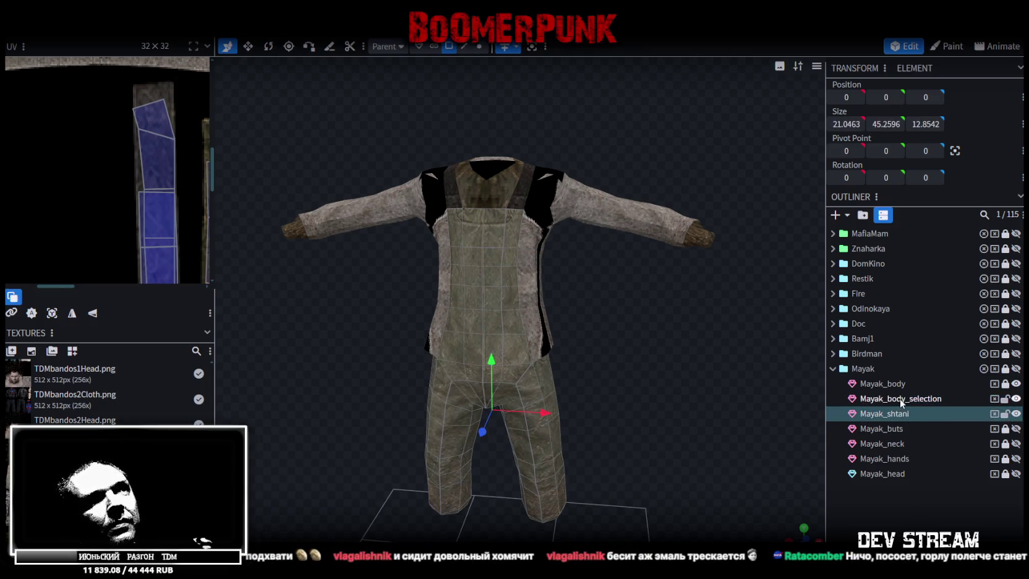
{"action": "right_click", "coordinate": [897, 414]}
{"action": "left_click", "coordinate": [919, 171]}
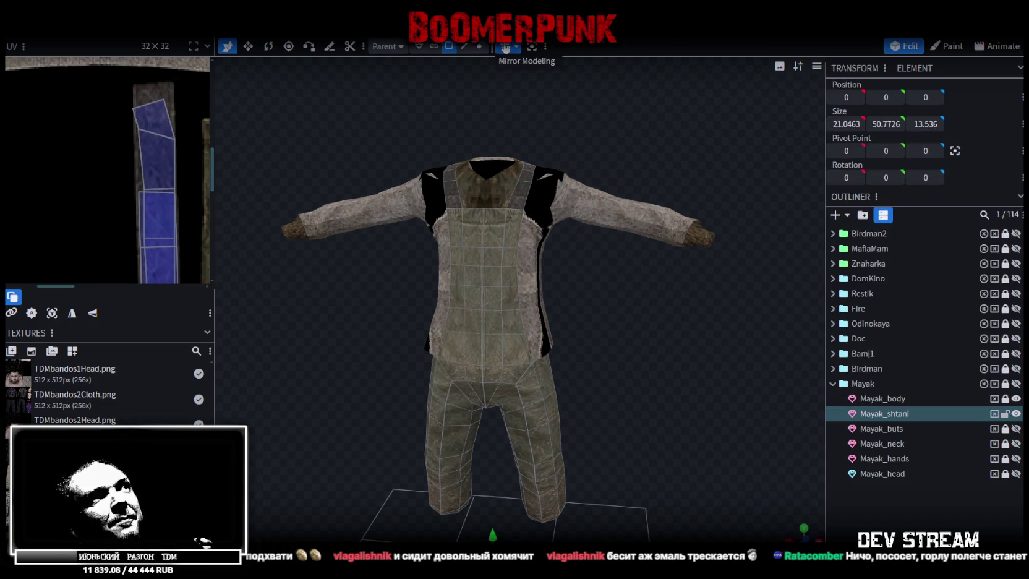
{"action": "left_click", "coordinate": [480, 47]}
{"action": "left_click_drag", "start_coordinate": [495, 316], "coordinate": [507, 319]}
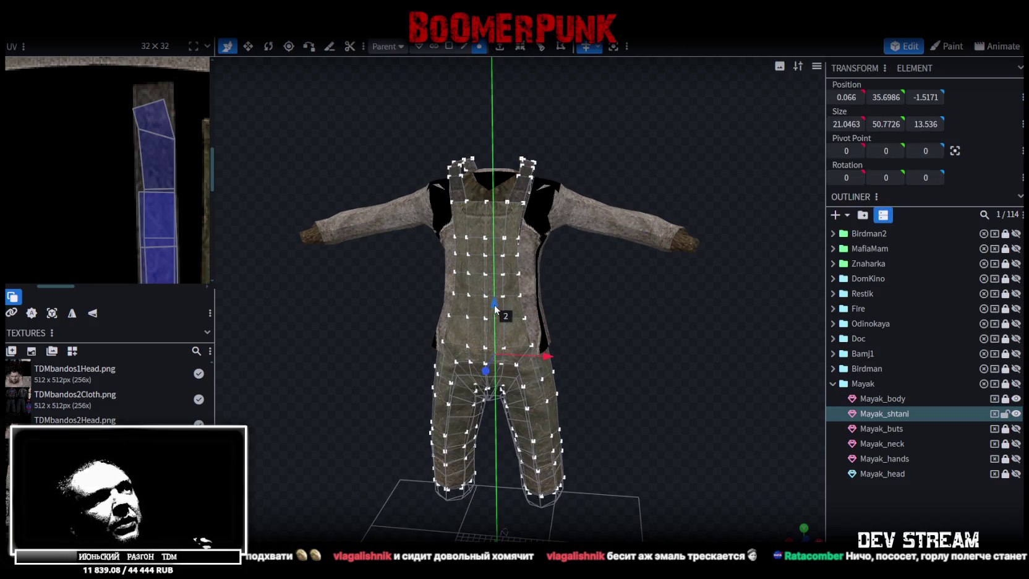
{"action": "left_click", "coordinate": [456, 130]}
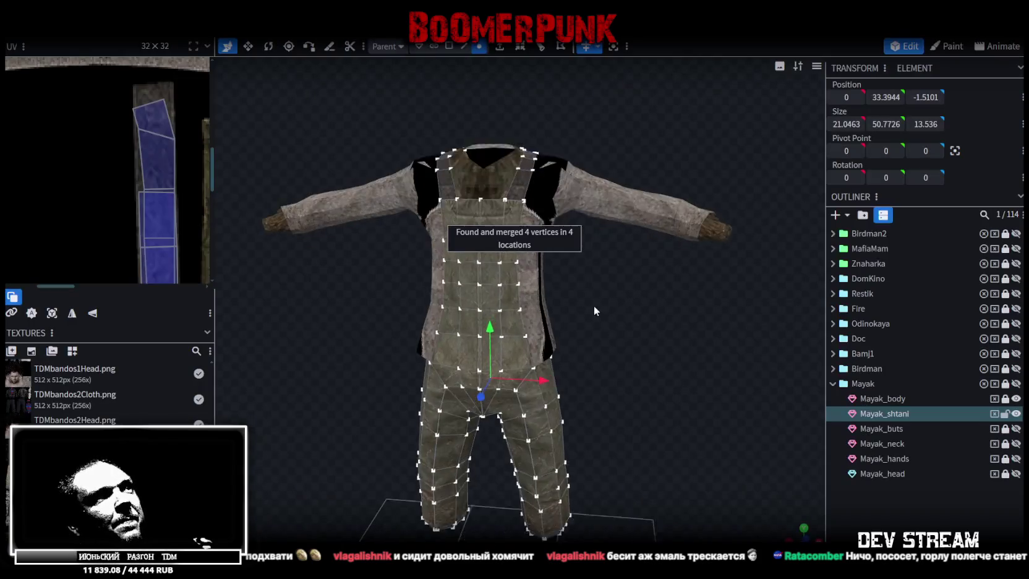
{"action": "scroll", "coordinate": [113, 204], "scroll_direction": "down", "scroll_amount": 3}
{"action": "scroll", "coordinate": [109, 209], "scroll_direction": "down", "scroll_amount": 2}
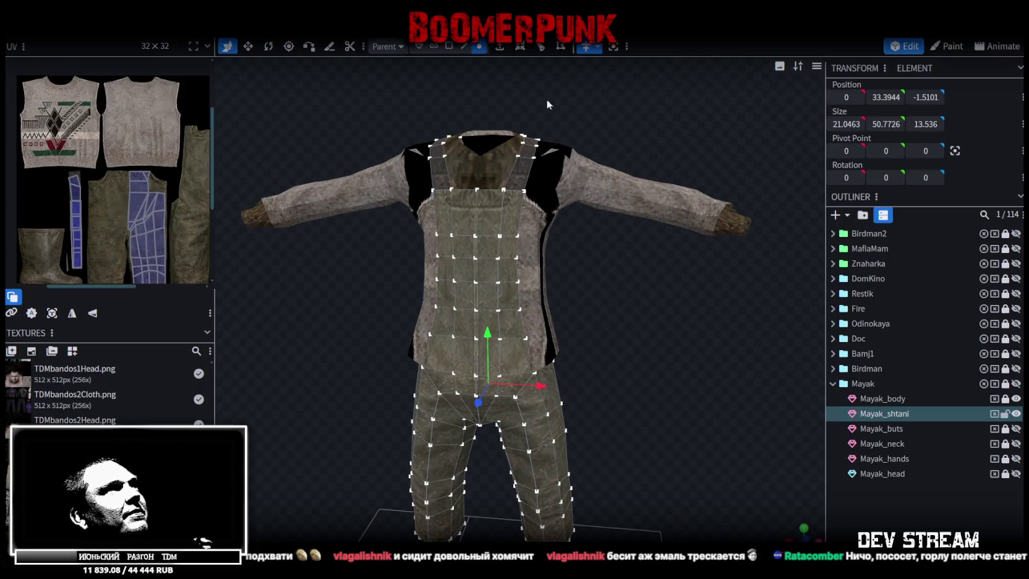
{"action": "left_click_drag", "start_coordinate": [533, 160], "coordinate": [589, 236]}
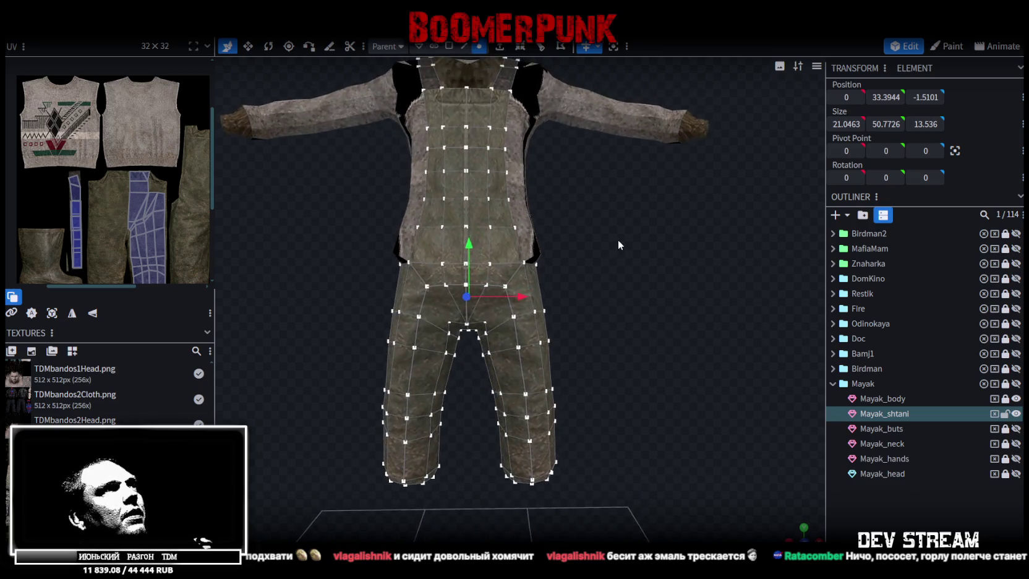
{"action": "scroll", "coordinate": [125, 224], "scroll_direction": "down", "scroll_amount": 2}
{"action": "scroll", "coordinate": [125, 223], "scroll_direction": "down", "scroll_amount": 2}
{"action": "scroll", "coordinate": [122, 198], "scroll_direction": "down", "scroll_amount": 2}
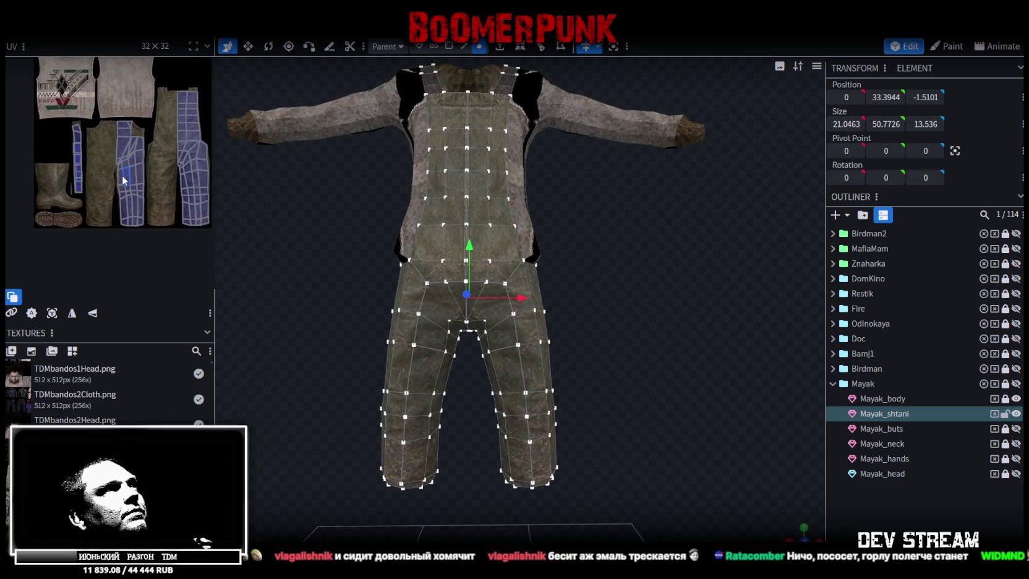
{"action": "scroll", "coordinate": [121, 183], "scroll_direction": "down", "scroll_amount": 2}
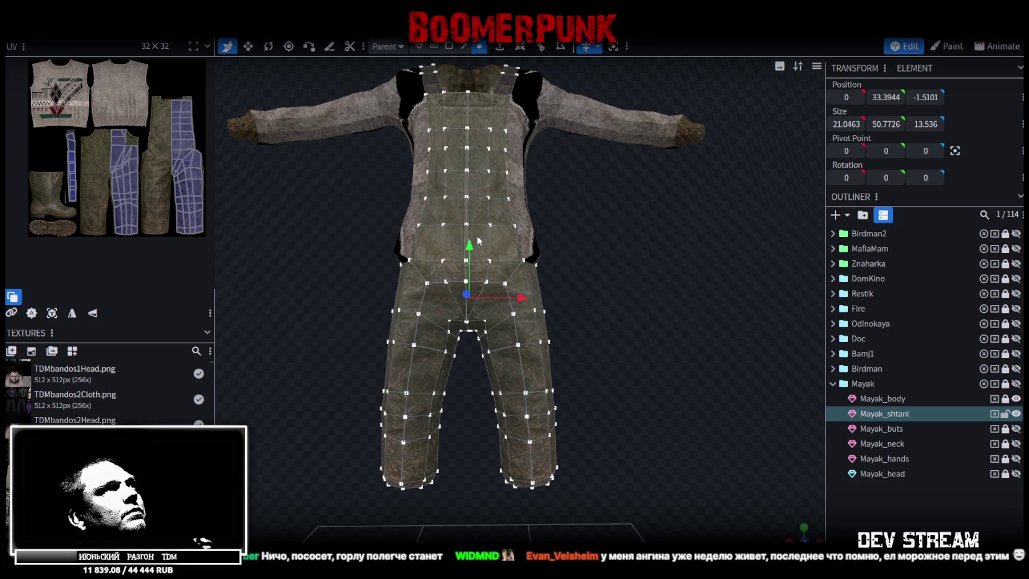
- Split off the body faces, disable Mirror Modeling, merge them into Mayak_shtani, and weld vertices
{"action": "key", "text": "ctrl+a"}
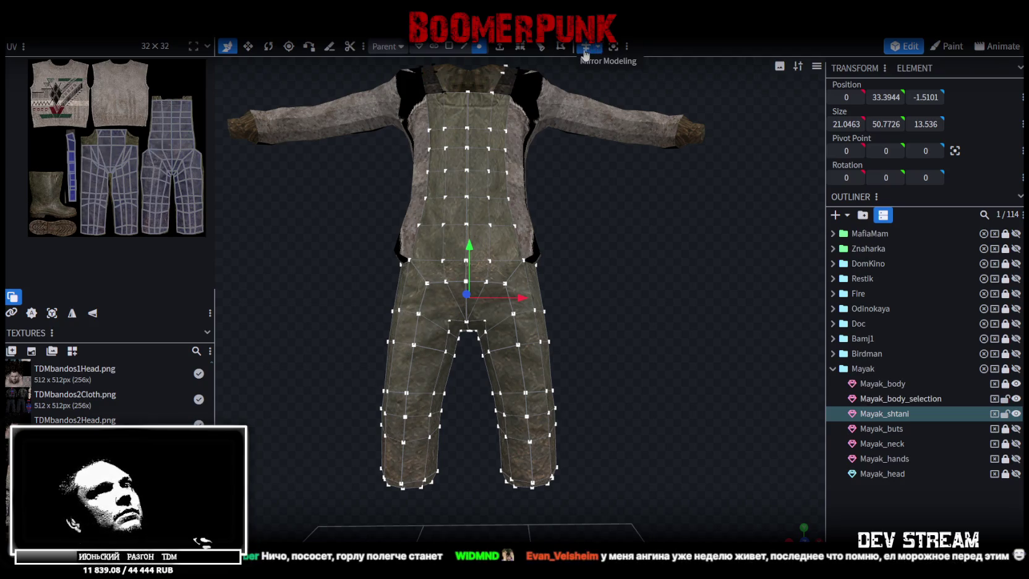
{"action": "left_click", "coordinate": [586, 46]}
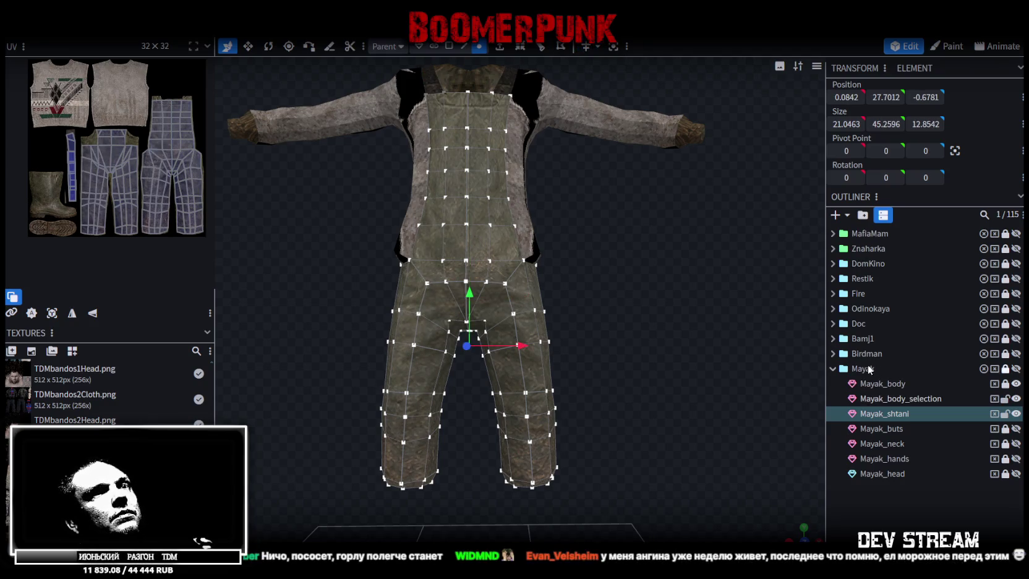
{"action": "left_click", "coordinate": [910, 399]}
{"action": "left_click", "coordinate": [904, 413], "text": "ctrl"}
{"action": "right_click", "coordinate": [904, 410]}
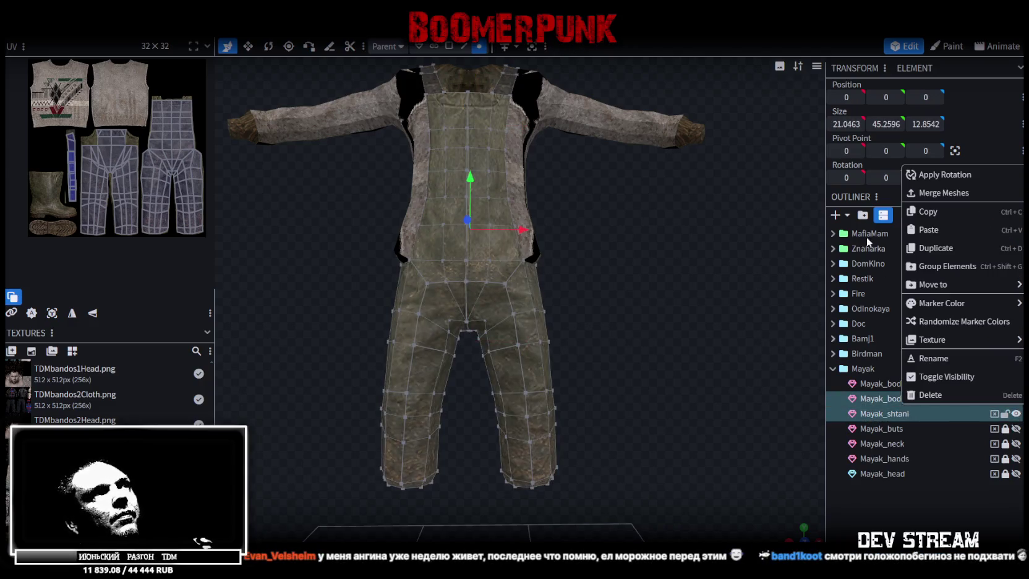
{"action": "left_click", "coordinate": [941, 196]}
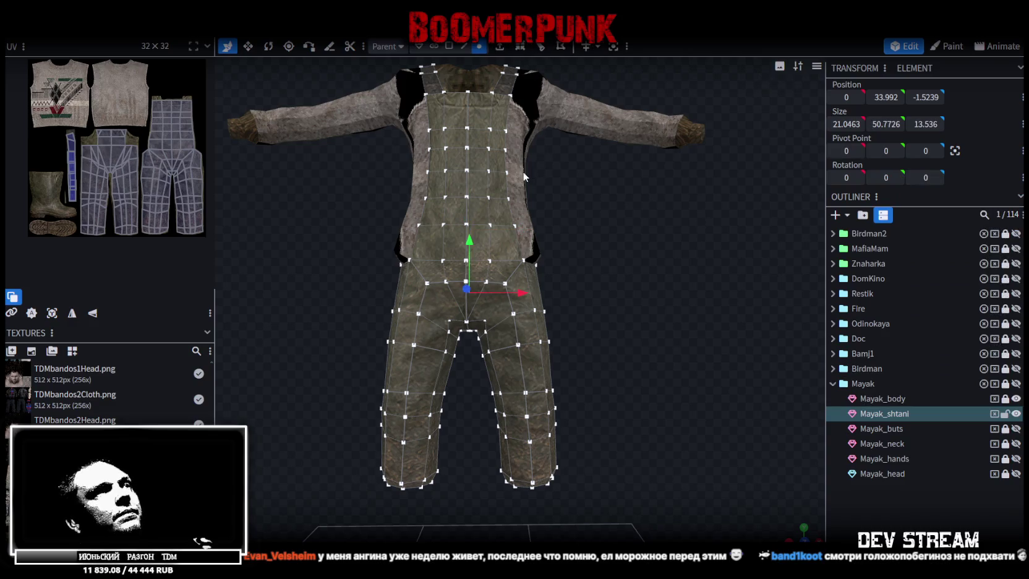
{"action": "left_click_drag", "start_coordinate": [475, 237], "coordinate": [475, 224]}
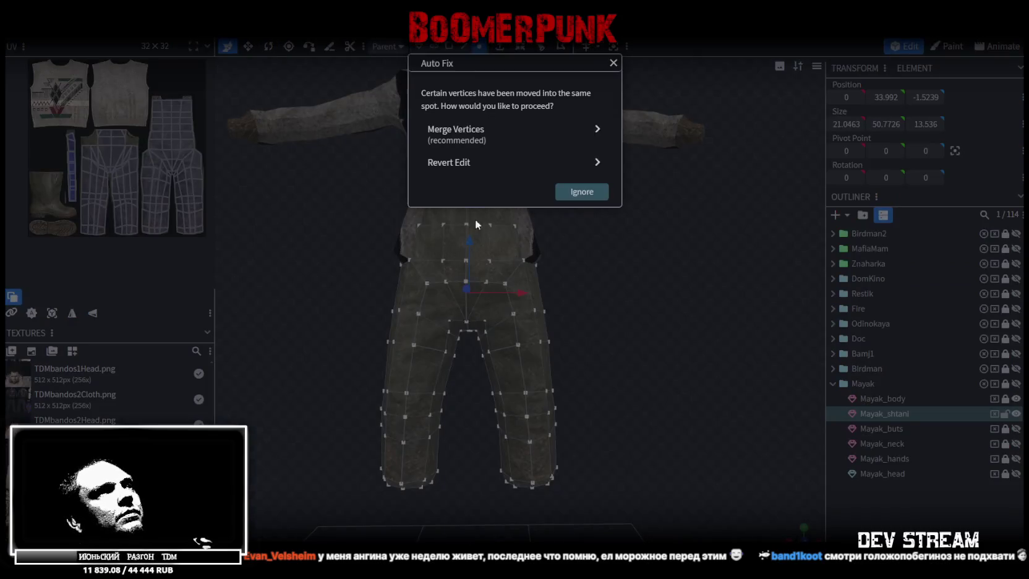
{"action": "left_click", "coordinate": [461, 141]}
- Box-select the strap strip over the shoulder and mirror its UVs horizontally
{"action": "mouse_move", "coordinate": [603, 207]}
{"action": "left_mouse_down"}
{"action": "mouse_move", "coordinate": [667, 277]}
{"action": "mouse_move", "coordinate": [682, 363]}
{"action": "mouse_move", "coordinate": [657, 313]}
{"action": "mouse_move", "coordinate": [557, 204]}
{"action": "left_mouse_up"}
{"action": "left_click", "coordinate": [434, 46]}
{"action": "mouse_move", "coordinate": [396, 121]}
{"action": "left_mouse_down"}
{"action": "mouse_move", "coordinate": [503, 256]}
{"action": "mouse_move", "coordinate": [334, 68]}
{"action": "left_mouse_up"}
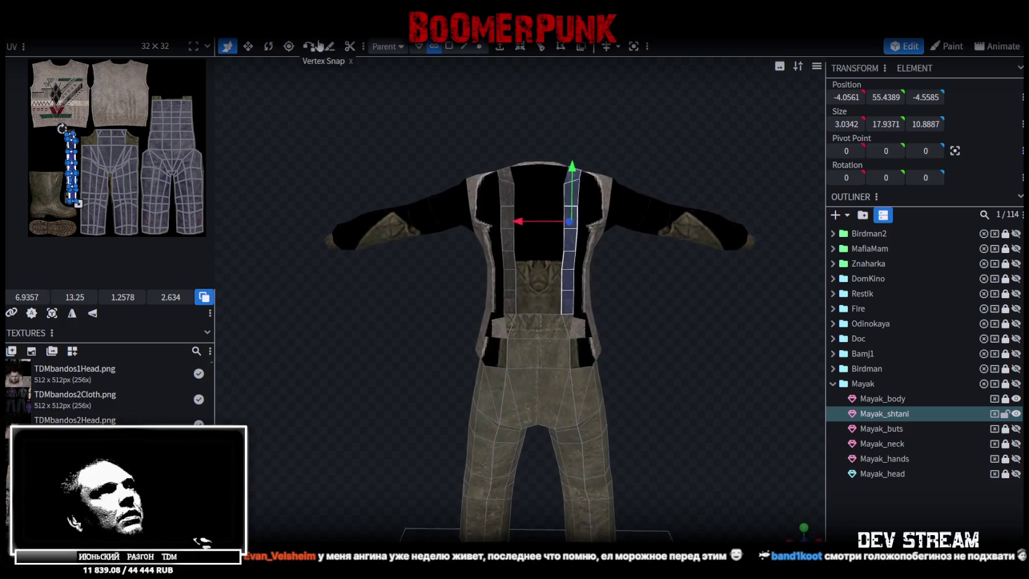
{"action": "scroll", "coordinate": [66, 196], "scroll_direction": "up", "scroll_amount": 3}
{"action": "scroll", "coordinate": [93, 161], "scroll_direction": "up", "scroll_amount": 3}
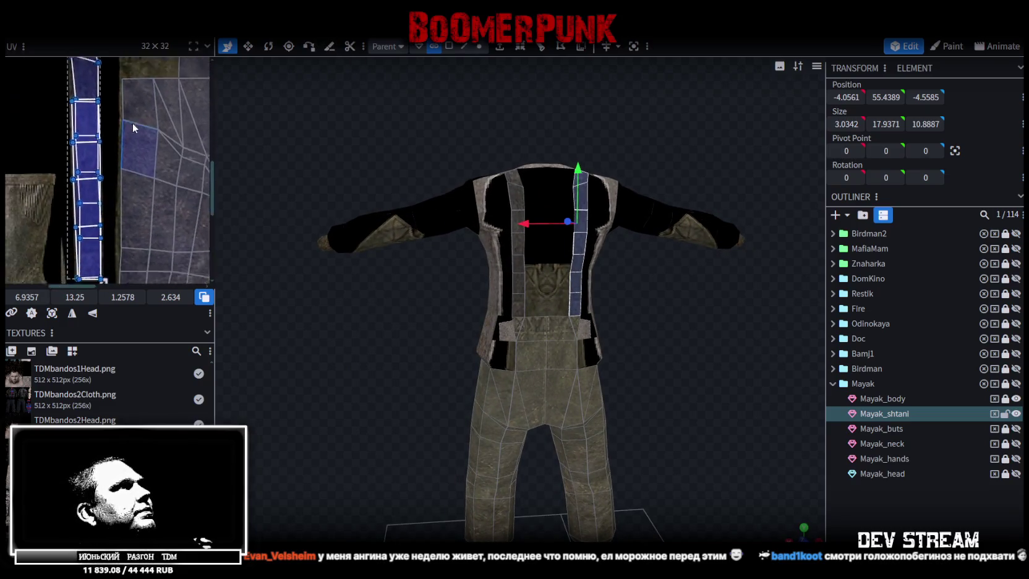
{"action": "left_click", "coordinate": [72, 313]}
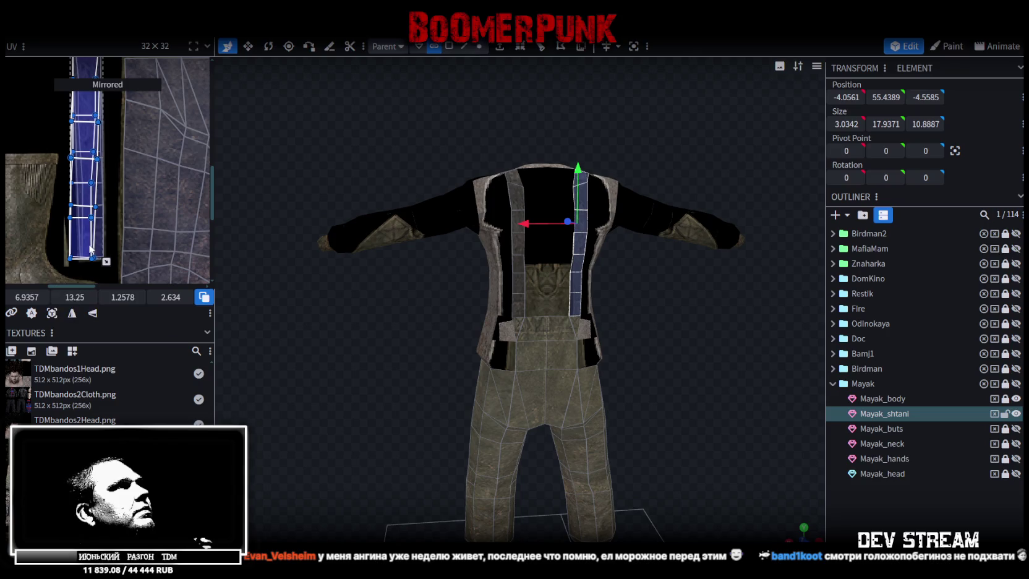
{"action": "scroll", "coordinate": [102, 154], "scroll_direction": "up", "scroll_amount": 2}
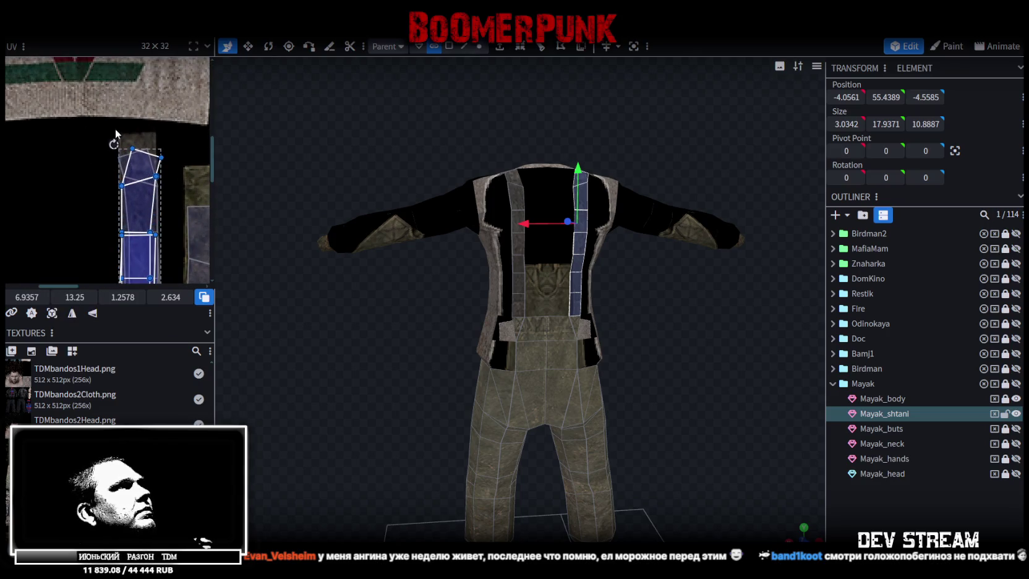
- Move the strap UV onto the strap texture and make it slightly narrower
{"action": "left_click_drag", "start_coordinate": [112, 144], "coordinate": [102, 145]}
{"action": "scroll", "coordinate": [163, 89], "scroll_direction": "down", "scroll_amount": 3}
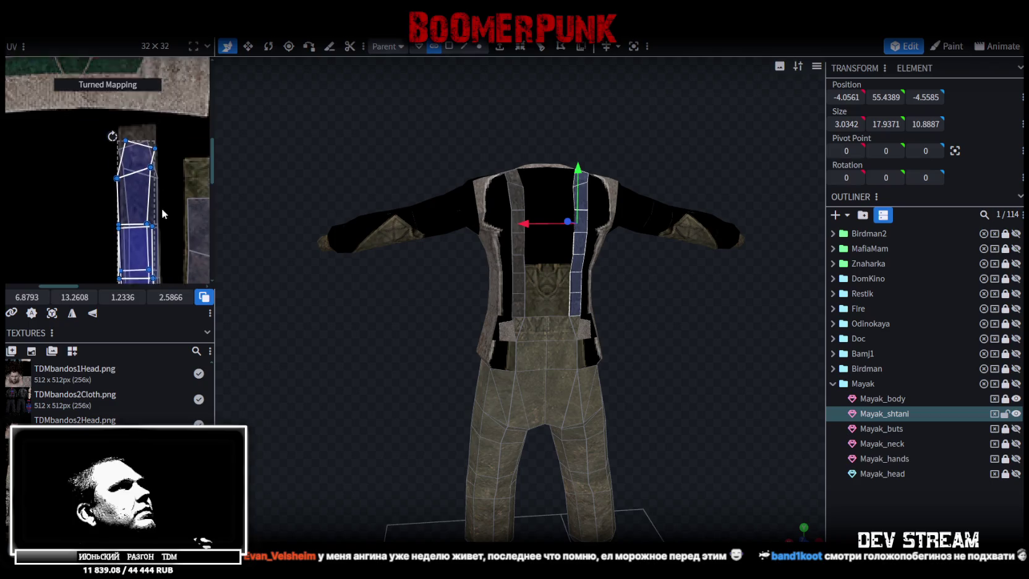
{"action": "left_click_drag", "start_coordinate": [140, 196], "coordinate": [148, 204]}
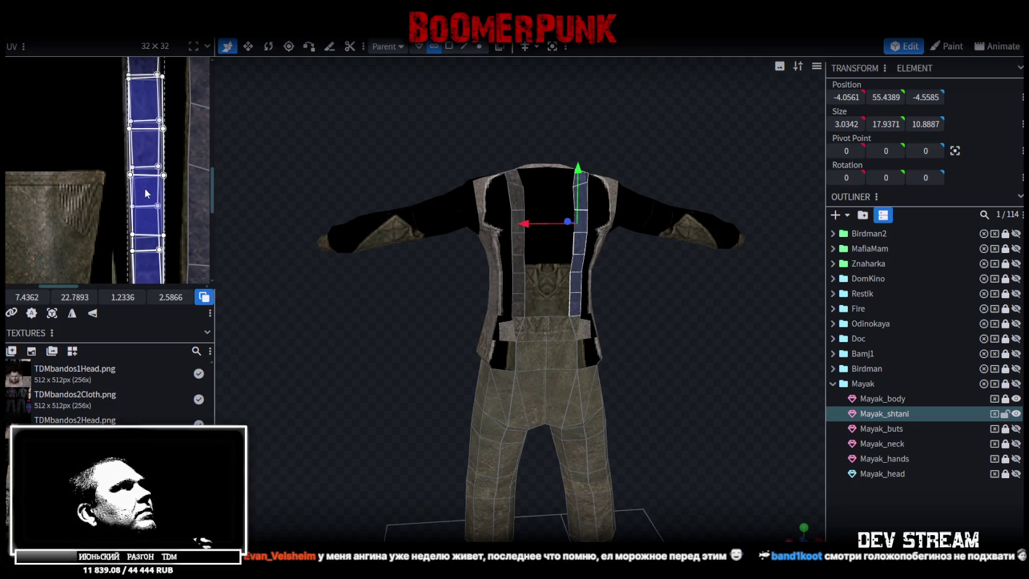
{"action": "scroll", "coordinate": [154, 205], "scroll_direction": "up", "scroll_amount": 2}
{"action": "left_click_drag", "start_coordinate": [162, 206], "coordinate": [158, 204]}
{"action": "scroll", "coordinate": [167, 204], "scroll_direction": "up", "scroll_amount": 2}
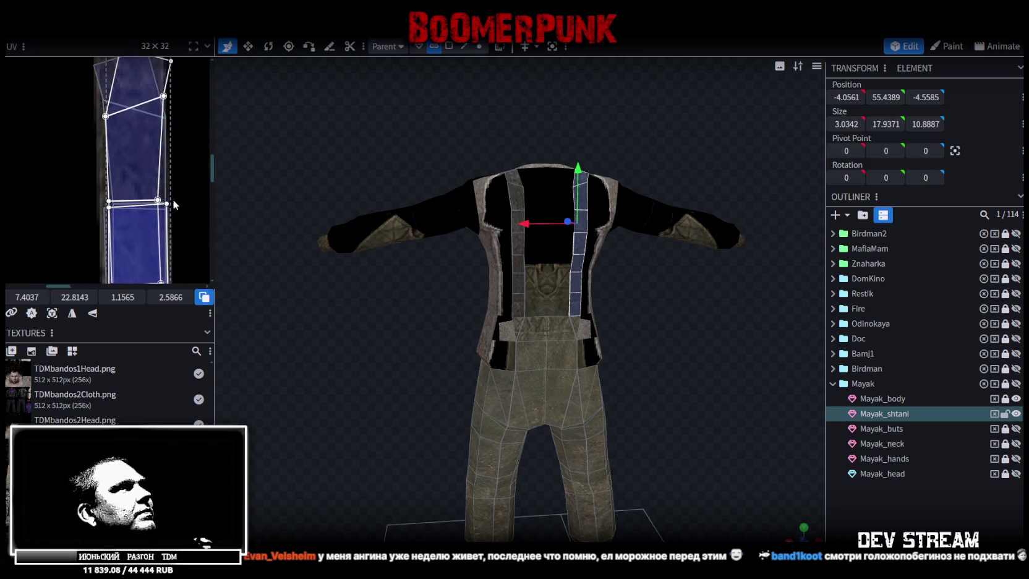
{"action": "scroll", "coordinate": [169, 203], "scroll_direction": "up", "scroll_amount": 5}
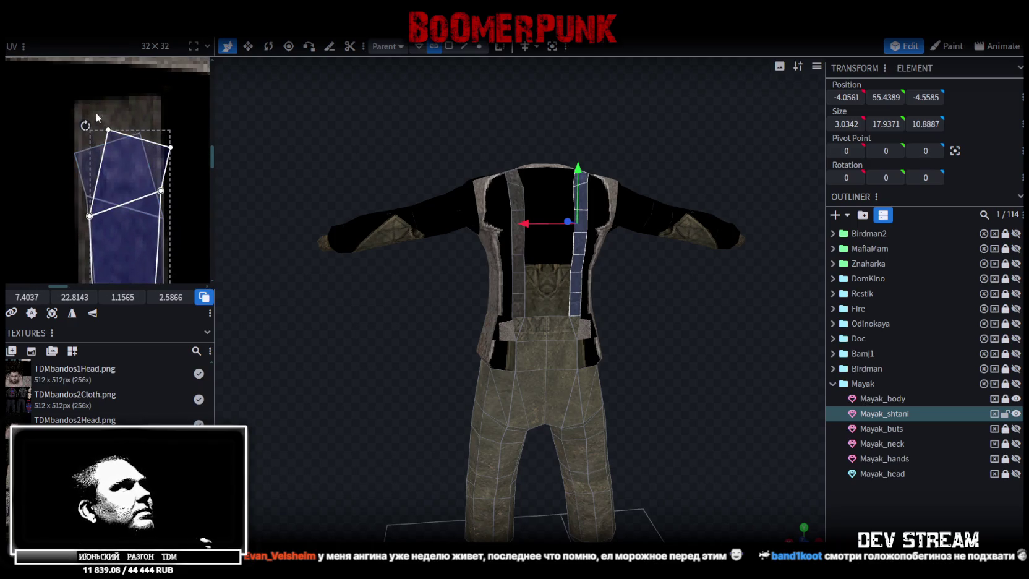
- Pull the top strap faces' UV vertices up into the strip's top corners
{"action": "left_click", "coordinate": [108, 130]}
{"action": "left_click_drag", "start_coordinate": [108, 130], "coordinate": [78, 104]}
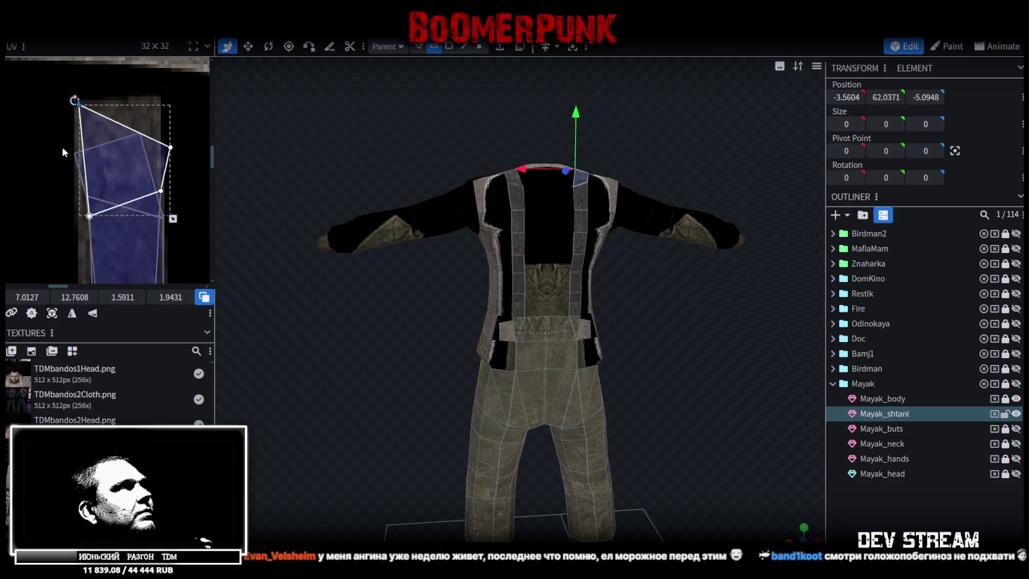
{"action": "left_click_drag", "start_coordinate": [76, 156], "coordinate": [82, 107]}
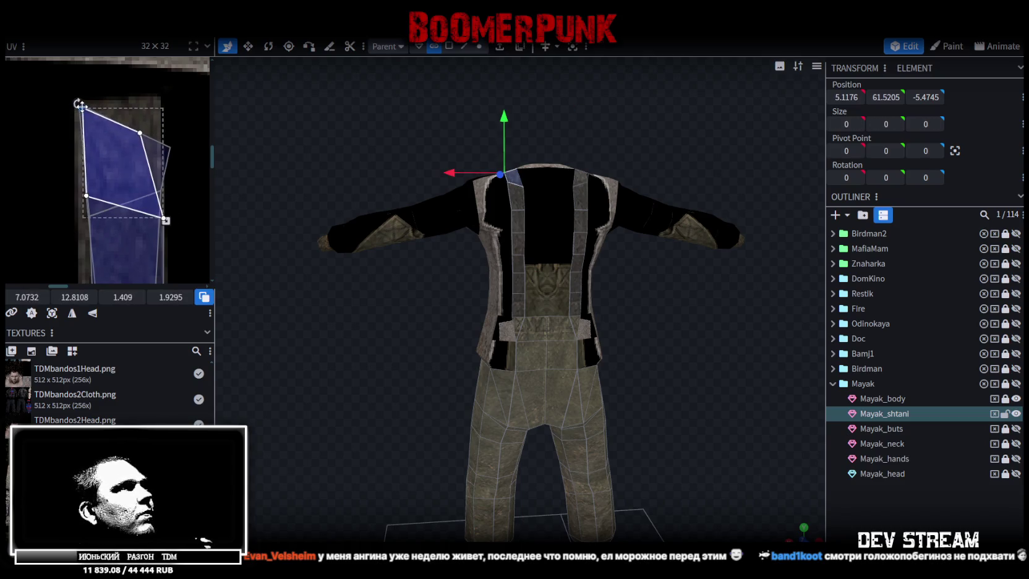
{"action": "left_click", "coordinate": [141, 133]}
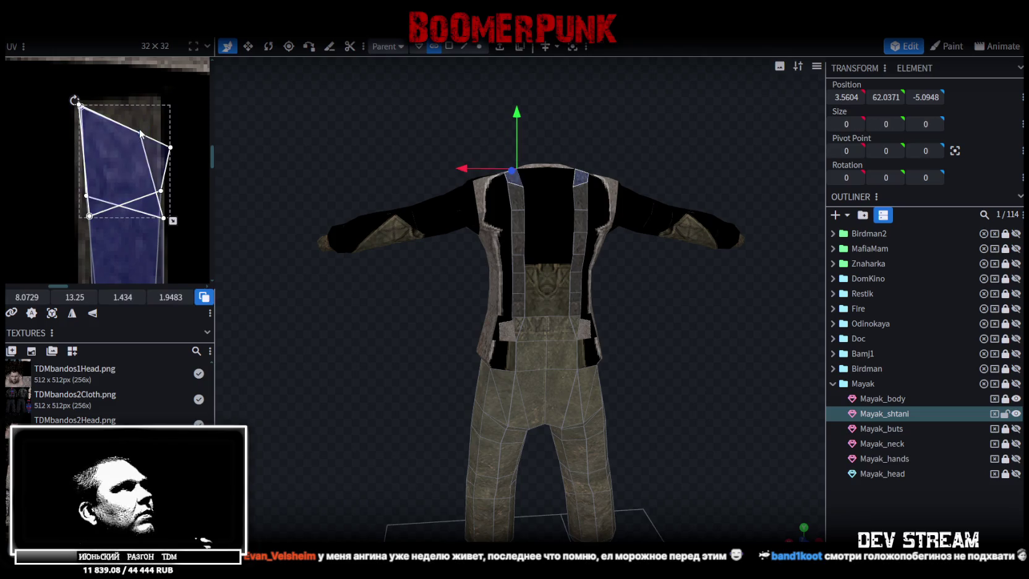
{"action": "left_click", "coordinate": [170, 147]}
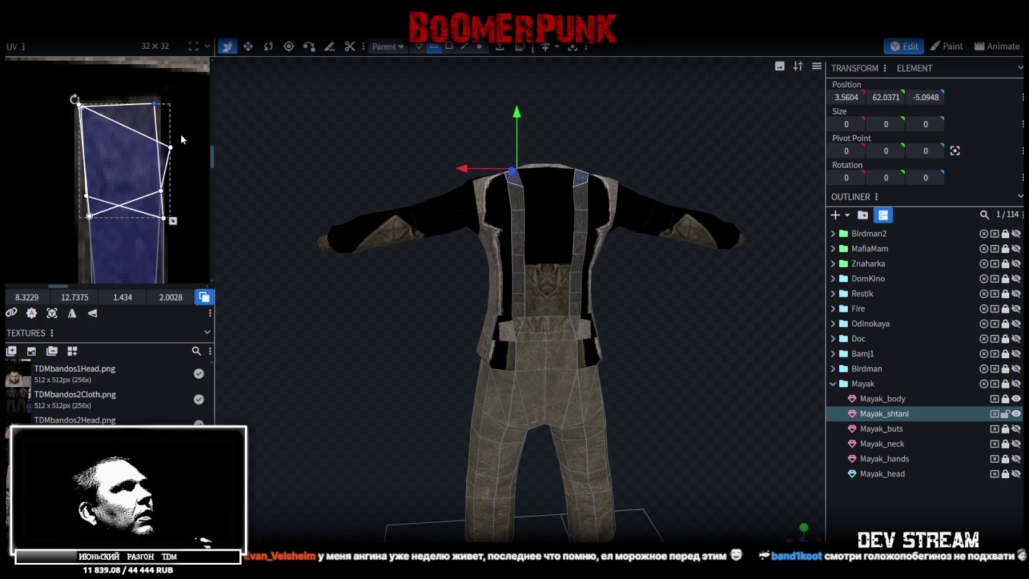
{"action": "left_click_drag", "start_coordinate": [165, 143], "coordinate": [156, 102]}
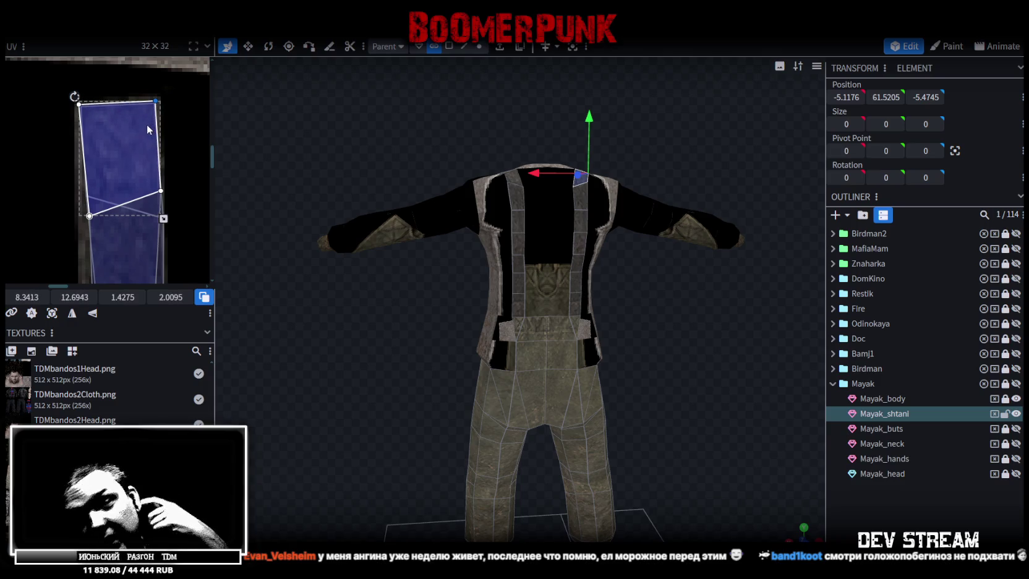
- Select the whole overalls mesh and orbit to view it from above
{"action": "scroll", "coordinate": [391, 309], "scroll_direction": "up", "scroll_amount": 5}
{"action": "mouse_move", "coordinate": [391, 309]}
{"action": "left_mouse_down"}
{"action": "mouse_move", "coordinate": [364, 269]}
{"action": "mouse_move", "coordinate": [458, 276]}
{"action": "mouse_move", "coordinate": [585, 308]}
{"action": "mouse_move", "coordinate": [496, 264]}
{"action": "mouse_move", "coordinate": [368, 300]}
{"action": "mouse_move", "coordinate": [544, 300]}
{"action": "left_mouse_up"}
{"action": "key", "text": "ctrl+a"}
{"action": "scroll", "coordinate": [597, 325], "scroll_direction": "down", "scroll_amount": 3}
{"action": "mouse_move", "coordinate": [597, 326]}
{"action": "left_mouse_down"}
{"action": "mouse_move", "coordinate": [615, 407]}
{"action": "mouse_move", "coordinate": [313, 237]}
{"action": "mouse_move", "coordinate": [669, 236]}
{"action": "left_mouse_up"}
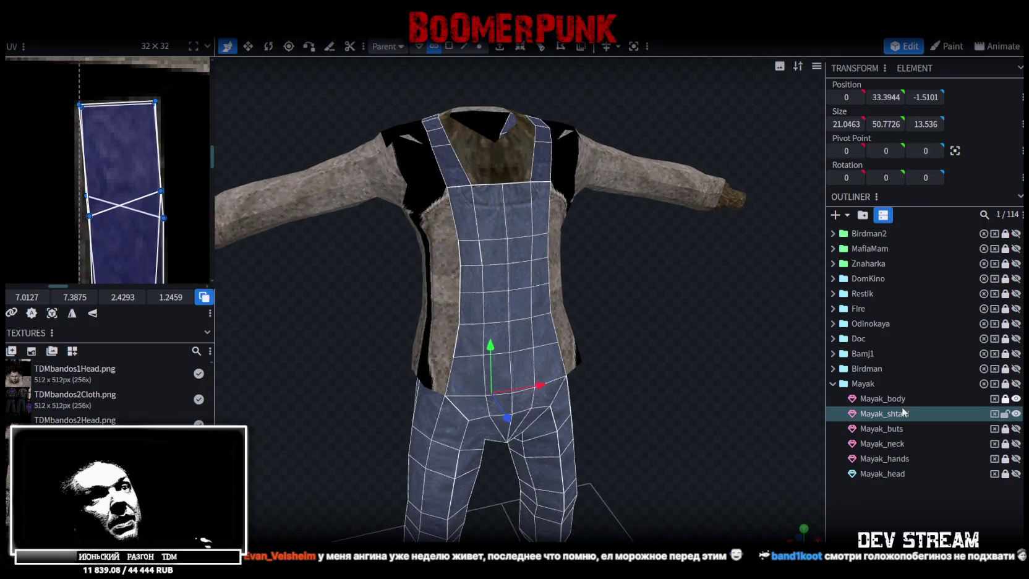
- Toggle the overalls' visibility, select the Mayak_body mesh and pick its collar faces from above
{"action": "double_click", "coordinate": [1017, 414]}
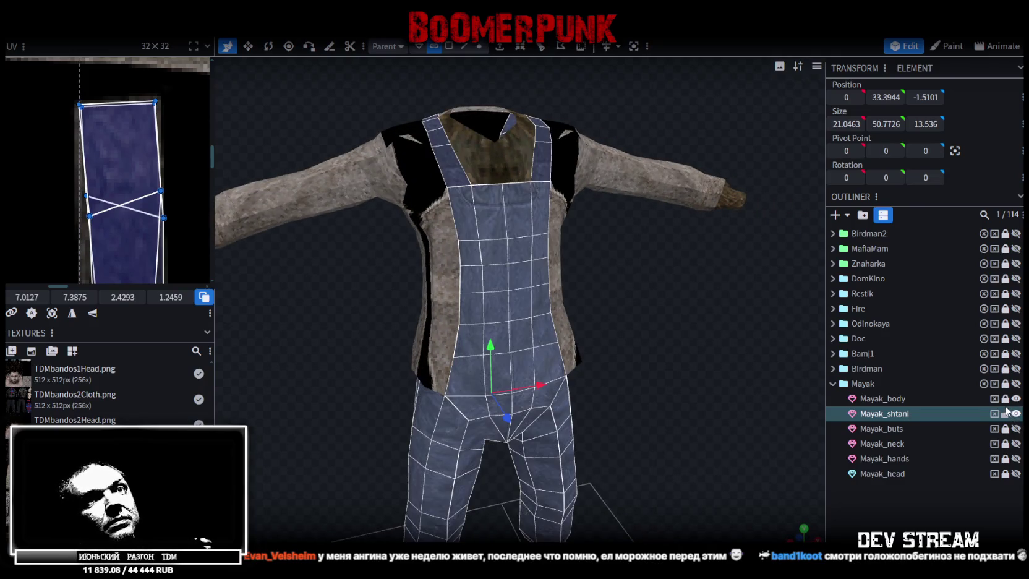
{"action": "left_click", "coordinate": [886, 400]}
{"action": "scroll", "coordinate": [618, 324], "scroll_direction": "down", "scroll_amount": 3}
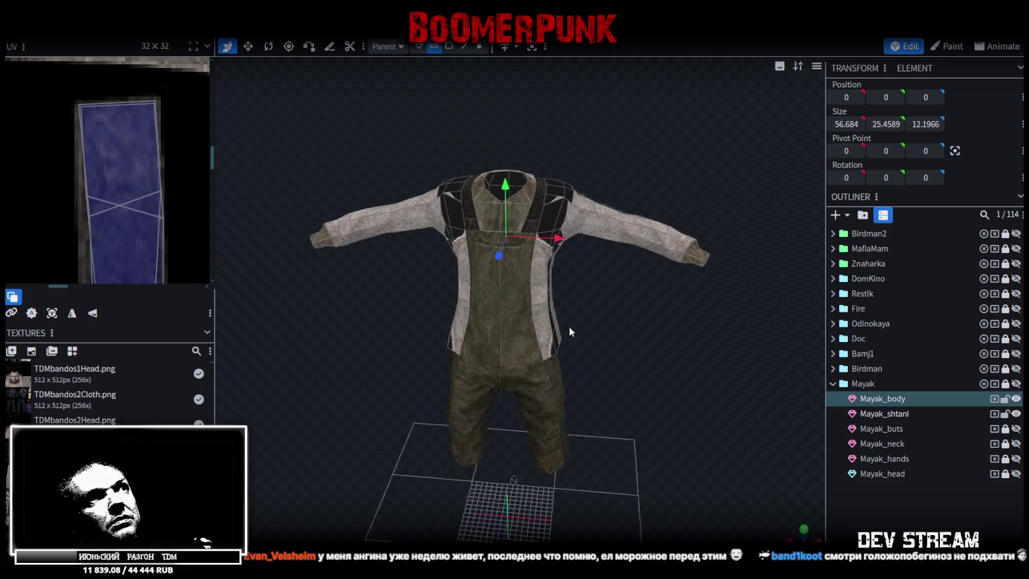
{"action": "scroll", "coordinate": [571, 325], "scroll_direction": "up", "scroll_amount": 2}
{"action": "left_click_drag", "start_coordinate": [580, 309], "coordinate": [587, 348]}
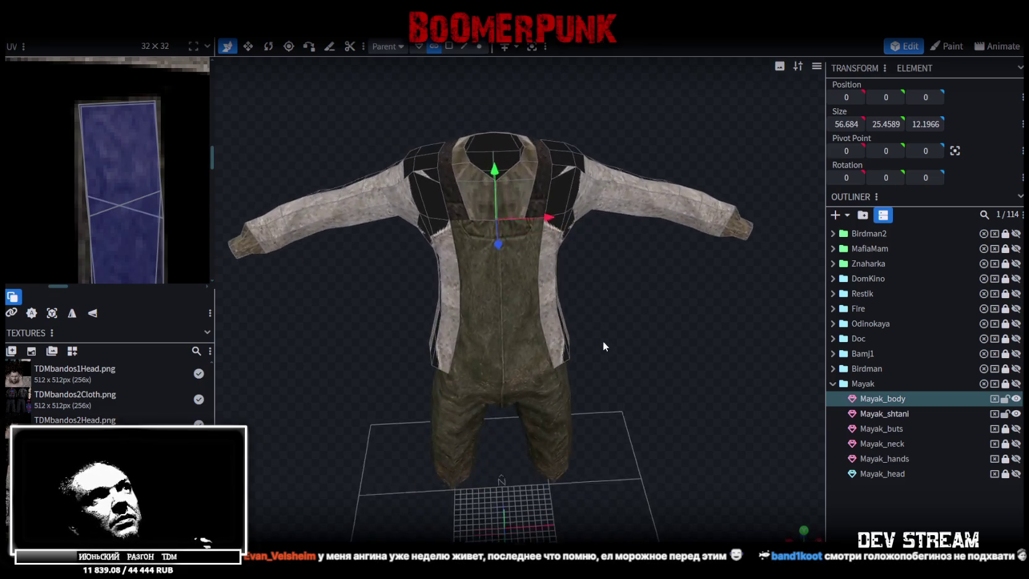
{"action": "left_click", "coordinate": [516, 213]}
- Box-select the sleeve UV islands on the clothing texture in the UV editor
{"action": "scroll", "coordinate": [568, 254], "scroll_direction": "down", "scroll_amount": 2}
{"action": "scroll", "coordinate": [121, 167], "scroll_direction": "down", "scroll_amount": 2}
{"action": "scroll", "coordinate": [99, 174], "scroll_direction": "down", "scroll_amount": 2}
{"action": "scroll", "coordinate": [73, 182], "scroll_direction": "down", "scroll_amount": 2}
{"action": "scroll", "coordinate": [143, 174], "scroll_direction": "up", "scroll_amount": 2}
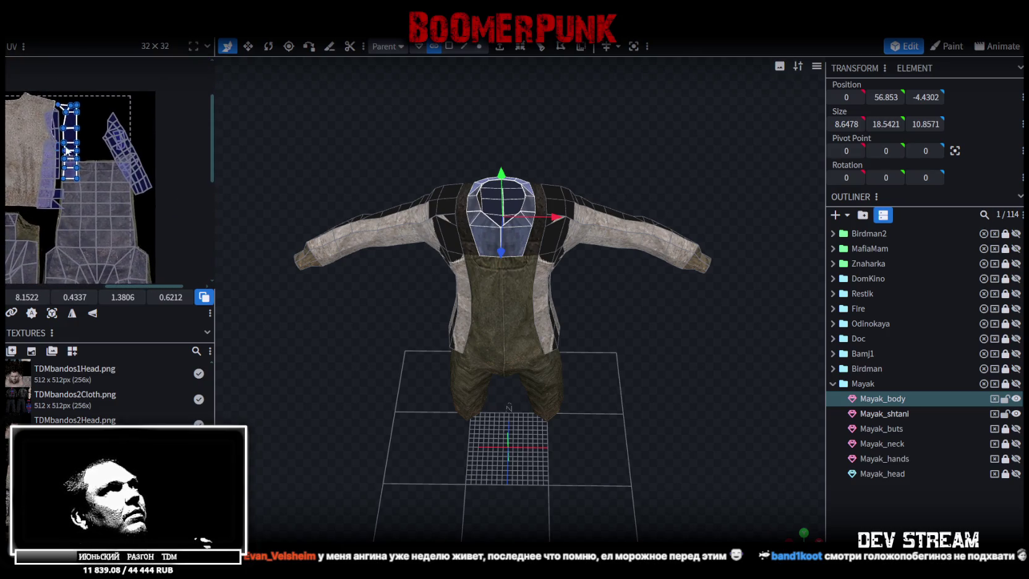
{"action": "scroll", "coordinate": [104, 141], "scroll_direction": "up", "scroll_amount": 2}
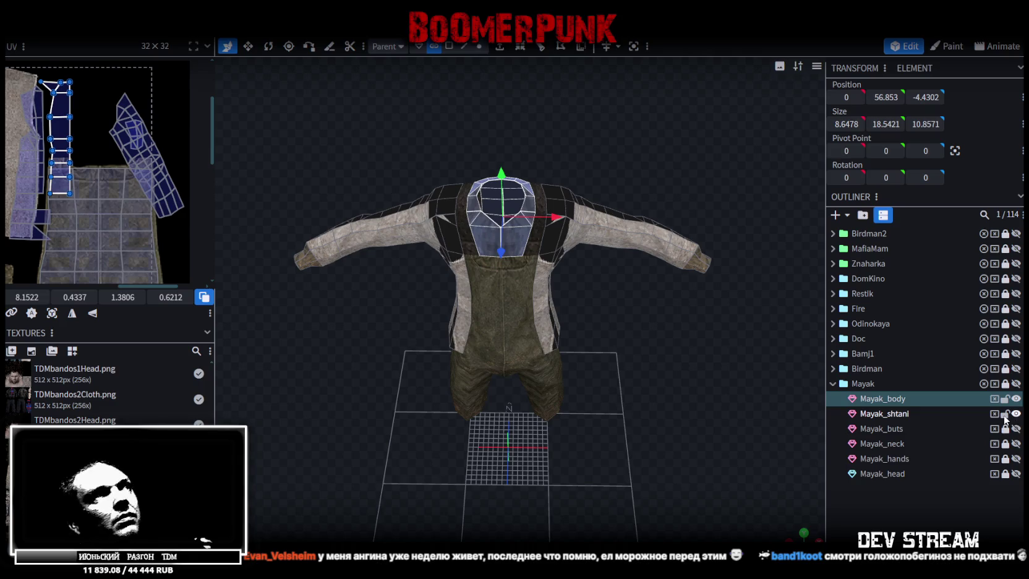
{"action": "scroll", "coordinate": [103, 95], "scroll_direction": "down", "scroll_amount": 1}
{"action": "left_click_drag", "start_coordinate": [102, 94], "coordinate": [172, 209]}
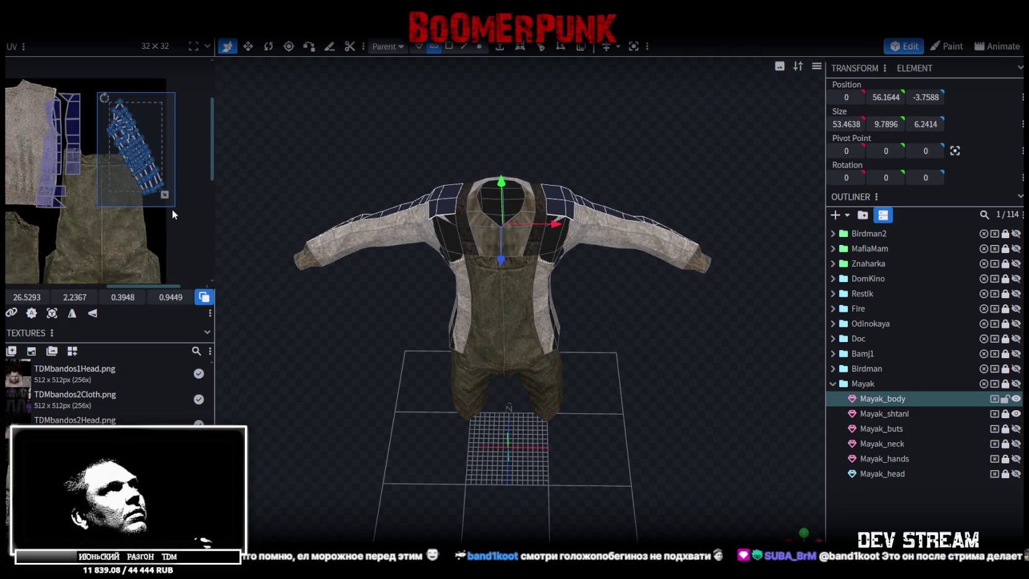
{"action": "scroll", "coordinate": [172, 207], "scroll_direction": "down", "scroll_amount": 1}
{"action": "scroll", "coordinate": [173, 186], "scroll_direction": "down", "scroll_amount": 1}
{"action": "scroll", "coordinate": [174, 164], "scroll_direction": "down", "scroll_amount": 1}
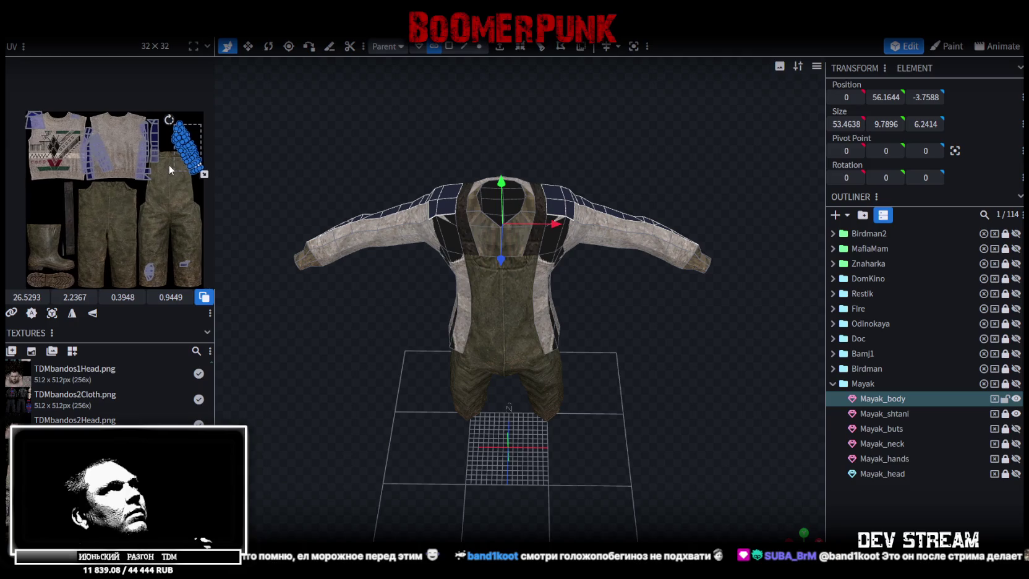
{"action": "scroll", "coordinate": [164, 162], "scroll_direction": "up", "scroll_amount": 1}
{"action": "scroll", "coordinate": [153, 137], "scroll_direction": "down", "scroll_amount": 1}
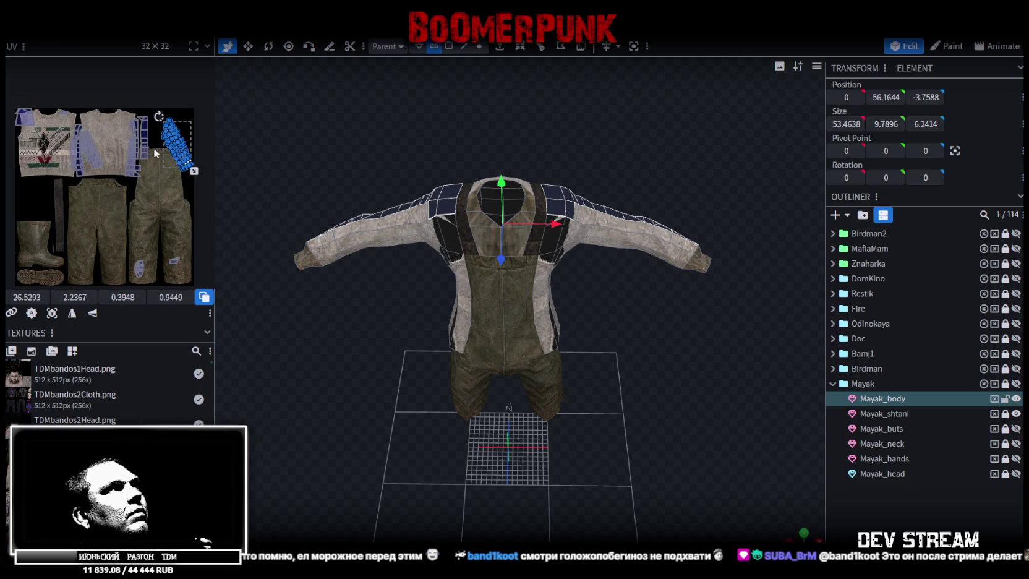
{"action": "scroll", "coordinate": [152, 161], "scroll_direction": "up", "scroll_amount": 1}
{"action": "scroll", "coordinate": [146, 178], "scroll_direction": "up", "scroll_amount": 1}
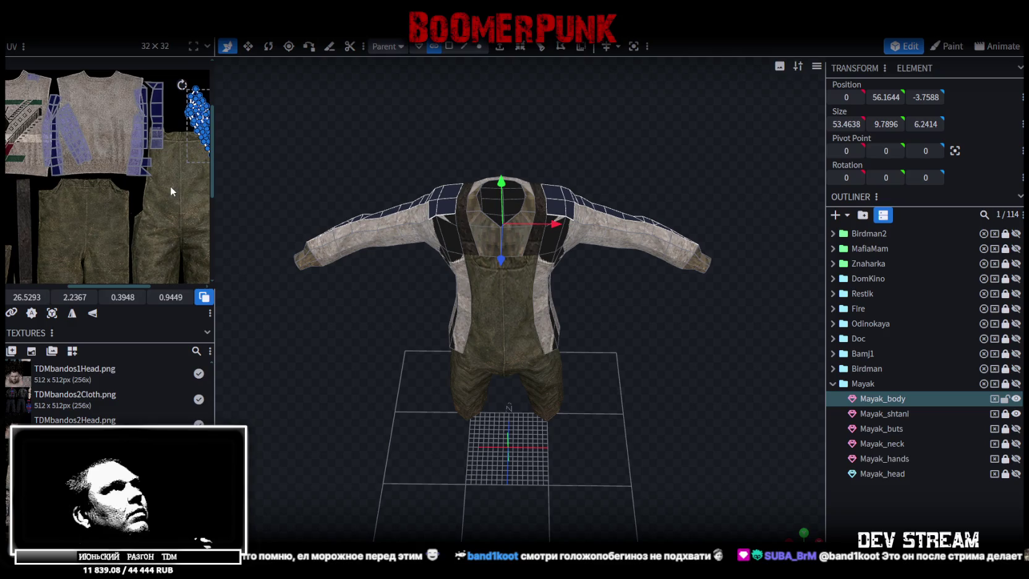
{"action": "scroll", "coordinate": [171, 189], "scroll_direction": "down", "scroll_amount": 1}
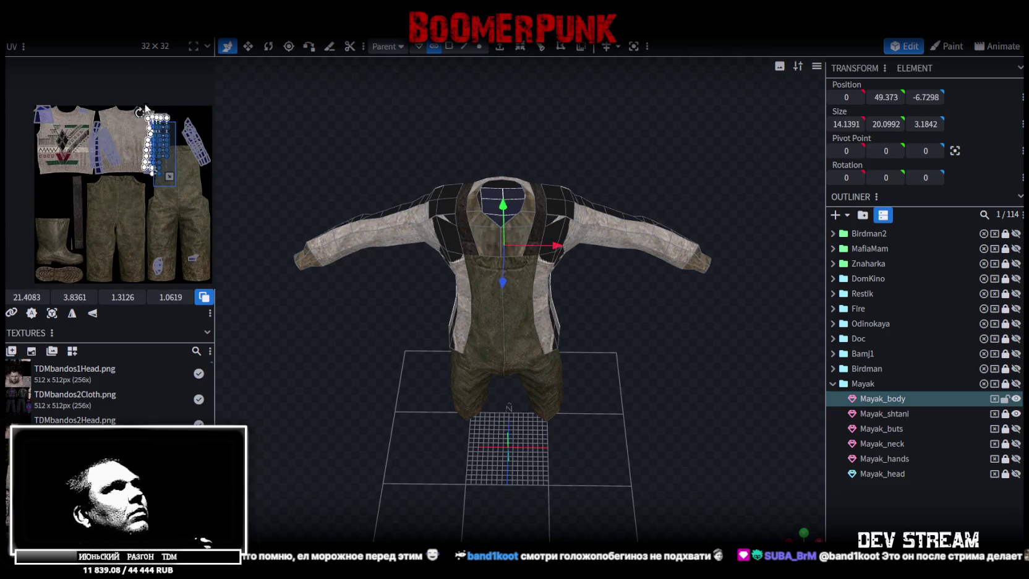
{"action": "left_click_drag", "start_coordinate": [175, 185], "coordinate": [5, 84]}
- Narrow the UV selection to the left sleeve's faces, viewing the model from the side
{"action": "mouse_move", "coordinate": [330, 339]}
{"action": "left_mouse_down"}
{"action": "mouse_move", "coordinate": [487, 347]}
{"action": "mouse_move", "coordinate": [465, 357]}
{"action": "left_mouse_up"}
{"action": "scroll", "coordinate": [470, 334], "scroll_direction": "up", "scroll_amount": 3}
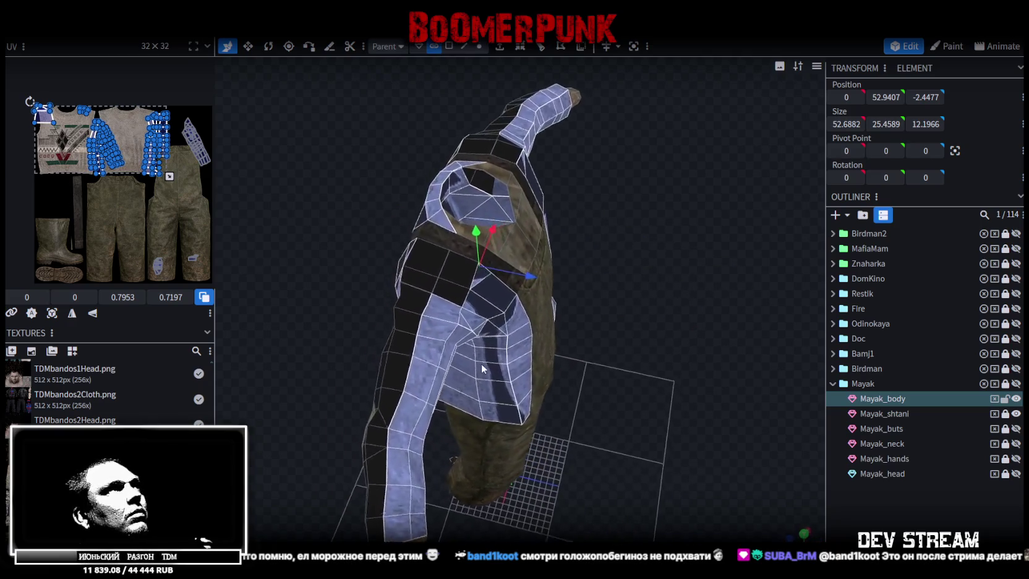
{"action": "scroll", "coordinate": [488, 310], "scroll_direction": "up", "scroll_amount": 3}
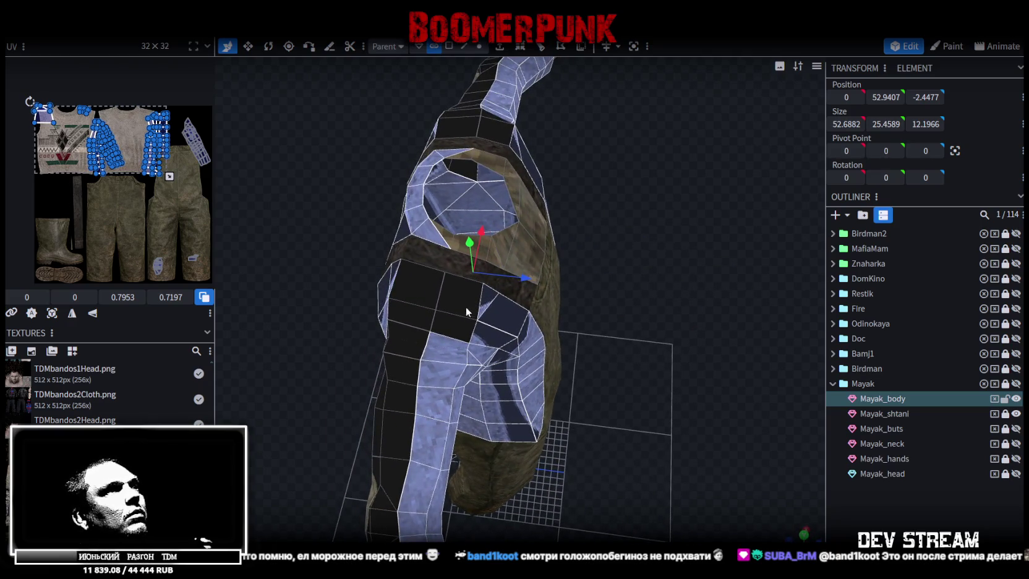
{"action": "scroll", "coordinate": [655, 353], "scroll_direction": "down", "scroll_amount": 5}
{"action": "mouse_move", "coordinate": [708, 324]}
{"action": "left_mouse_down"}
{"action": "mouse_move", "coordinate": [694, 306]}
{"action": "mouse_move", "coordinate": [656, 303]}
{"action": "mouse_move", "coordinate": [545, 314]}
{"action": "left_mouse_up"}
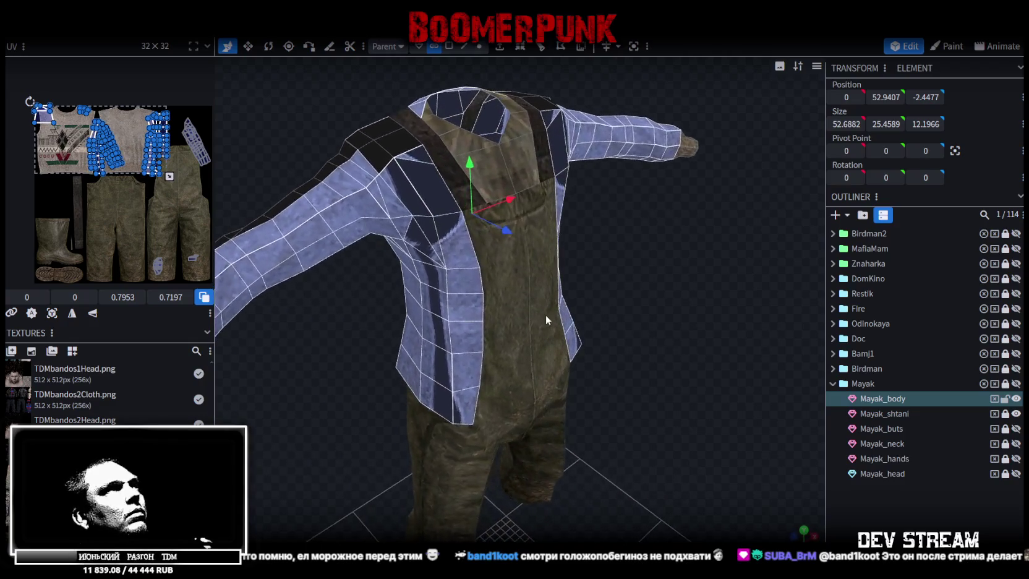
{"action": "scroll", "coordinate": [87, 151], "scroll_direction": "up", "scroll_amount": 1}
{"action": "scroll", "coordinate": [88, 151], "scroll_direction": "up", "scroll_amount": 2}
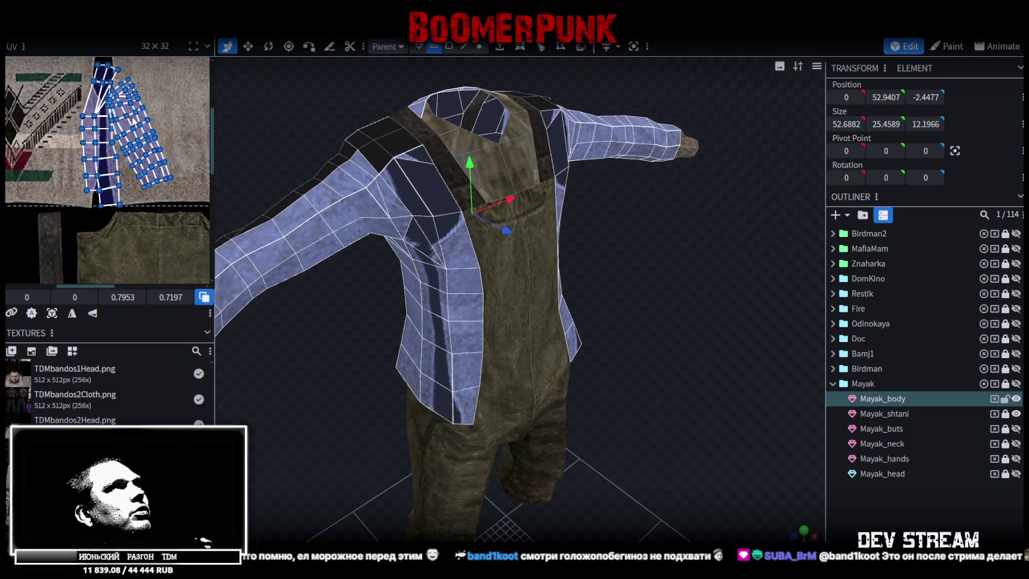
{"action": "left_click_drag", "start_coordinate": [132, 119], "coordinate": [130, 185]}
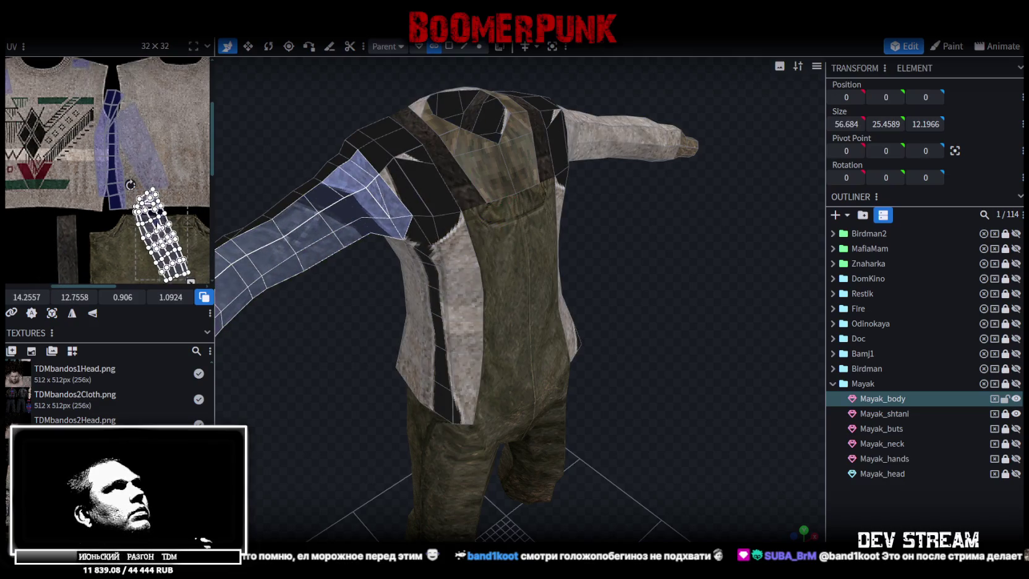
{"action": "scroll", "coordinate": [162, 205], "scroll_direction": "down", "scroll_amount": 2}
{"action": "scroll", "coordinate": [168, 207], "scroll_direction": "up", "scroll_amount": 2}
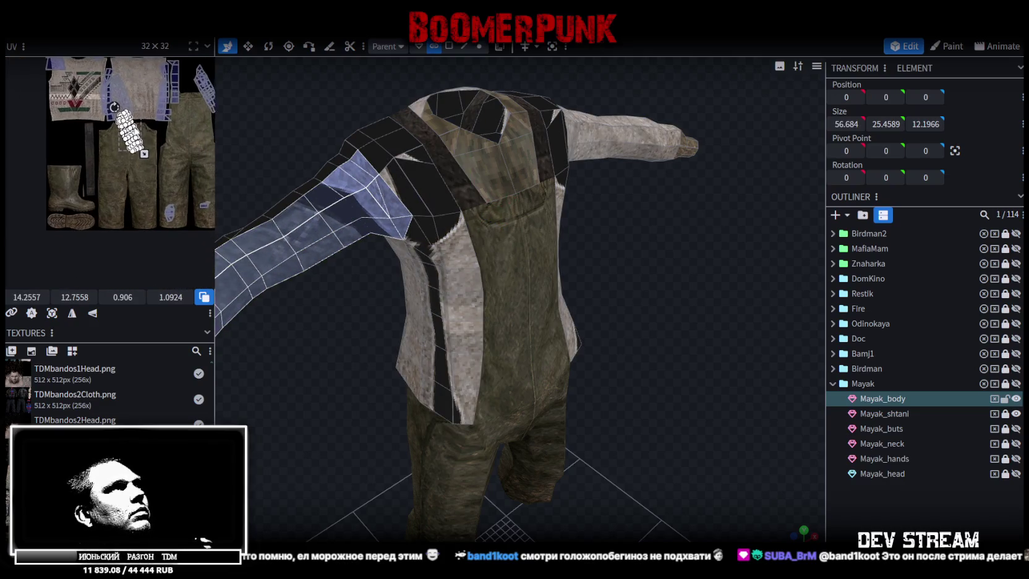
{"action": "middle_click_drag", "start_coordinate": [168, 208], "coordinate": [119, 129]}
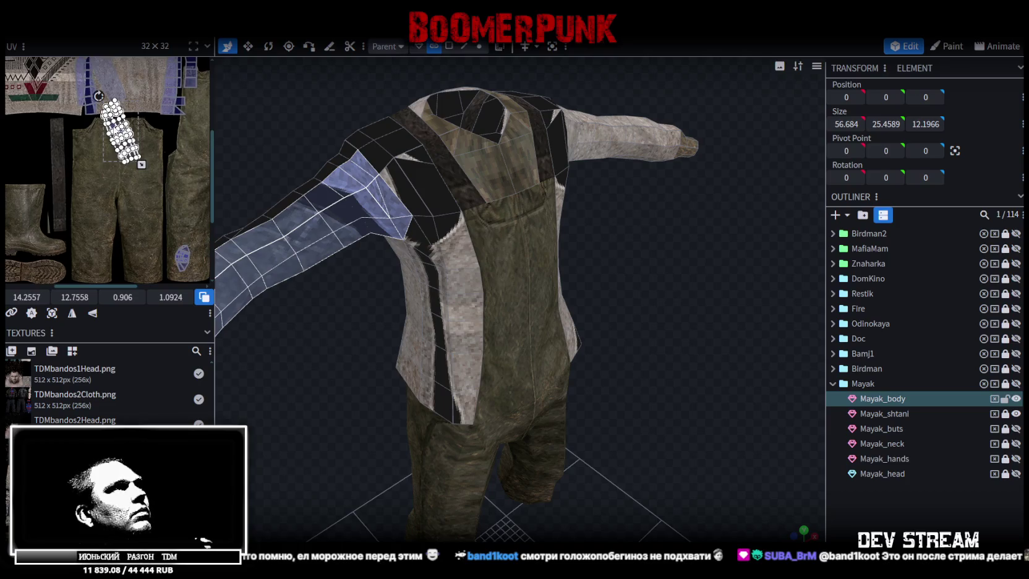
- Move the left sleeve UV island onto the dark trouser fabric
{"action": "left_click_drag", "start_coordinate": [120, 126], "coordinate": [59, 214]}
{"action": "scroll", "coordinate": [62, 219], "scroll_direction": "up", "scroll_amount": 3}
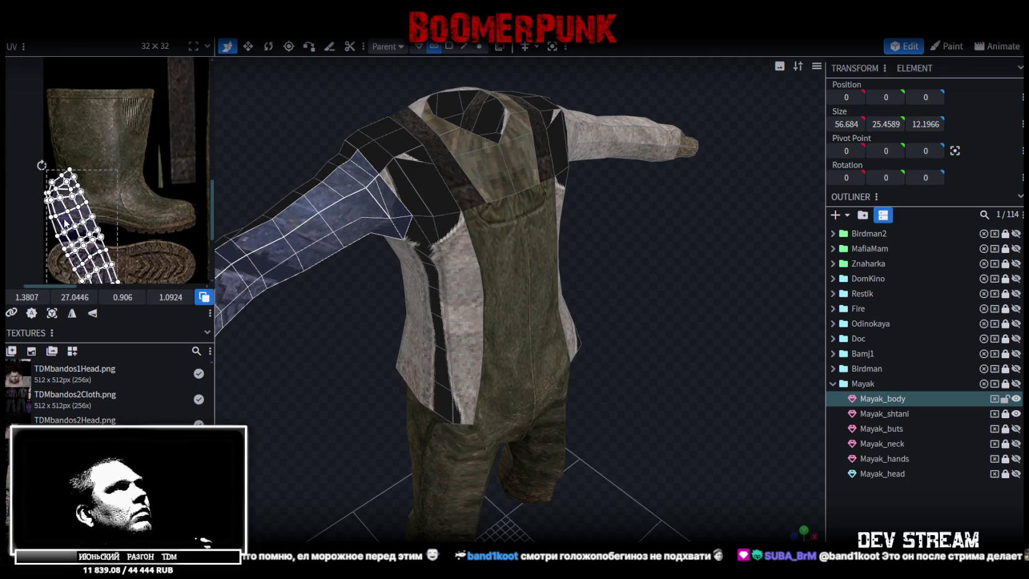
{"action": "left_click_drag", "start_coordinate": [45, 228], "coordinate": [41, 227]}
{"action": "scroll", "coordinate": [73, 225], "scroll_direction": "down", "scroll_amount": 2}
{"action": "scroll", "coordinate": [77, 204], "scroll_direction": "down", "scroll_amount": 1}
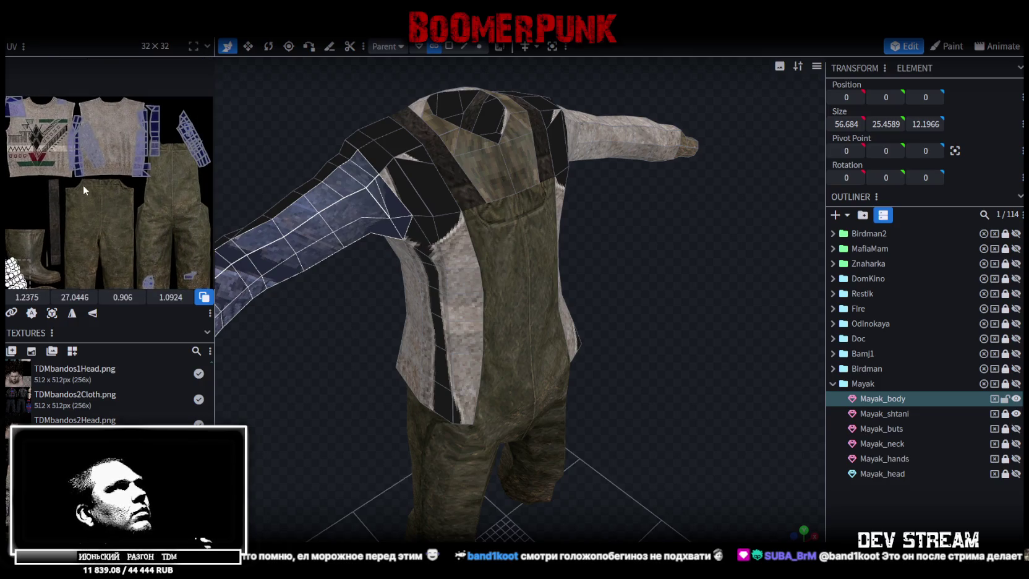
- Move the other sleeve island from the sweater down onto the trouser fabric
{"action": "left_click", "coordinate": [90, 147]}
{"action": "scroll", "coordinate": [91, 147], "scroll_direction": "up", "scroll_amount": 2}
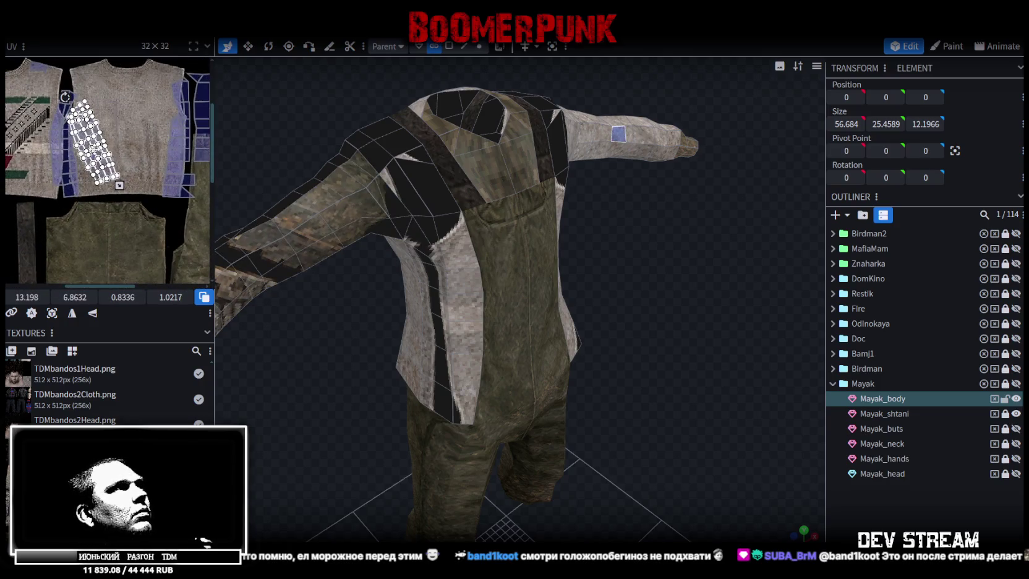
{"action": "mouse_move", "coordinate": [91, 147]}
{"action": "left_mouse_down"}
{"action": "mouse_move", "coordinate": [82, 250]}
{"action": "mouse_move", "coordinate": [100, 209]}
{"action": "left_mouse_up"}
{"action": "middle_click_drag", "start_coordinate": [100, 210], "coordinate": [166, 74]}
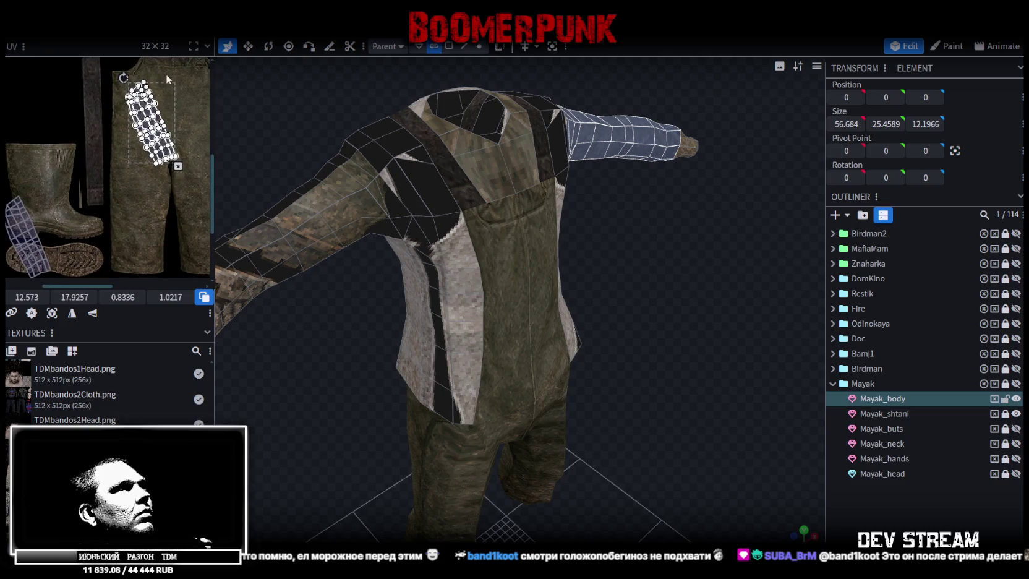
{"action": "left_click_drag", "start_coordinate": [141, 118], "coordinate": [72, 190]}
{"action": "scroll", "coordinate": [95, 151], "scroll_direction": "down", "scroll_amount": 2}
{"action": "mouse_move", "coordinate": [96, 151]}
{"action": "middle_mouse_down"}
{"action": "mouse_move", "coordinate": [64, 151]}
{"action": "mouse_move", "coordinate": [129, 100]}
{"action": "middle_mouse_up"}
- Select the remaining sleeve island and fit it onto the trouser fabric
{"action": "left_click_drag", "start_coordinate": [129, 93], "coordinate": [203, 229]}
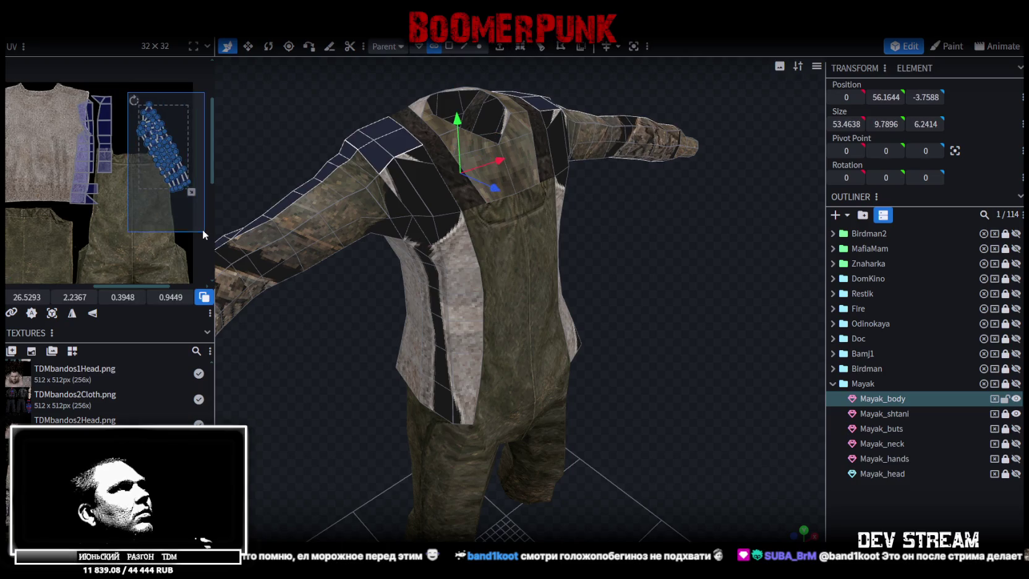
{"action": "scroll", "coordinate": [189, 223], "scroll_direction": "down", "scroll_amount": 2}
{"action": "middle_click_drag", "start_coordinate": [189, 229], "coordinate": [187, 149]}
{"action": "scroll", "coordinate": [187, 146], "scroll_direction": "up", "scroll_amount": 2}
{"action": "scroll", "coordinate": [190, 130], "scroll_direction": "up", "scroll_amount": 1}
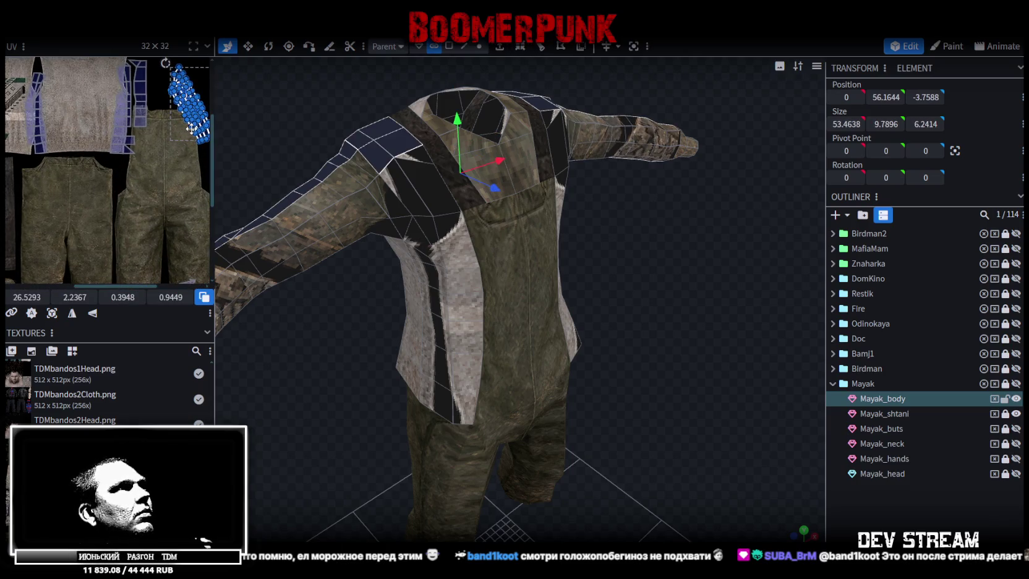
{"action": "left_click_drag", "start_coordinate": [205, 129], "coordinate": [28, 142]}
{"action": "scroll", "coordinate": [134, 199], "scroll_direction": "down", "scroll_amount": 2}
{"action": "middle_click_drag", "start_coordinate": [134, 199], "coordinate": [169, 172]}
{"action": "scroll", "coordinate": [399, 280], "scroll_direction": "down", "scroll_amount": 2}
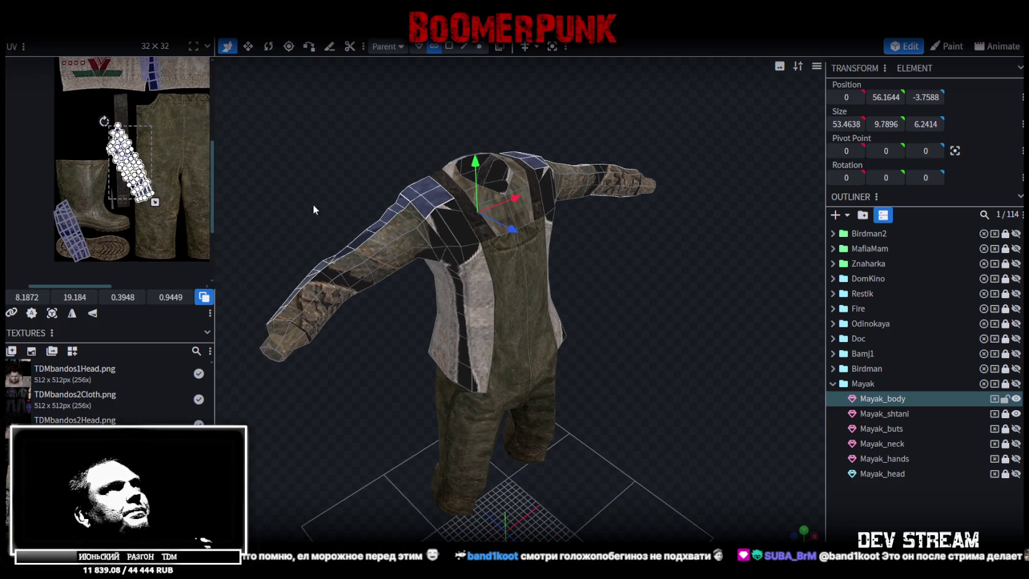
{"action": "scroll", "coordinate": [402, 175], "scroll_direction": "up", "scroll_amount": 2}
- In face select mode, pick both shoulder patches and move their UVs onto the sweater
{"action": "left_click", "coordinate": [410, 168]}
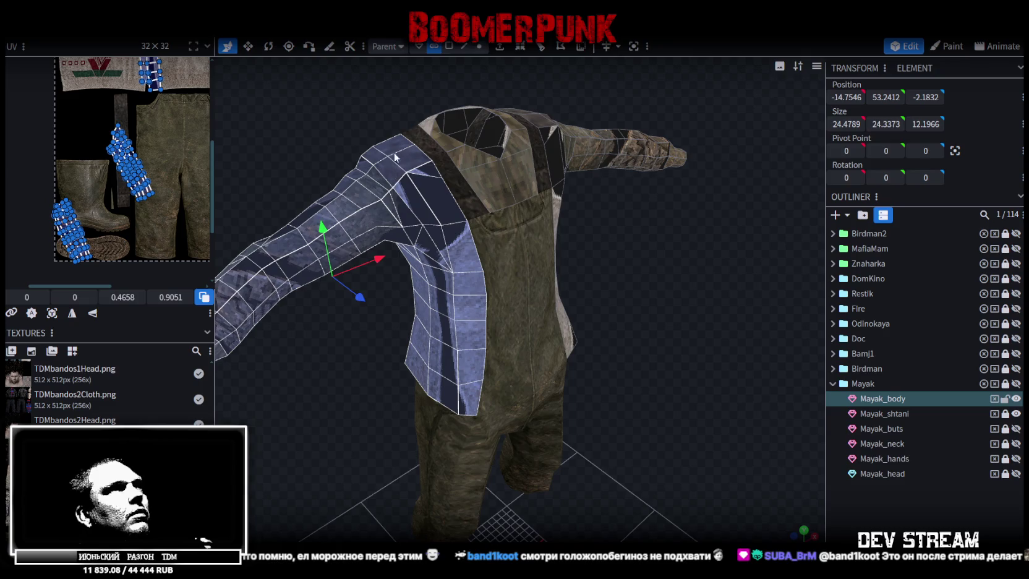
{"action": "left_click", "coordinate": [449, 45]}
{"action": "left_click", "coordinate": [396, 171]}
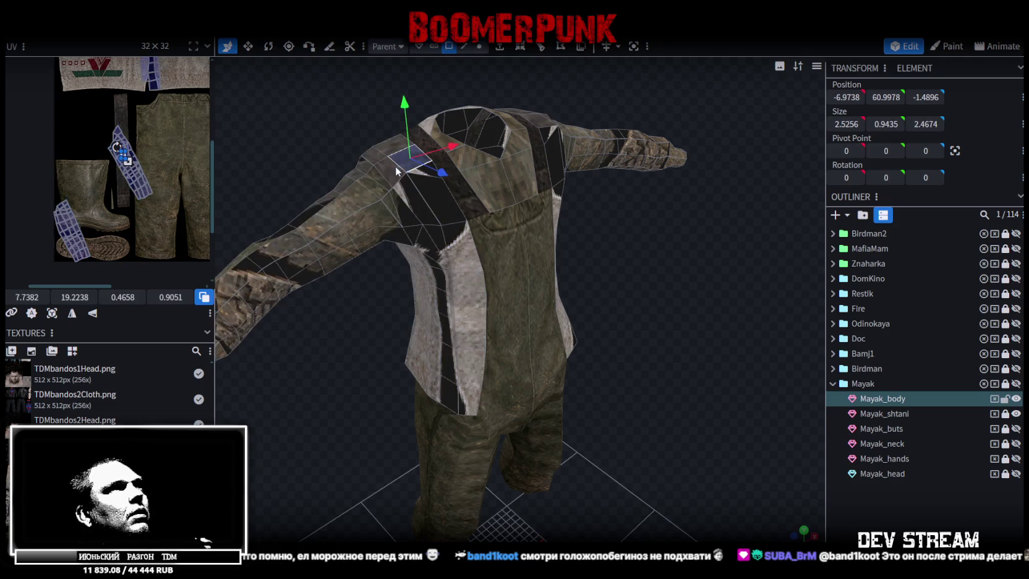
{"action": "left_click_drag", "start_coordinate": [346, 123], "coordinate": [470, 161]}
{"action": "left_click", "coordinate": [405, 235], "text": "shift"}
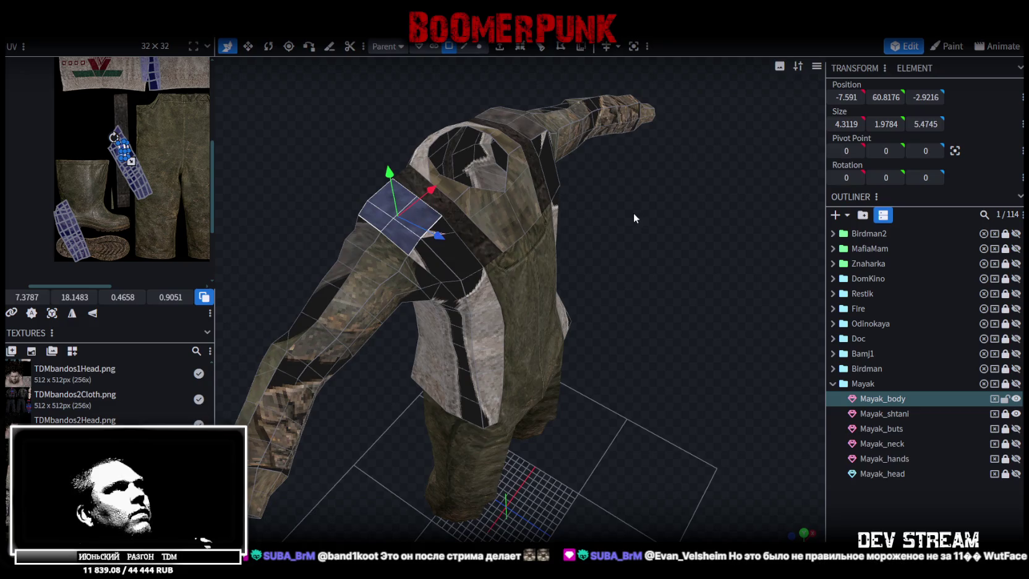
{"action": "left_click_drag", "start_coordinate": [634, 213], "coordinate": [518, 238]}
{"action": "left_click", "coordinate": [592, 173], "text": "shift"}
{"action": "left_click", "coordinate": [616, 210], "text": "shift"}
{"action": "scroll", "coordinate": [107, 151], "scroll_direction": "up", "scroll_amount": 3}
{"action": "scroll", "coordinate": [107, 152], "scroll_direction": "down", "scroll_amount": 1}
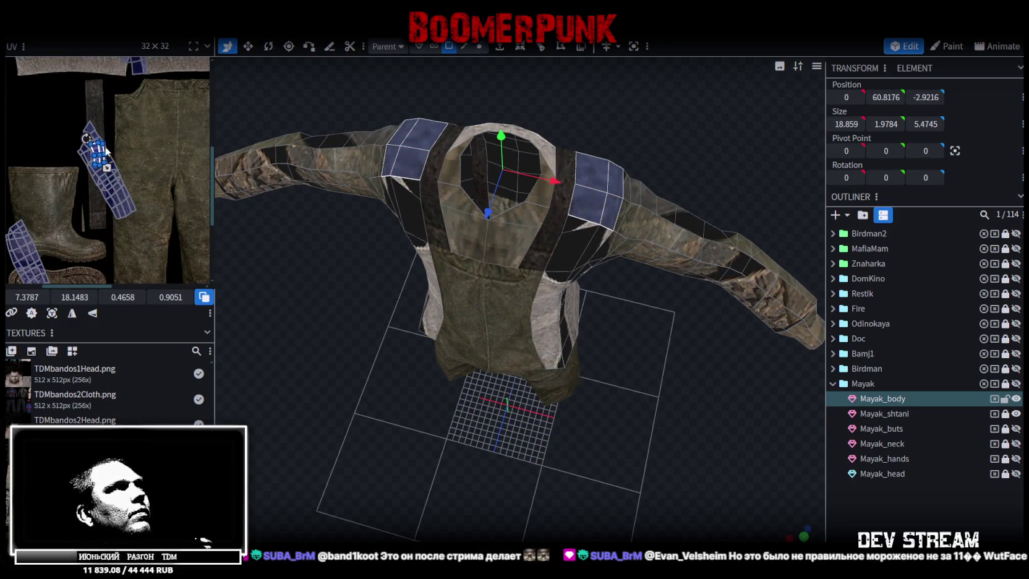
{"action": "mouse_move", "coordinate": [97, 150]}
{"action": "left_mouse_down"}
{"action": "mouse_move", "coordinate": [132, 214]}
{"action": "mouse_move", "coordinate": [99, 127]}
{"action": "left_mouse_up"}
- Select the collar area faces and move their UVs up onto the sweater
{"action": "scroll", "coordinate": [91, 109], "scroll_direction": "down", "scroll_amount": 2}
{"action": "left_click_drag", "start_coordinate": [118, 184], "coordinate": [181, 231]}
{"action": "scroll", "coordinate": [142, 185], "scroll_direction": "up", "scroll_amount": 2}
{"action": "mouse_move", "coordinate": [620, 389]}
{"action": "left_mouse_down"}
{"action": "mouse_move", "coordinate": [552, 300]}
{"action": "mouse_move", "coordinate": [839, 365]}
{"action": "mouse_move", "coordinate": [698, 368]}
{"action": "left_mouse_up"}
{"action": "scroll", "coordinate": [131, 170], "scroll_direction": "up", "scroll_amount": 2}
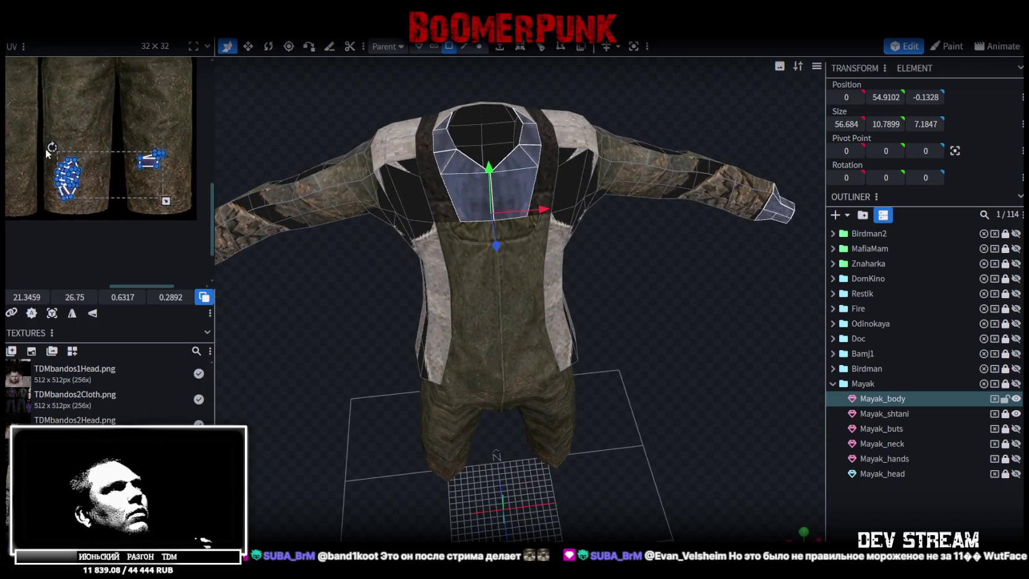
{"action": "mouse_move", "coordinate": [147, 187]}
{"action": "left_mouse_down"}
{"action": "mouse_move", "coordinate": [197, 206]}
{"action": "mouse_move", "coordinate": [83, 100]}
{"action": "left_mouse_up"}
{"action": "scroll", "coordinate": [186, 198], "scroll_direction": "down", "scroll_amount": 2}
{"action": "scroll", "coordinate": [121, 188], "scroll_direction": "up", "scroll_amount": 3}
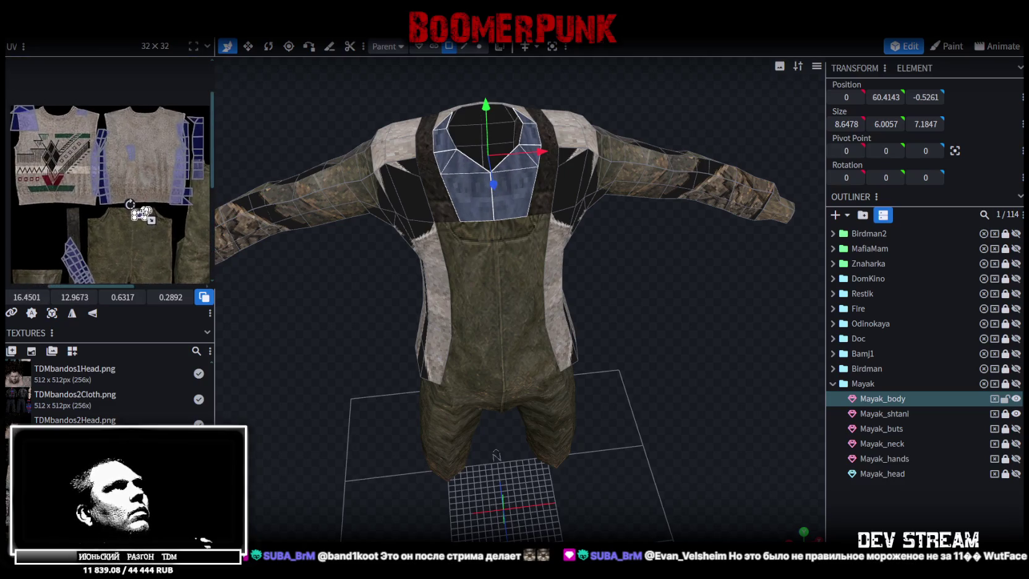
{"action": "mouse_move", "coordinate": [141, 218]}
{"action": "left_mouse_down"}
{"action": "mouse_move", "coordinate": [142, 167]}
{"action": "mouse_move", "coordinate": [56, 113]}
{"action": "left_mouse_up"}
{"action": "scroll", "coordinate": [142, 168], "scroll_direction": "down", "scroll_amount": 2}
- Select the strap and side-panel faces and view the overalls from the front
{"action": "right_click_drag", "start_coordinate": [619, 297], "coordinate": [660, 307]}
{"action": "mouse_move", "coordinate": [661, 307]}
{"action": "left_mouse_down"}
{"action": "mouse_move", "coordinate": [805, 278]}
{"action": "mouse_move", "coordinate": [808, 501]}
{"action": "left_mouse_up"}
{"action": "scroll", "coordinate": [724, 472], "scroll_direction": "up", "scroll_amount": 3}
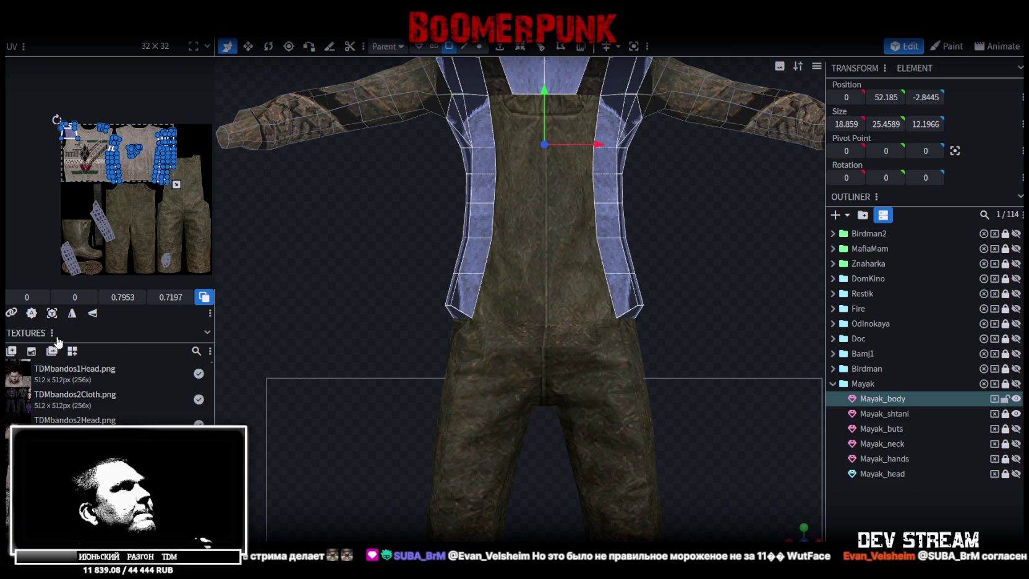
- Project the strap faces from the front view, shrink the island, and place it on the sweater
{"action": "left_click", "coordinate": [52, 313]}
{"action": "middle_click_drag", "start_coordinate": [152, 223], "coordinate": [78, 210]}
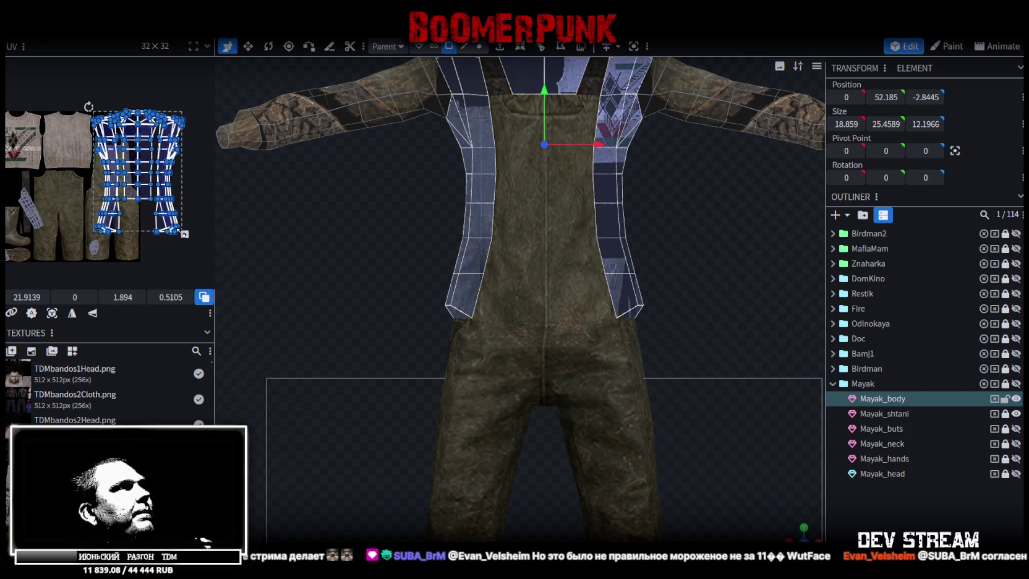
{"action": "left_click_drag", "start_coordinate": [184, 234], "coordinate": [118, 205]}
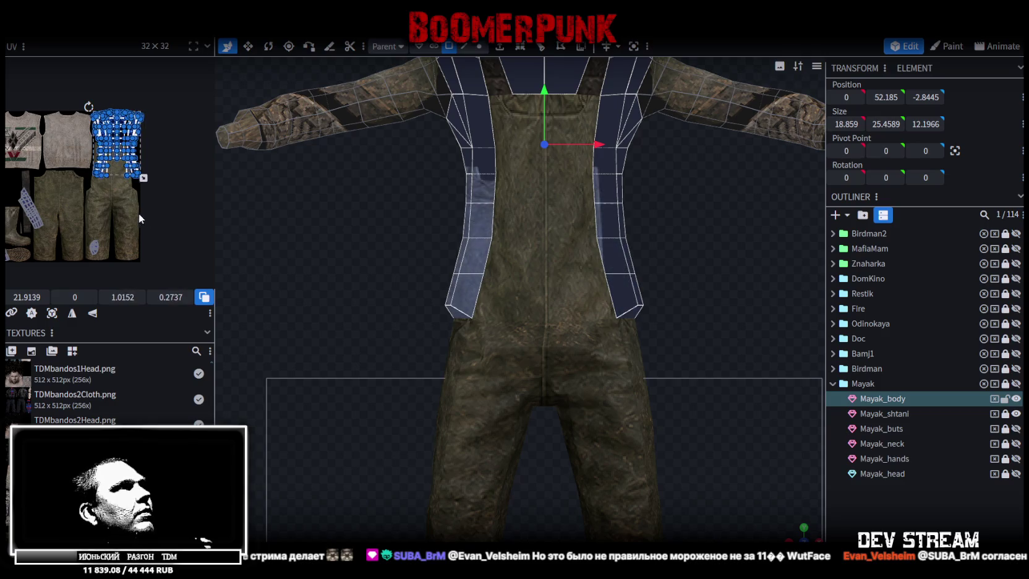
{"action": "middle_click_drag", "start_coordinate": [62, 201], "coordinate": [105, 225]}
{"action": "scroll", "coordinate": [127, 198], "scroll_direction": "up", "scroll_amount": 2}
{"action": "mouse_move", "coordinate": [178, 141]}
{"action": "left_mouse_down"}
{"action": "mouse_move", "coordinate": [21, 144]}
{"action": "mouse_move", "coordinate": [160, 216]}
{"action": "left_mouse_up"}
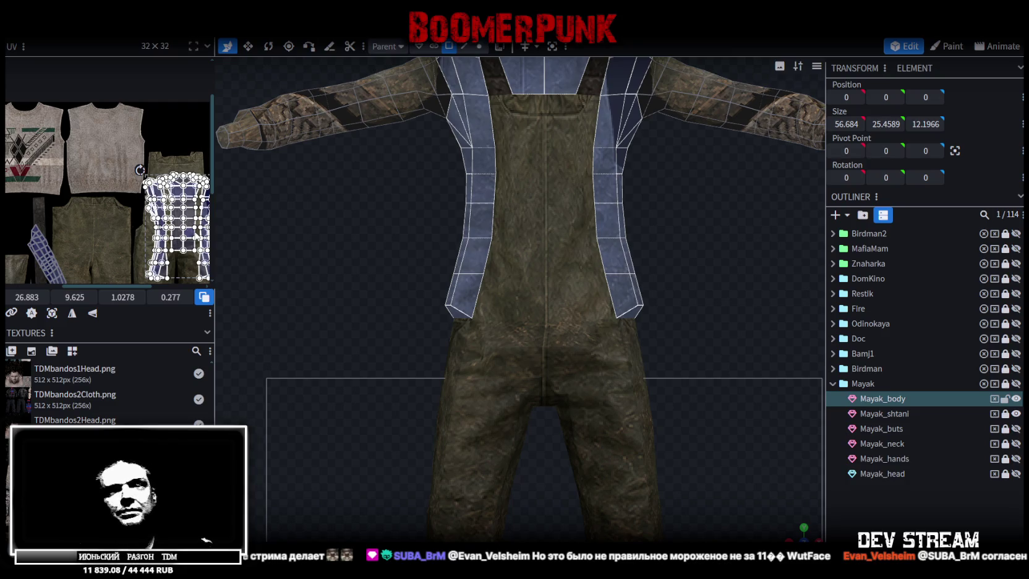
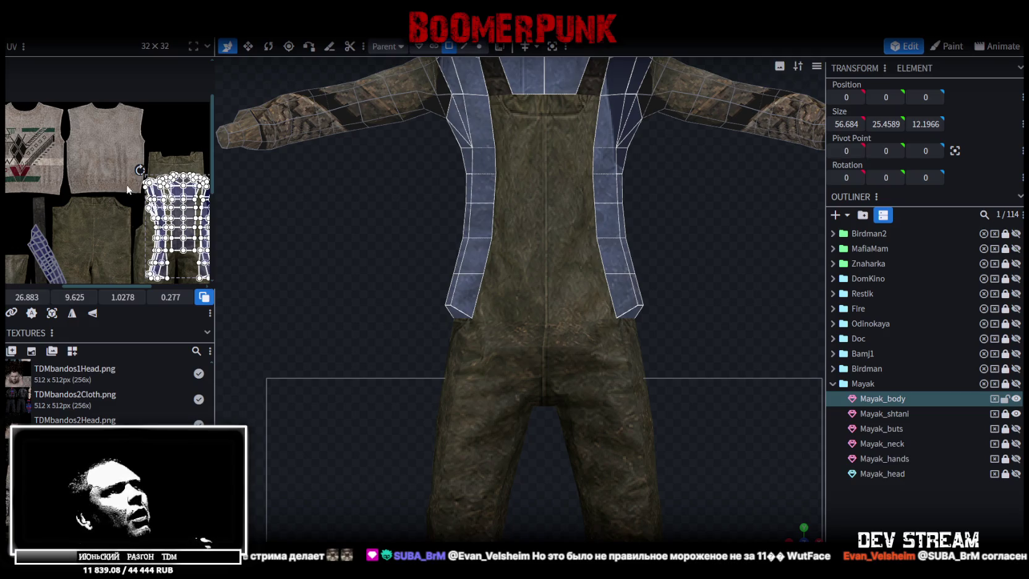
- Select a small neckline face on the Mayak_body torso and extrude it upward
{"action": "mouse_move", "coordinate": [798, 528]}
{"action": "left_mouse_down"}
{"action": "mouse_move", "coordinate": [730, 311]}
{"action": "mouse_move", "coordinate": [705, 313]}
{"action": "left_mouse_up"}
{"action": "scroll", "coordinate": [705, 308], "scroll_direction": "down", "scroll_amount": 3}
{"action": "mouse_move", "coordinate": [686, 360]}
{"action": "left_mouse_down"}
{"action": "mouse_move", "coordinate": [618, 373]}
{"action": "mouse_move", "coordinate": [663, 367]}
{"action": "mouse_move", "coordinate": [677, 388]}
{"action": "mouse_move", "coordinate": [605, 392]}
{"action": "mouse_move", "coordinate": [729, 394]}
{"action": "left_mouse_up"}
{"action": "mouse_move", "coordinate": [596, 210]}
{"action": "left_mouse_down"}
{"action": "mouse_move", "coordinate": [654, 170]}
{"action": "mouse_move", "coordinate": [695, 159]}
{"action": "mouse_move", "coordinate": [616, 139]}
{"action": "left_mouse_up"}
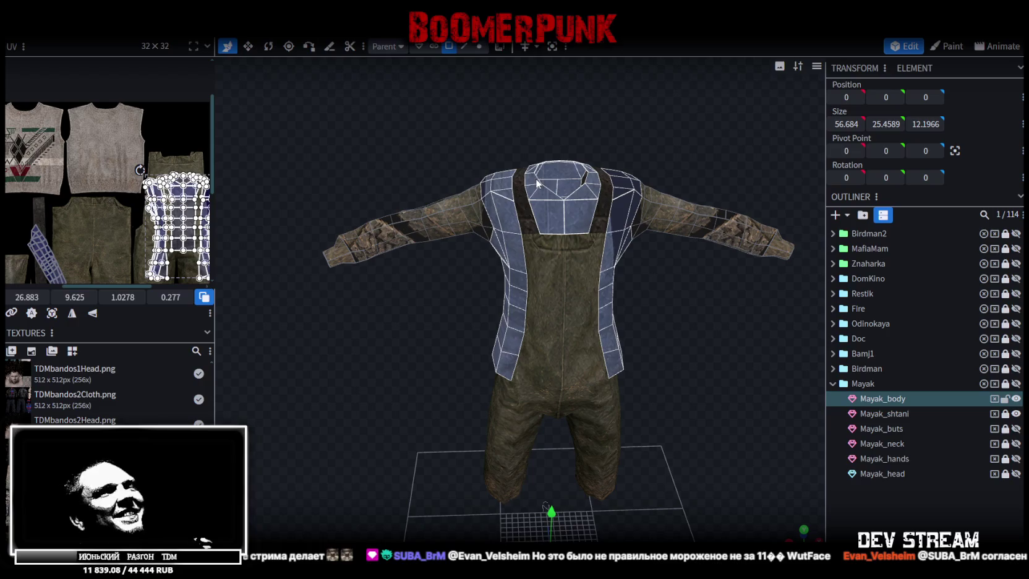
{"action": "scroll", "coordinate": [544, 122], "scroll_direction": "up", "scroll_amount": 3}
{"action": "left_click_drag", "start_coordinate": [544, 122], "coordinate": [552, 220]}
{"action": "mouse_move", "coordinate": [469, 141]}
{"action": "left_mouse_down"}
{"action": "mouse_move", "coordinate": [446, 105]}
{"action": "mouse_move", "coordinate": [366, 71]}
{"action": "mouse_move", "coordinate": [494, 105]}
{"action": "left_mouse_up"}
{"action": "left_click", "coordinate": [529, 149]}
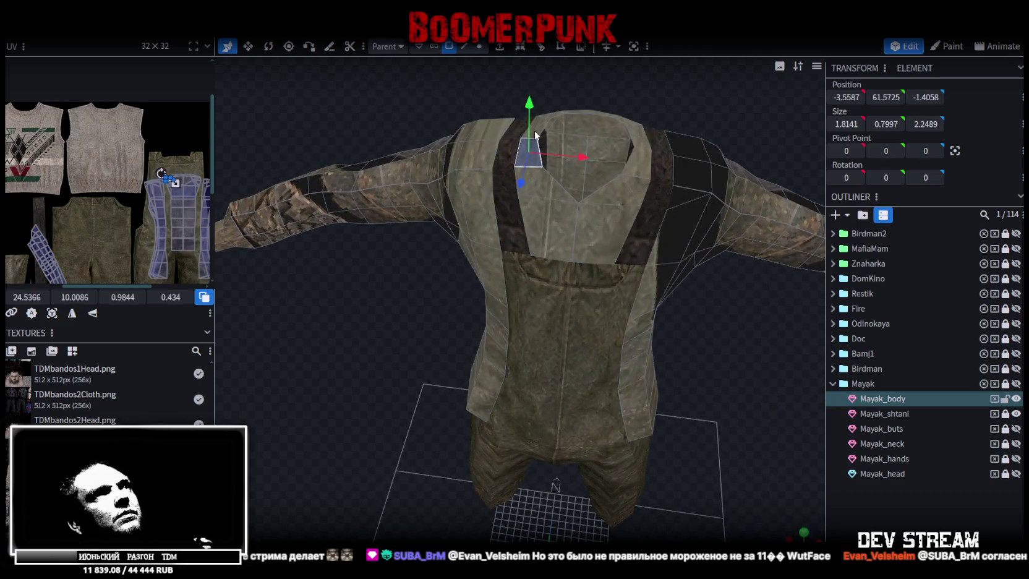
{"action": "key", "text": "e"}
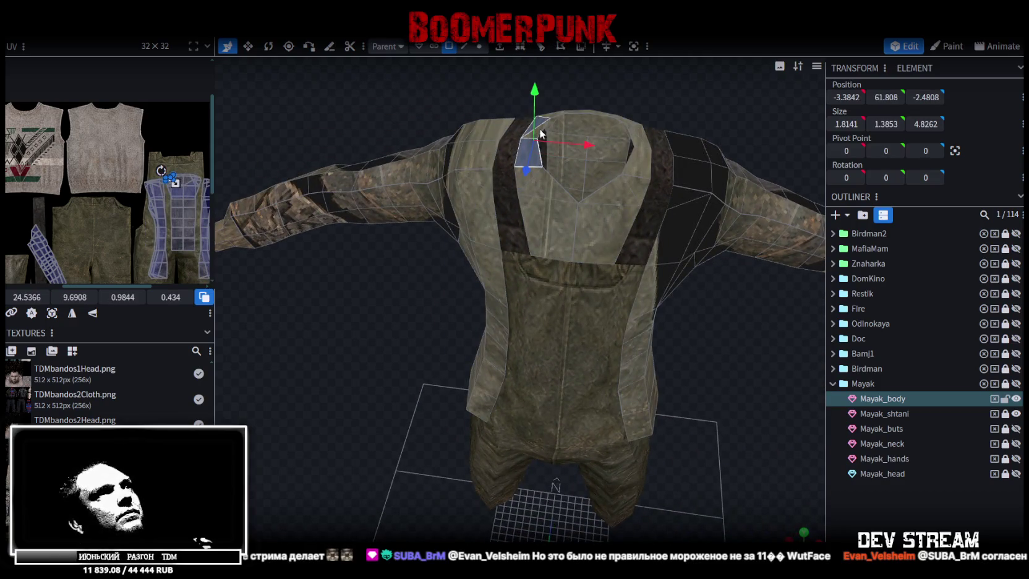
- Add the left and mirrored right collar faces to the selection
{"action": "left_click", "coordinate": [531, 191], "text": "shift"}
{"action": "left_click", "coordinate": [546, 200], "text": "shift"}
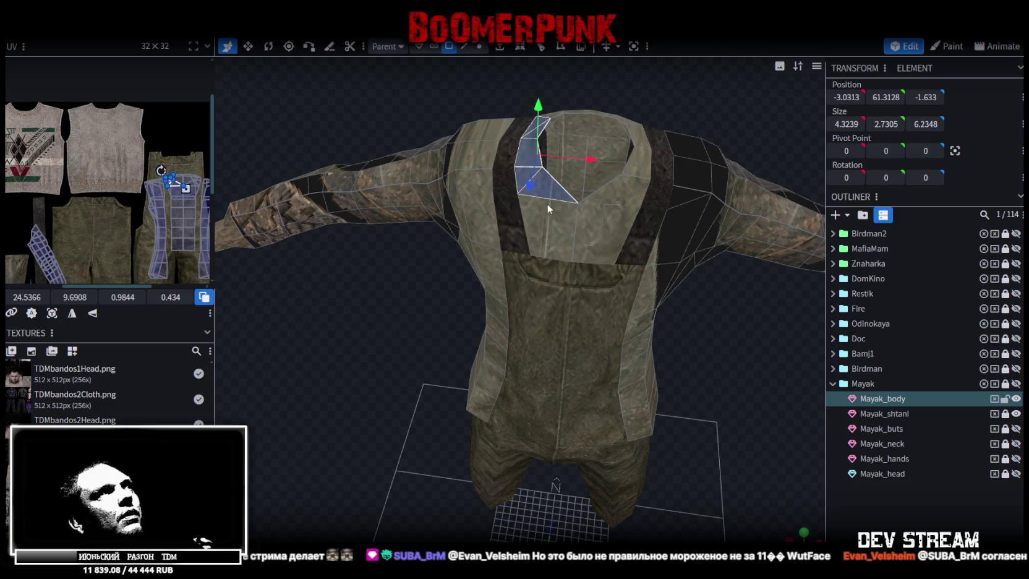
{"action": "left_click", "coordinate": [540, 227], "text": "shift"}
{"action": "left_click", "coordinate": [628, 195], "text": "shift"}
{"action": "left_click", "coordinate": [637, 162], "text": "shift"}
{"action": "left_click", "coordinate": [640, 138], "text": "shift"}
{"action": "left_click", "coordinate": [638, 131], "text": "shift"}
{"action": "left_click_drag", "start_coordinate": [468, 94], "coordinate": [471, 180]}
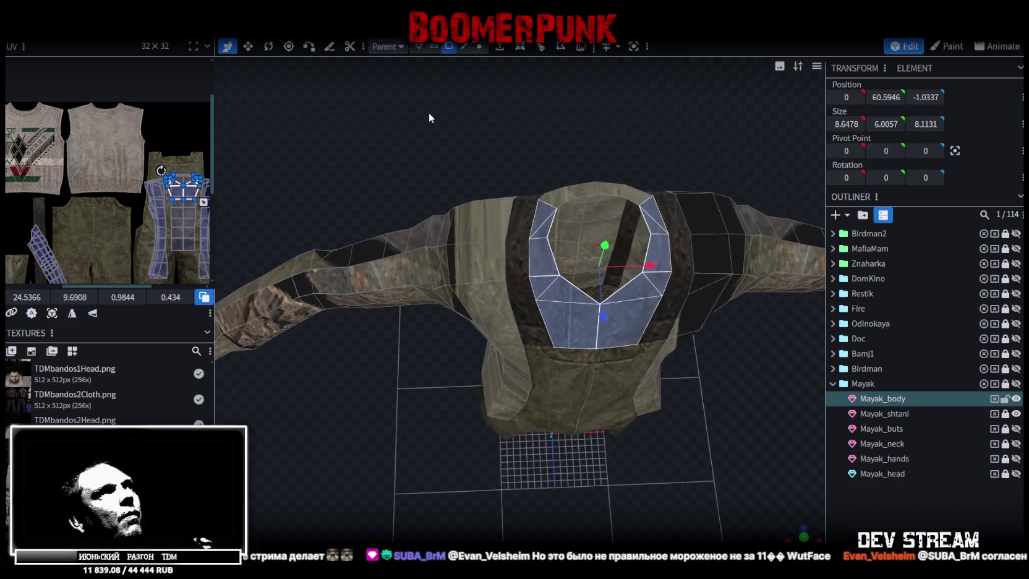
- Move the selected collar UVs onto the sweater texture's front neckline
{"action": "left_click_drag", "start_coordinate": [163, 183], "coordinate": [68, 154]}
{"action": "scroll", "coordinate": [78, 139], "scroll_direction": "up", "scroll_amount": 2}
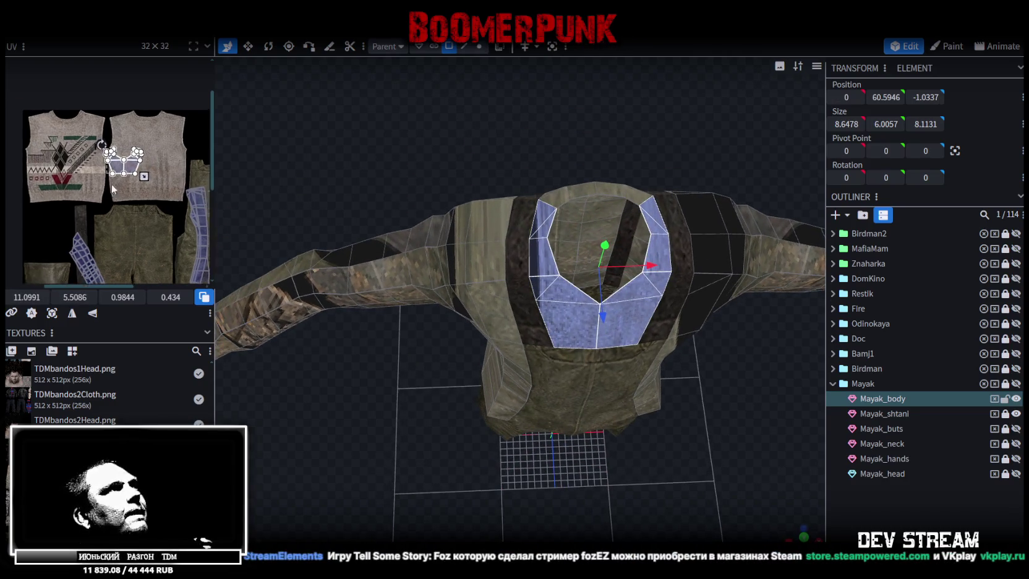
{"action": "scroll", "coordinate": [78, 138], "scroll_direction": "up", "scroll_amount": 2}
{"action": "mouse_move", "coordinate": [157, 167]}
{"action": "left_mouse_down"}
{"action": "mouse_move", "coordinate": [93, 118]}
{"action": "mouse_move", "coordinate": [65, 121]}
{"action": "mouse_move", "coordinate": [55, 109]}
{"action": "left_mouse_up"}
{"action": "scroll", "coordinate": [93, 117], "scroll_direction": "up", "scroll_amount": 2}
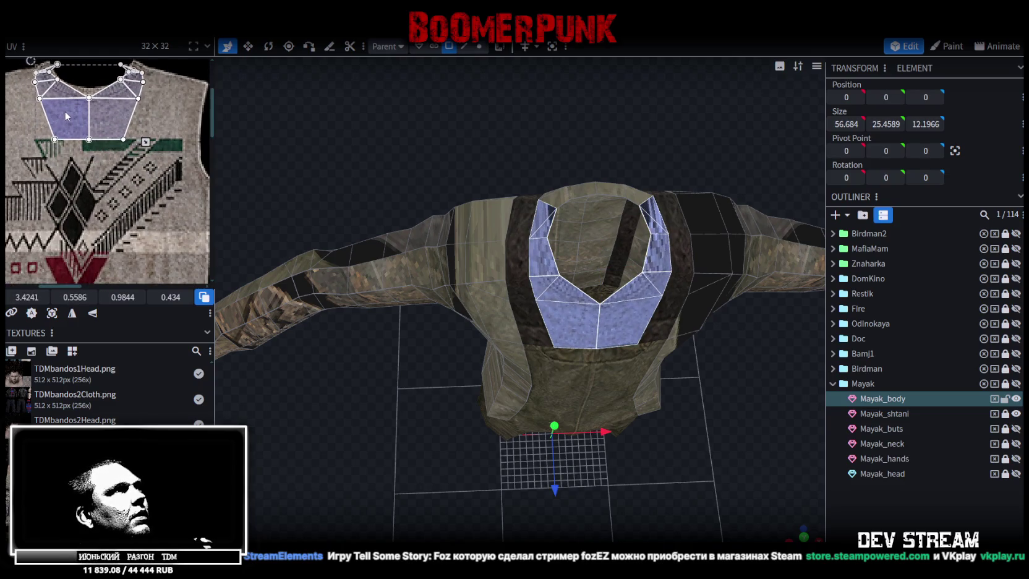
{"action": "scroll", "coordinate": [55, 109], "scroll_direction": "up", "scroll_amount": 2}
{"action": "scroll", "coordinate": [68, 117], "scroll_direction": "up", "scroll_amount": 1}
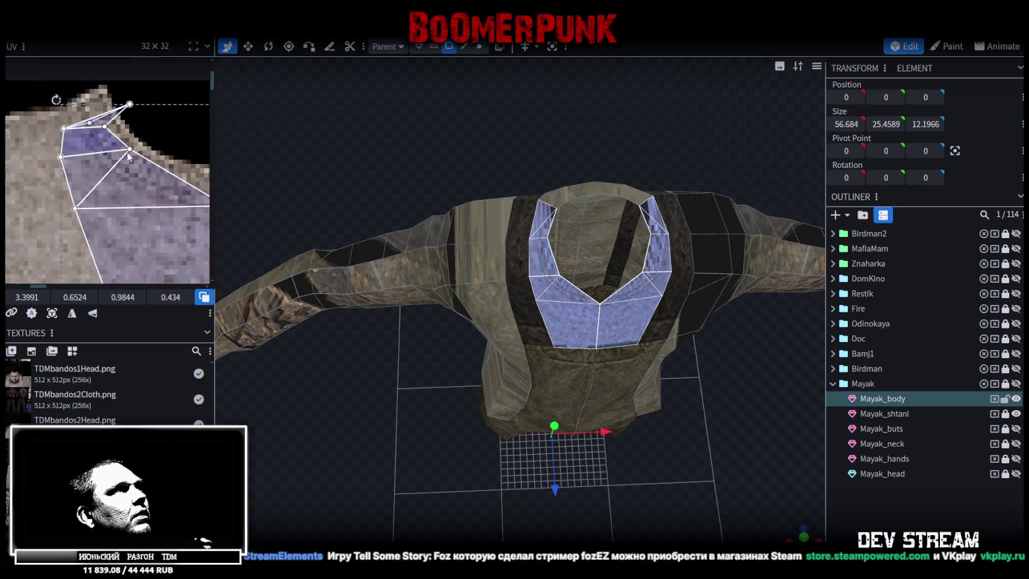
{"action": "scroll", "coordinate": [81, 127], "scroll_direction": "up", "scroll_amount": 2}
{"action": "scroll", "coordinate": [96, 136], "scroll_direction": "up", "scroll_amount": 1}
{"action": "scroll", "coordinate": [51, 104], "scroll_direction": "up", "scroll_amount": 2}
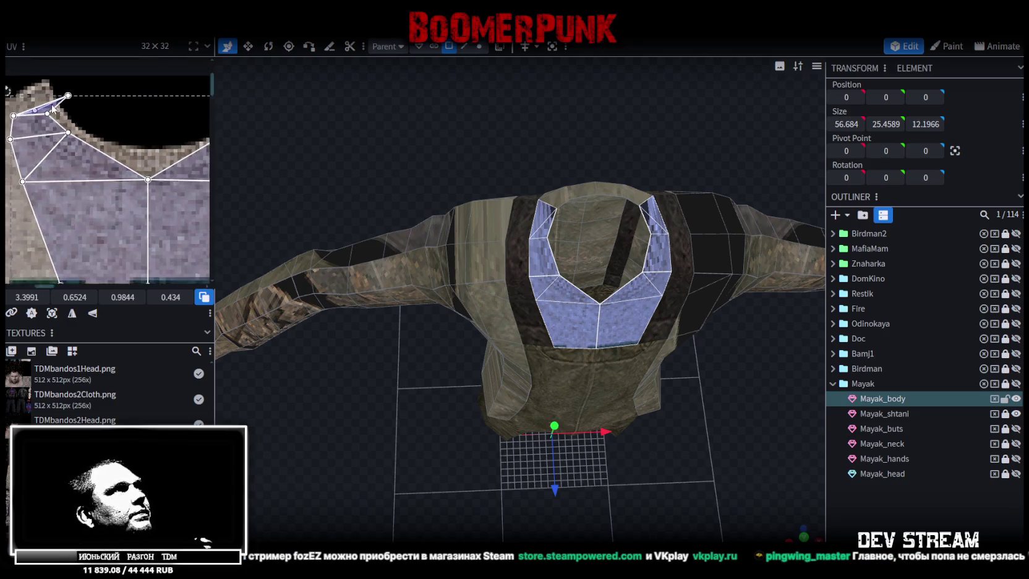
{"action": "scroll", "coordinate": [128, 131], "scroll_direction": "up", "scroll_amount": 2}
- Reshape the thin upper collar face's UV corners to fit the neckline
{"action": "left_click", "coordinate": [93, 132]}
{"action": "left_click", "coordinate": [97, 138]}
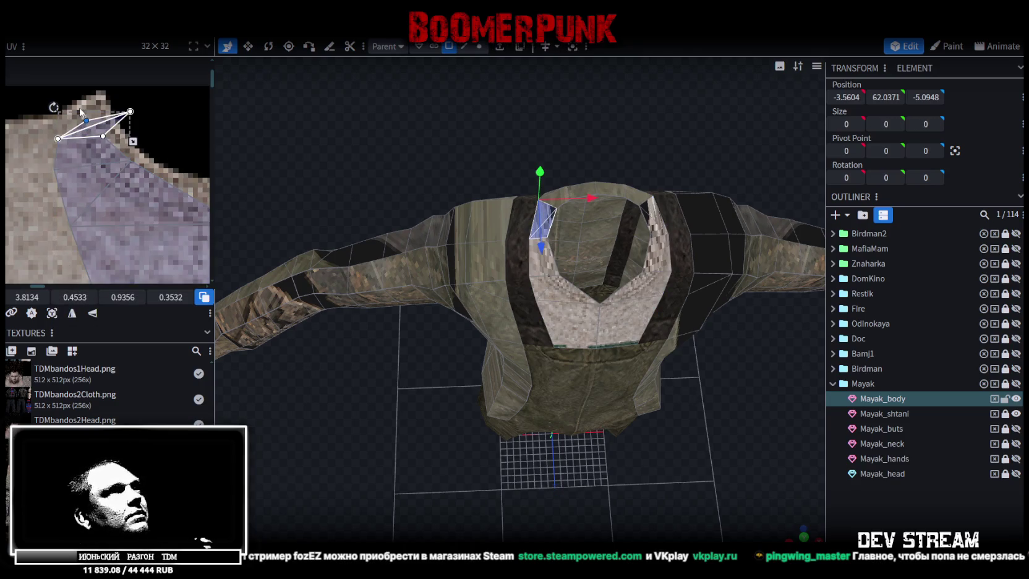
{"action": "left_click_drag", "start_coordinate": [86, 121], "coordinate": [65, 116]}
{"action": "mouse_move", "coordinate": [143, 104]}
{"action": "left_mouse_down"}
{"action": "mouse_move", "coordinate": [119, 116]}
{"action": "mouse_move", "coordinate": [93, 102]}
{"action": "left_mouse_up"}
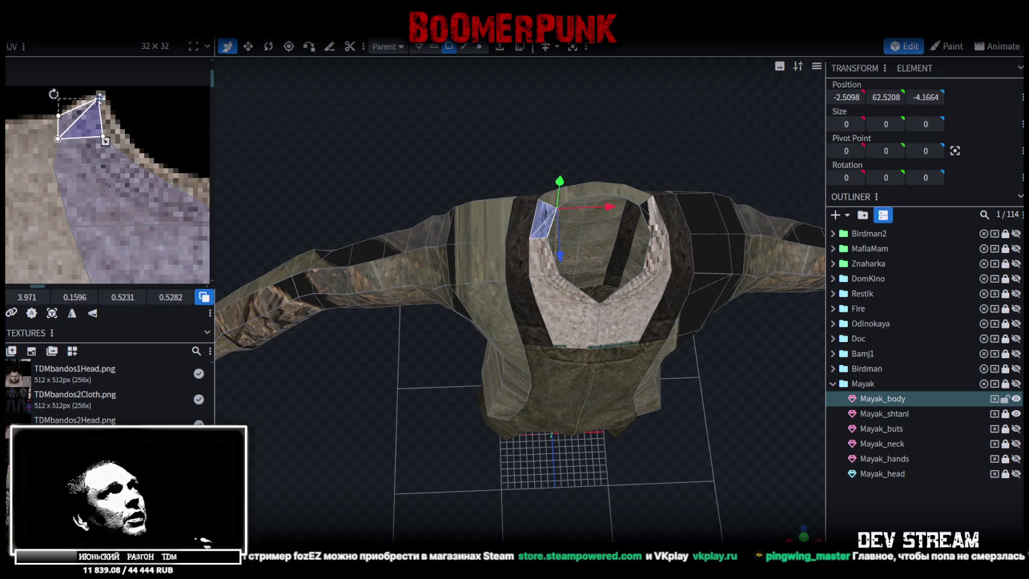
{"action": "scroll", "coordinate": [102, 116], "scroll_direction": "down", "scroll_amount": 1}
{"action": "scroll", "coordinate": [47, 129], "scroll_direction": "down", "scroll_amount": 2}
{"action": "scroll", "coordinate": [95, 147], "scroll_direction": "down", "scroll_amount": 2}
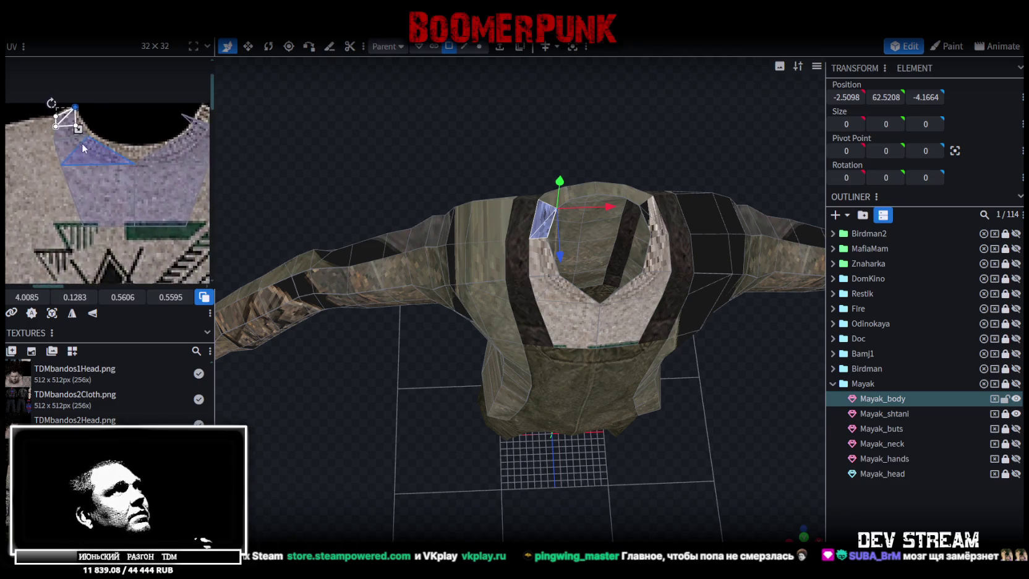
{"action": "scroll", "coordinate": [32, 159], "scroll_direction": "up", "scroll_amount": 3}
- Select the whole left collar strip and nudge its UVs sideways into alignment
{"action": "left_click", "coordinate": [79, 142]}
{"action": "left_click", "coordinate": [123, 210], "text": "shift"}
{"action": "left_click", "coordinate": [70, 113], "text": "shift"}
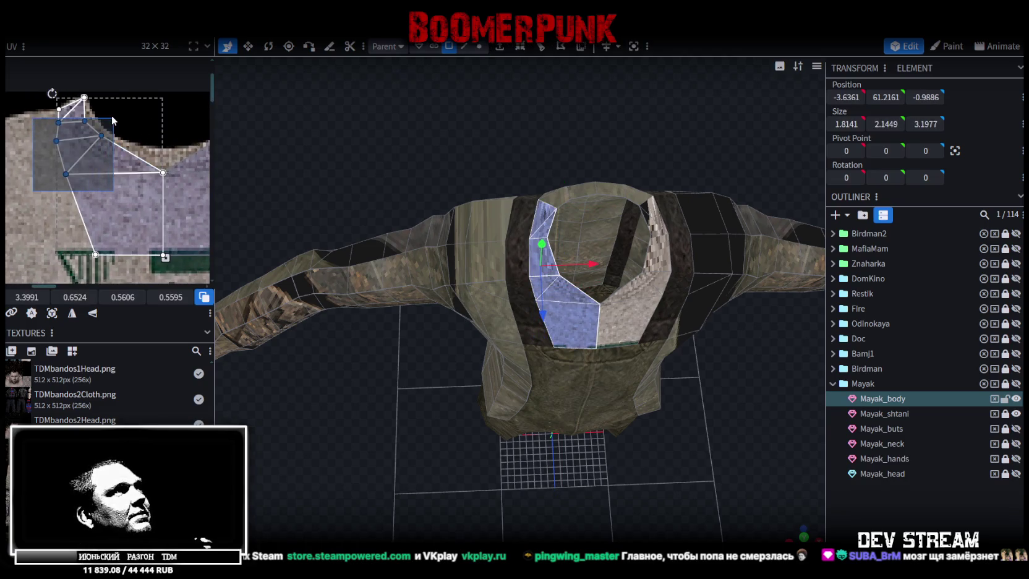
{"action": "left_click_drag", "start_coordinate": [17, 297], "coordinate": [22, 287]}
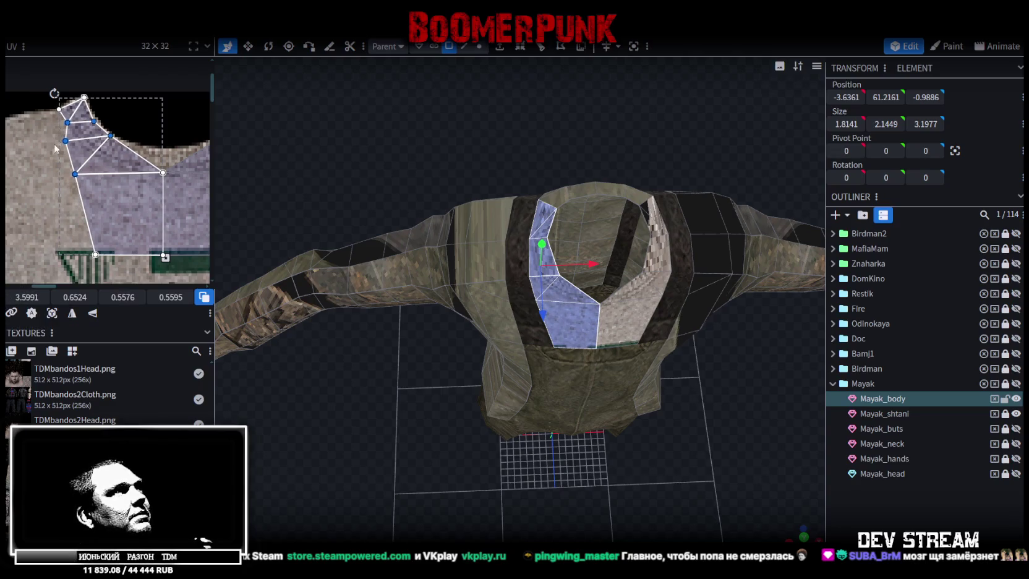
{"action": "left_click_drag", "start_coordinate": [55, 145], "coordinate": [167, 179]}
{"action": "left_click", "coordinate": [43, 297]}
{"action": "scroll", "coordinate": [159, 215], "scroll_direction": "down", "scroll_amount": 3}
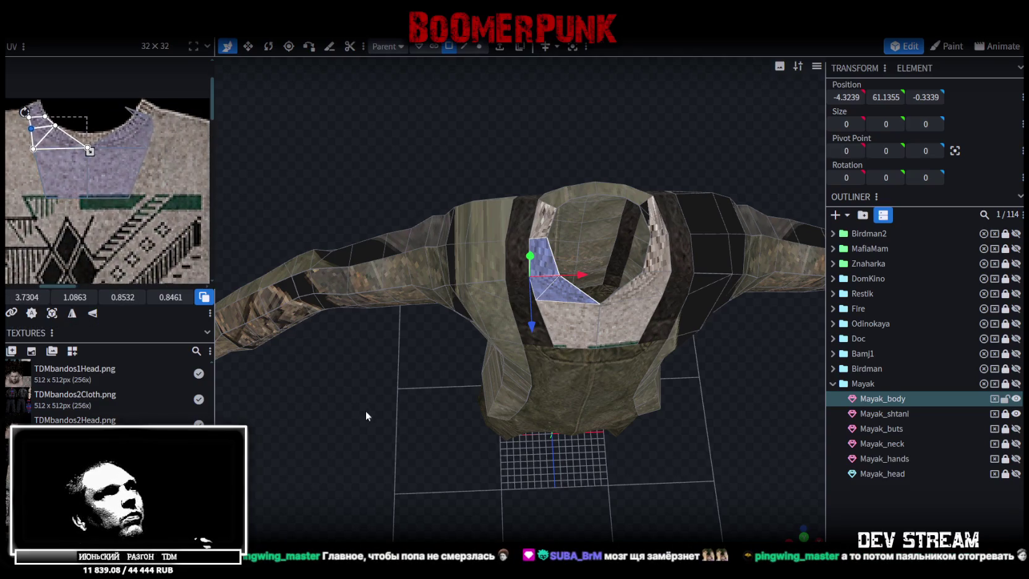
{"action": "left_click_drag", "start_coordinate": [370, 411], "coordinate": [359, 369]}
{"action": "left_click", "coordinate": [119, 199]}
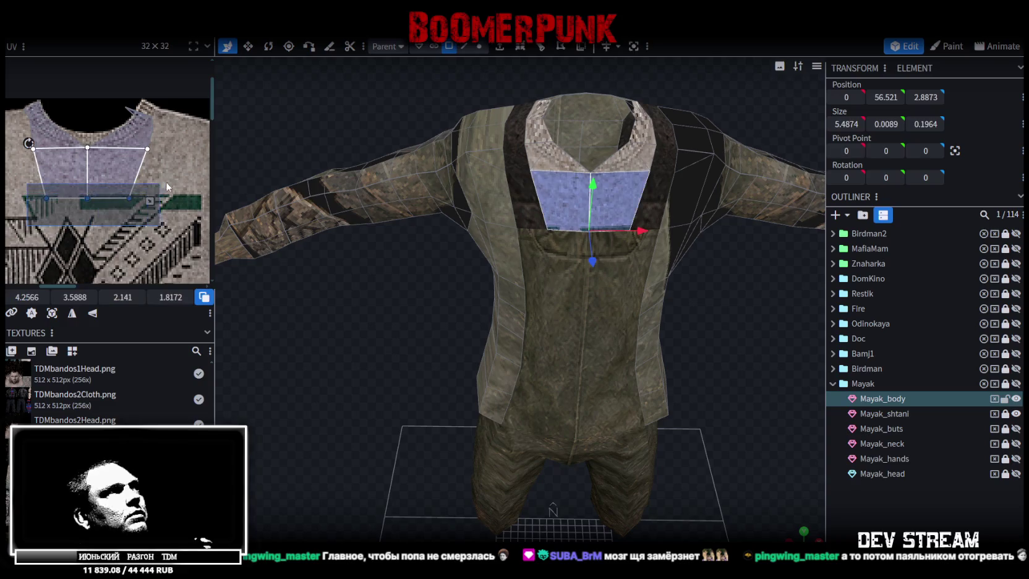
- Shift the chest and pentagon-shaped front faces' UVs up to fit the neckline
{"action": "left_click_drag", "start_coordinate": [68, 297], "coordinate": [105, 251]}
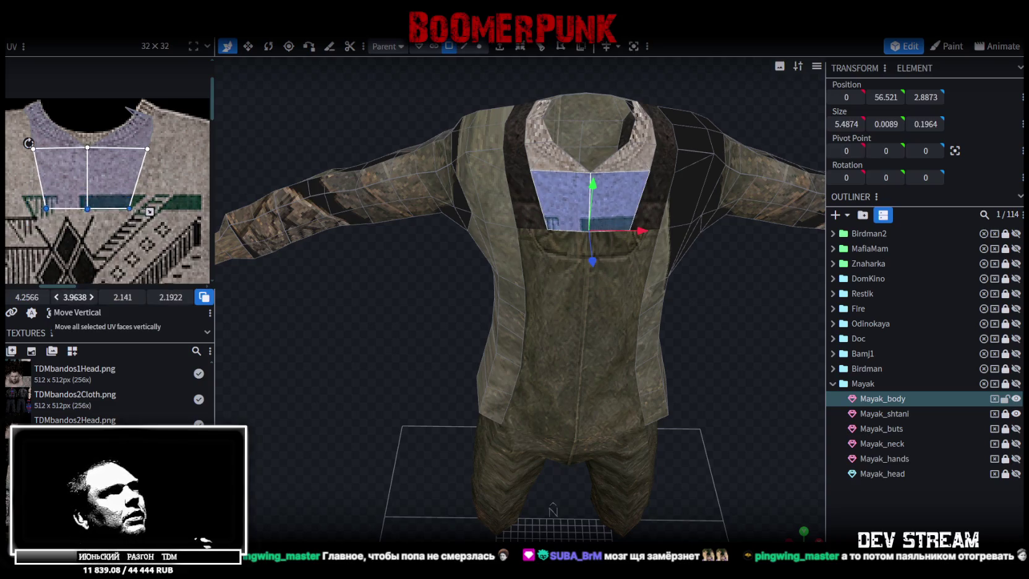
{"action": "scroll", "coordinate": [104, 250], "scroll_direction": "up", "scroll_amount": 2}
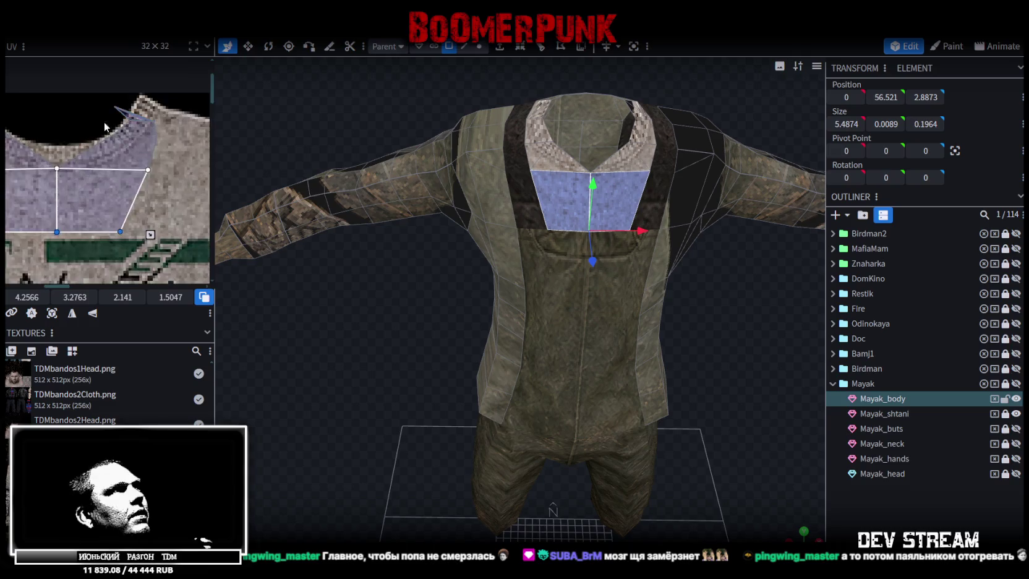
{"action": "scroll", "coordinate": [43, 157], "scroll_direction": "up", "scroll_amount": 2}
{"action": "left_click", "coordinate": [68, 212]}
{"action": "left_click_drag", "start_coordinate": [69, 297], "coordinate": [76, 218]}
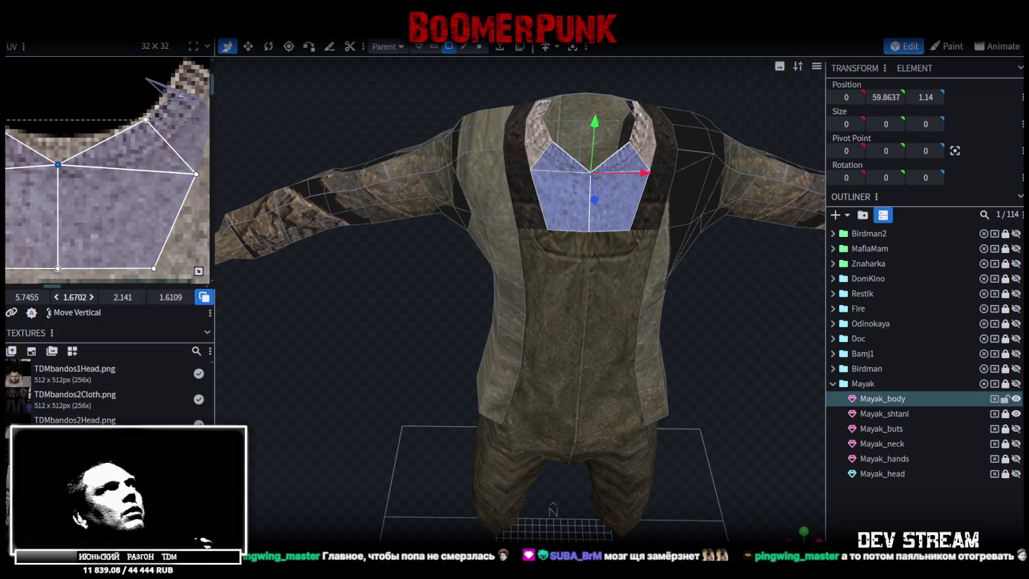
- Reposition a right collar face's UV vertices to tighten it onto the neckline
{"action": "scroll", "coordinate": [77, 217], "scroll_direction": "up", "scroll_amount": 2}
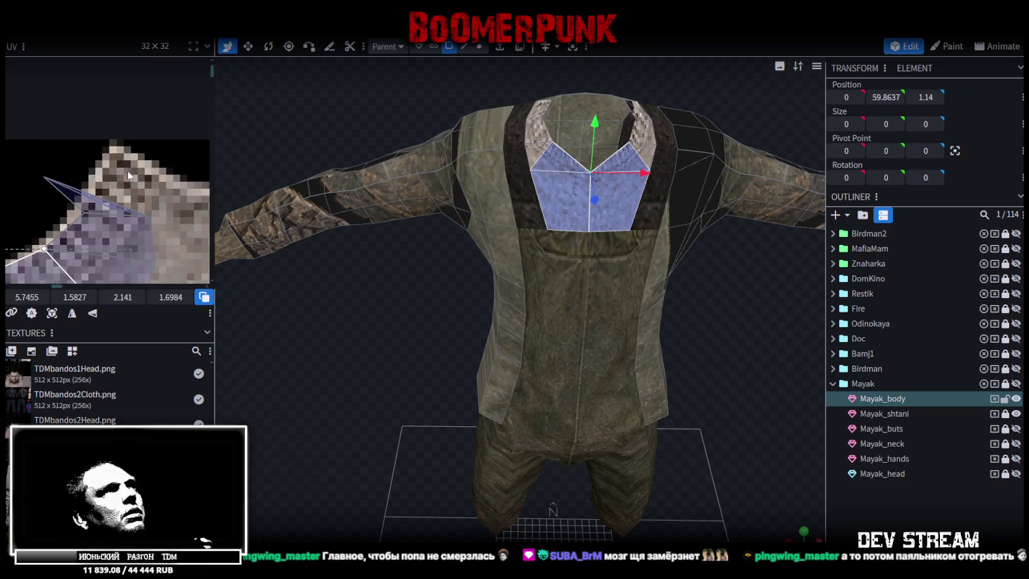
{"action": "left_click", "coordinate": [106, 234]}
{"action": "left_click_drag", "start_coordinate": [75, 297], "coordinate": [133, 191]}
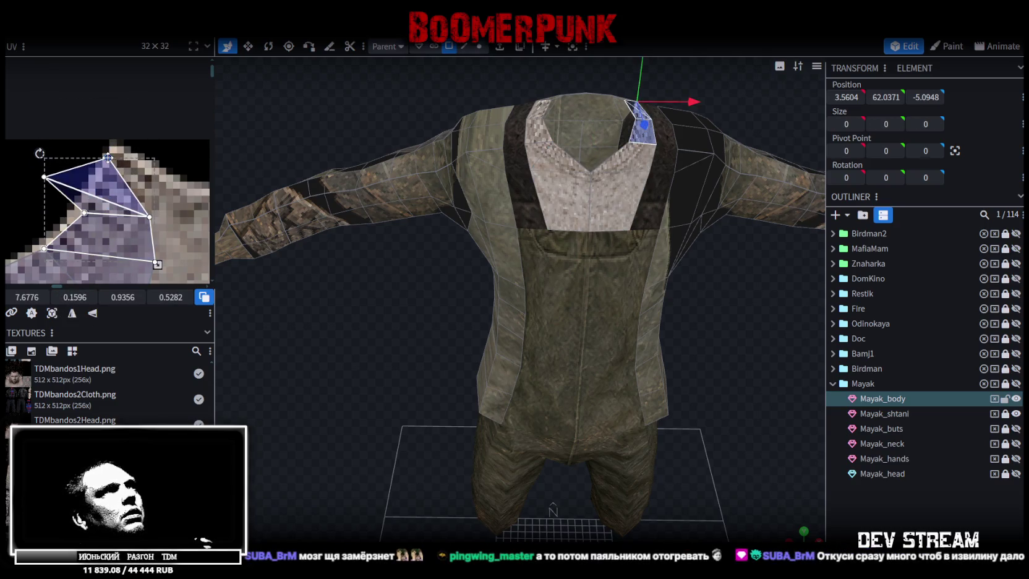
{"action": "left_click_drag", "start_coordinate": [108, 157], "coordinate": [166, 173]}
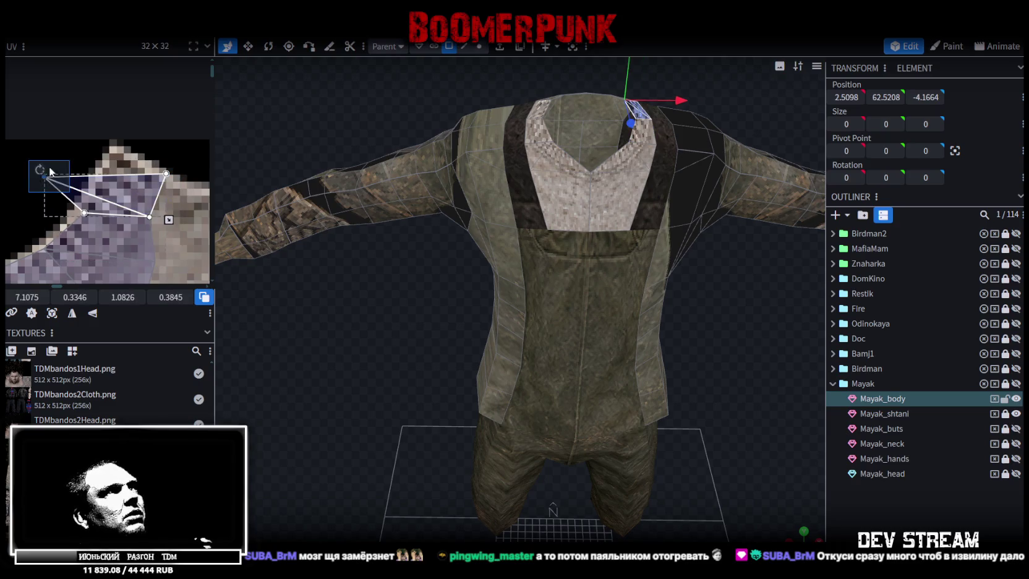
{"action": "left_click_drag", "start_coordinate": [44, 177], "coordinate": [114, 148]}
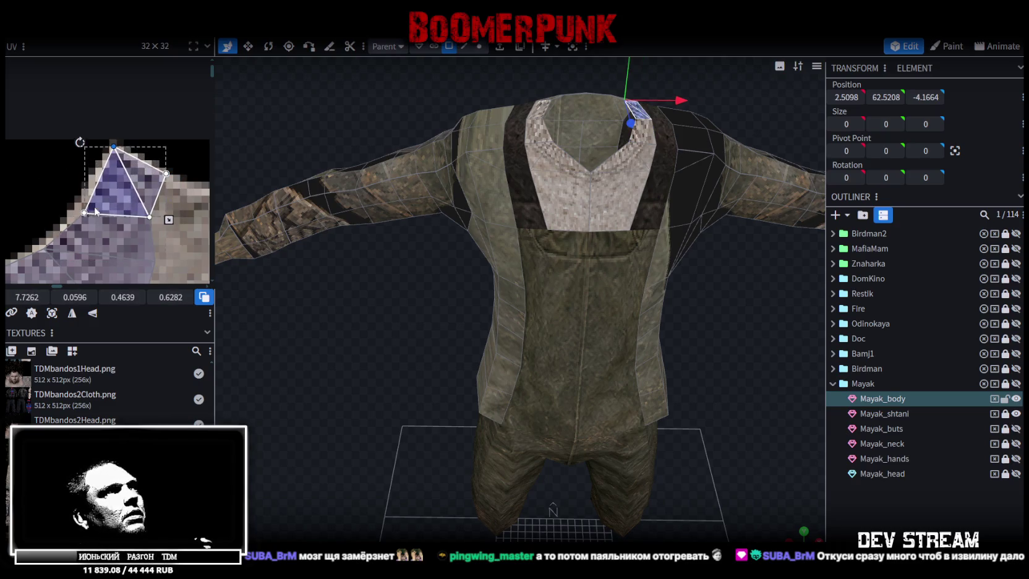
- Shift the larger right collar face's UV vertices left, then clear the selection
{"action": "left_click", "coordinate": [93, 220]}
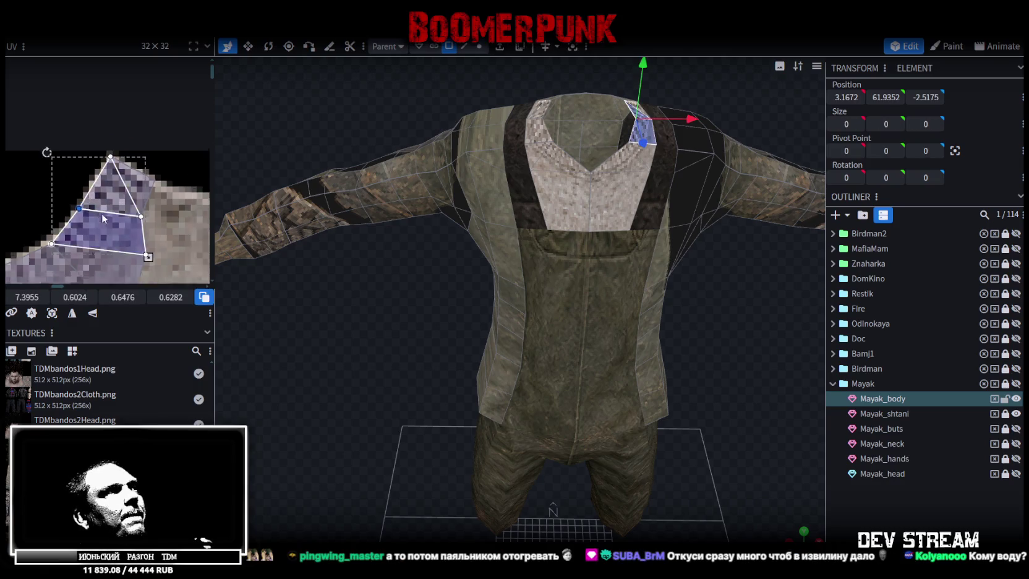
{"action": "scroll", "coordinate": [102, 213], "scroll_direction": "down", "scroll_amount": 2}
{"action": "left_click", "coordinate": [132, 240]}
{"action": "left_click_drag", "start_coordinate": [164, 175], "coordinate": [135, 173]}
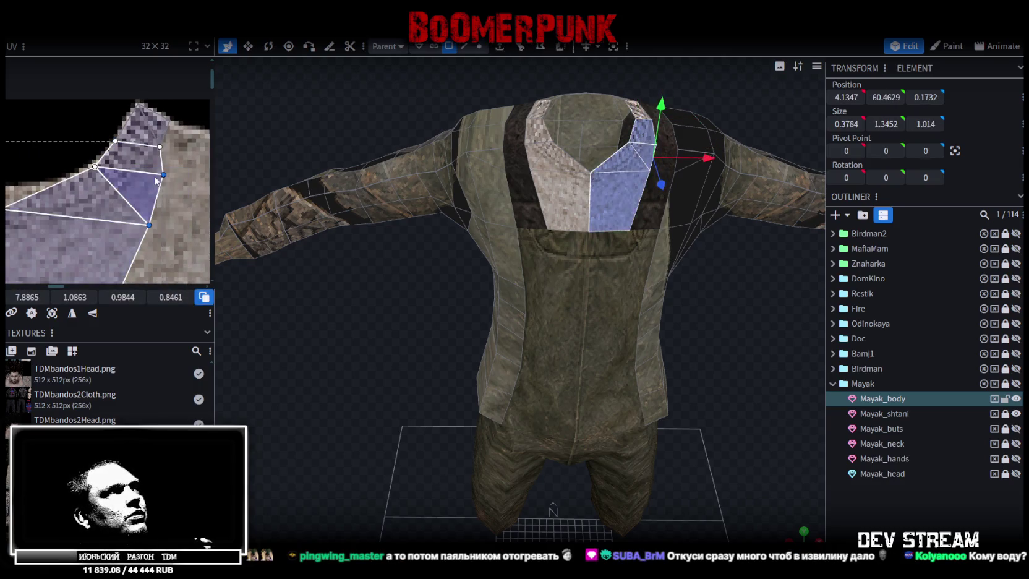
{"action": "scroll", "coordinate": [83, 242], "scroll_direction": "down", "scroll_amount": 3}
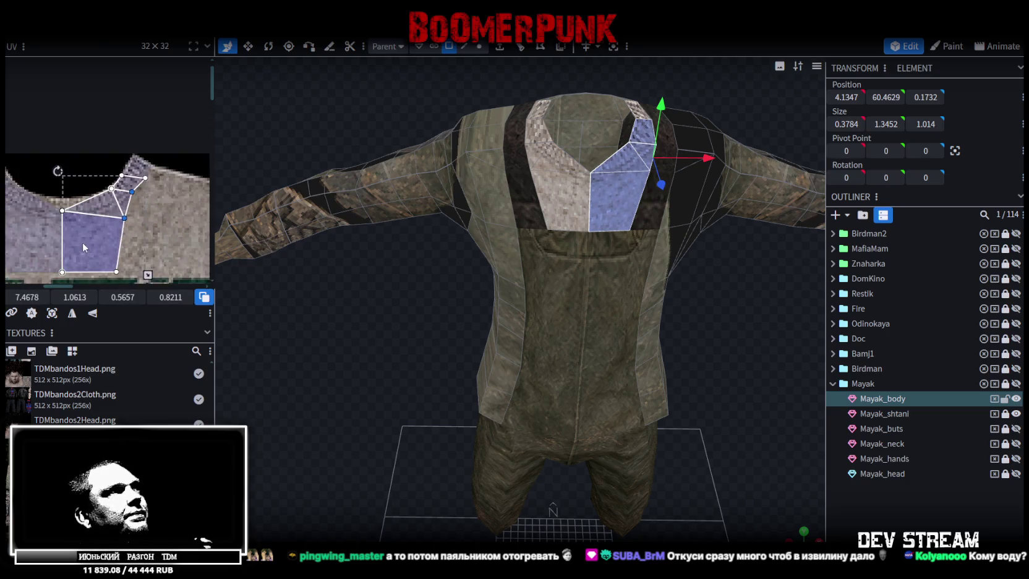
{"action": "left_click", "coordinate": [897, 518]}
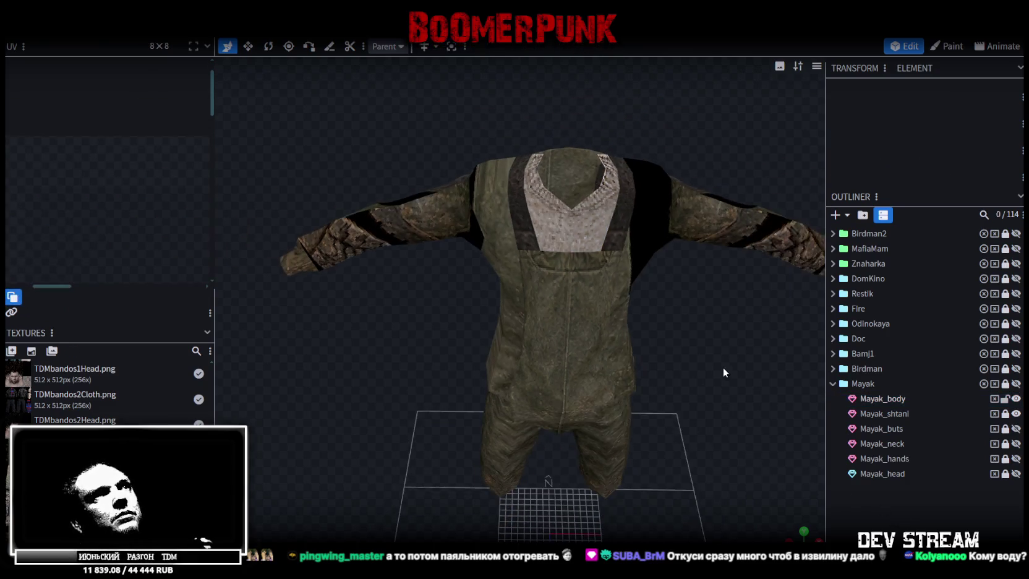
- Reselect Mayak_body in face selection mode and box-select the central chest strip
{"action": "left_click_drag", "start_coordinate": [723, 367], "coordinate": [532, 290]}
{"action": "left_click", "coordinate": [514, 267]}
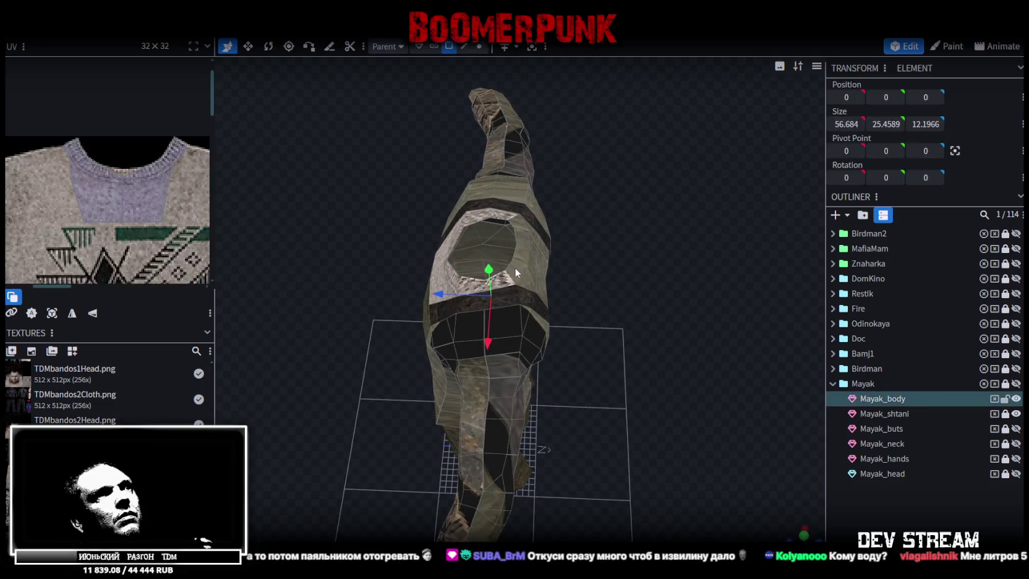
{"action": "mouse_move", "coordinate": [610, 275]}
{"action": "left_mouse_down"}
{"action": "mouse_move", "coordinate": [517, 263]}
{"action": "mouse_move", "coordinate": [492, 241]}
{"action": "left_mouse_up"}
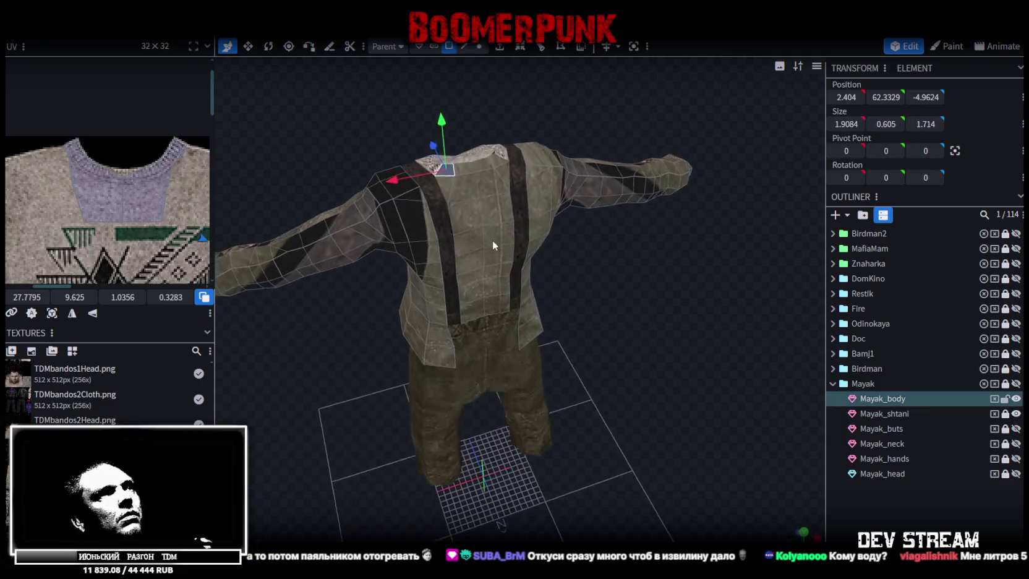
{"action": "scroll", "coordinate": [119, 174], "scroll_direction": "down", "scroll_amount": 3}
{"action": "scroll", "coordinate": [70, 160], "scroll_direction": "down", "scroll_amount": 3}
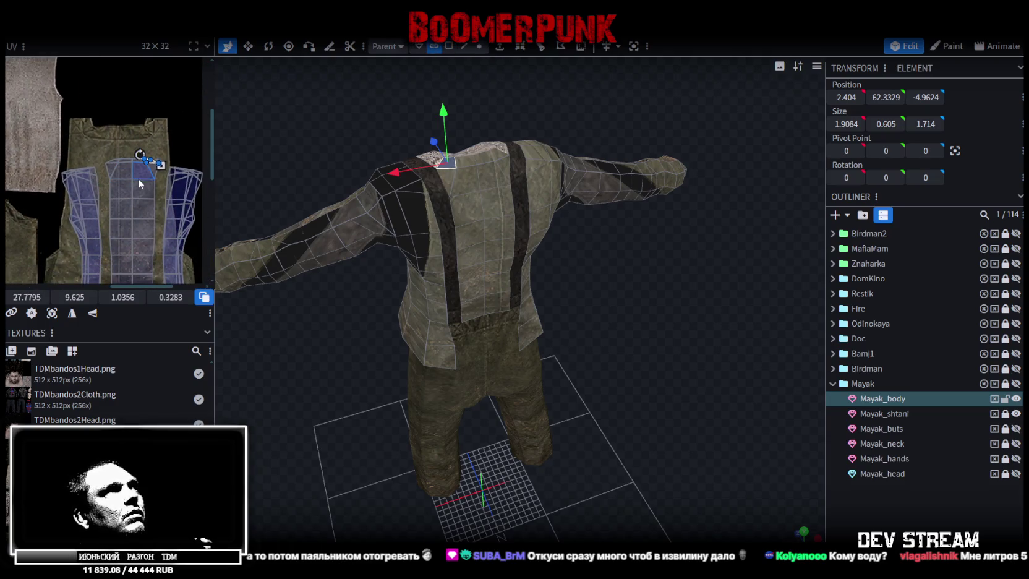
{"action": "left_click", "coordinate": [449, 46]}
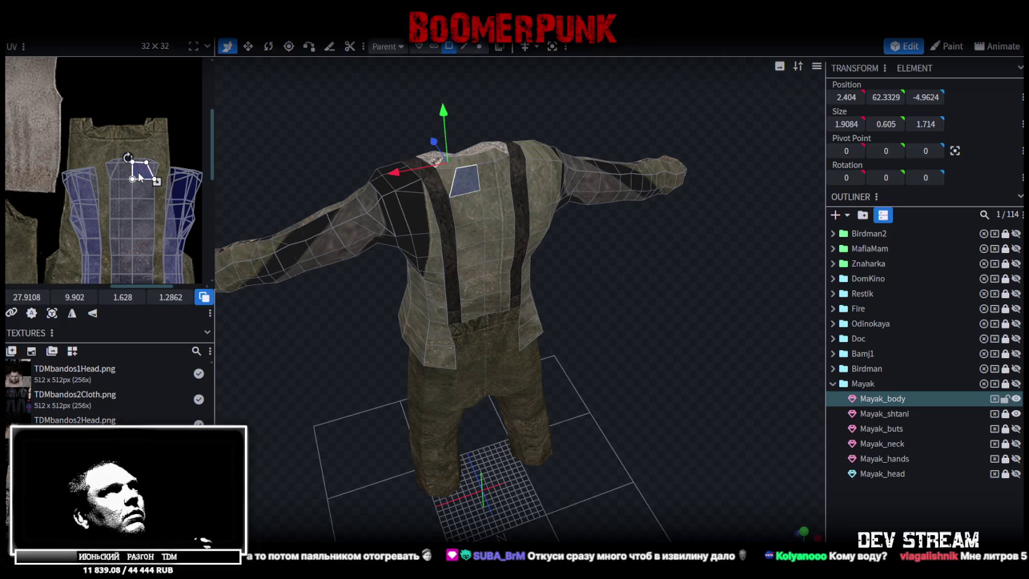
{"action": "left_click_drag", "start_coordinate": [114, 161], "coordinate": [151, 266]}
- Move the chest strip's UVs onto the sweater front and stretch them to fit
{"action": "scroll", "coordinate": [134, 166], "scroll_direction": "down", "scroll_amount": 1}
{"action": "scroll", "coordinate": [134, 165], "scroll_direction": "down", "scroll_amount": 1}
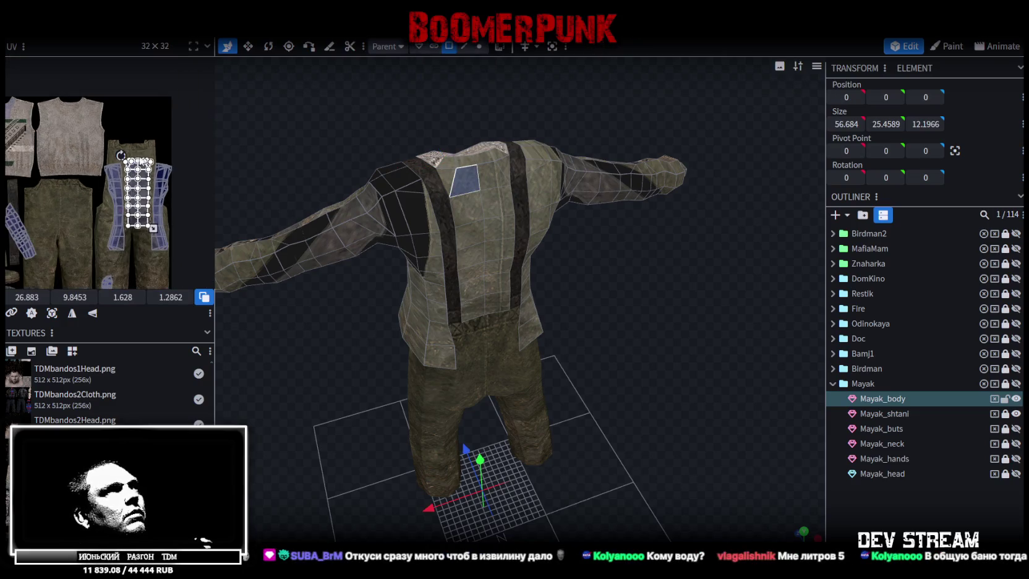
{"action": "scroll", "coordinate": [137, 162], "scroll_direction": "down", "scroll_amount": 2}
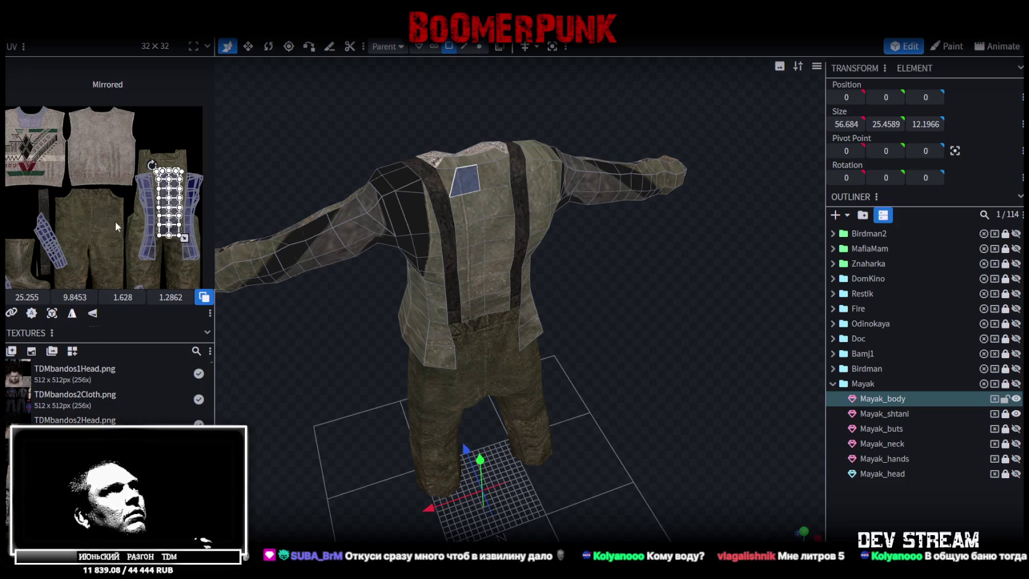
{"action": "left_click_drag", "start_coordinate": [173, 197], "coordinate": [92, 120]}
{"action": "scroll", "coordinate": [111, 136], "scroll_direction": "up", "scroll_amount": 2}
{"action": "scroll", "coordinate": [109, 131], "scroll_direction": "up", "scroll_amount": 2}
{"action": "scroll", "coordinate": [92, 121], "scroll_direction": "down", "scroll_amount": 1}
{"action": "scroll", "coordinate": [93, 121], "scroll_direction": "down", "scroll_amount": 2}
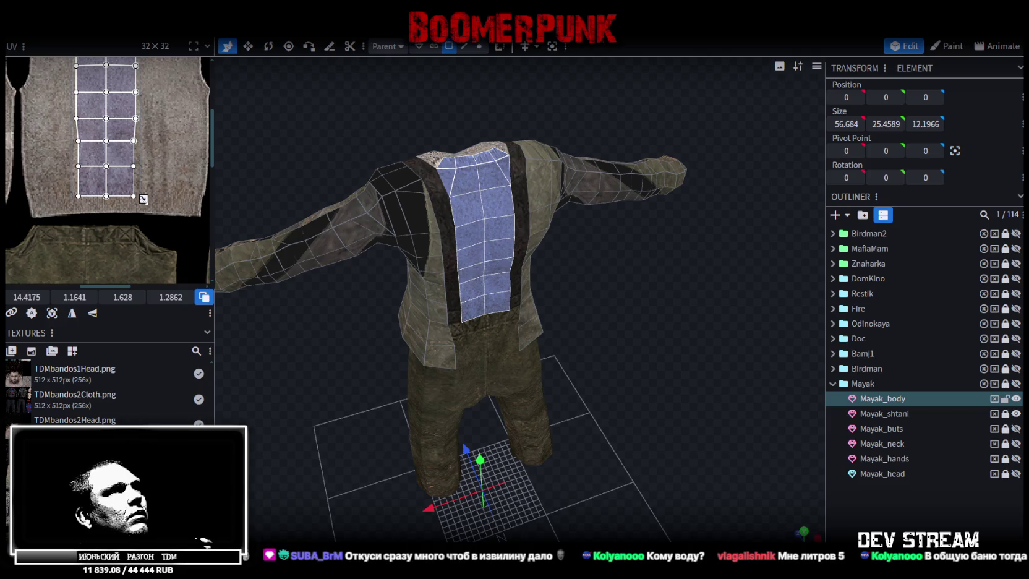
{"action": "left_click_drag", "start_coordinate": [144, 199], "coordinate": [159, 184]}
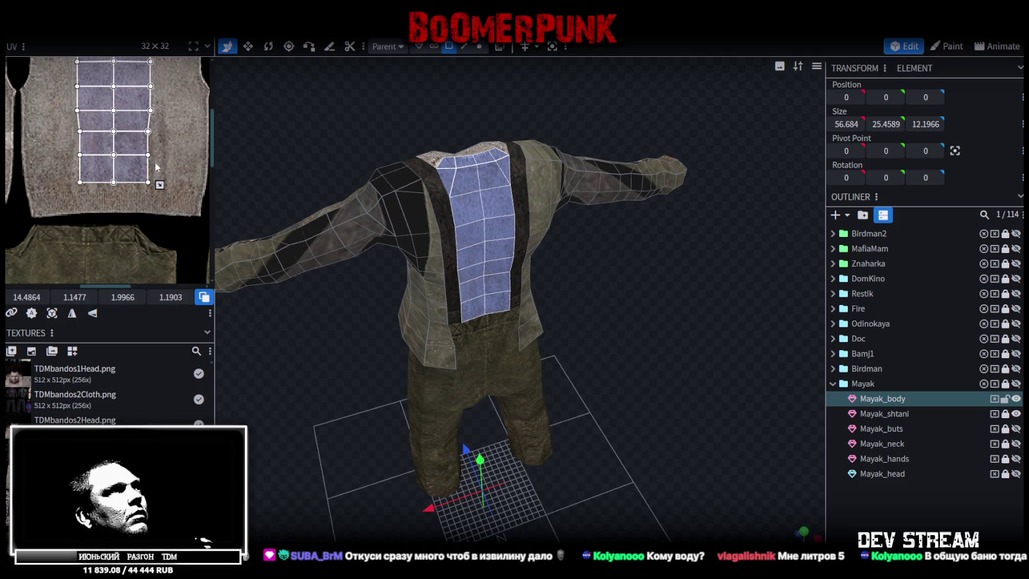
{"action": "scroll", "coordinate": [131, 202], "scroll_direction": "up", "scroll_amount": 1}
{"action": "scroll", "coordinate": [92, 136], "scroll_direction": "up", "scroll_amount": 1}
{"action": "scroll", "coordinate": [83, 115], "scroll_direction": "up", "scroll_amount": 2}
{"action": "scroll", "coordinate": [80, 130], "scroll_direction": "up", "scroll_amount": 1}
- Pick out the small faces at the chest top beside the neck
{"action": "left_click", "coordinate": [78, 139]}
{"action": "left_click", "coordinate": [145, 176]}
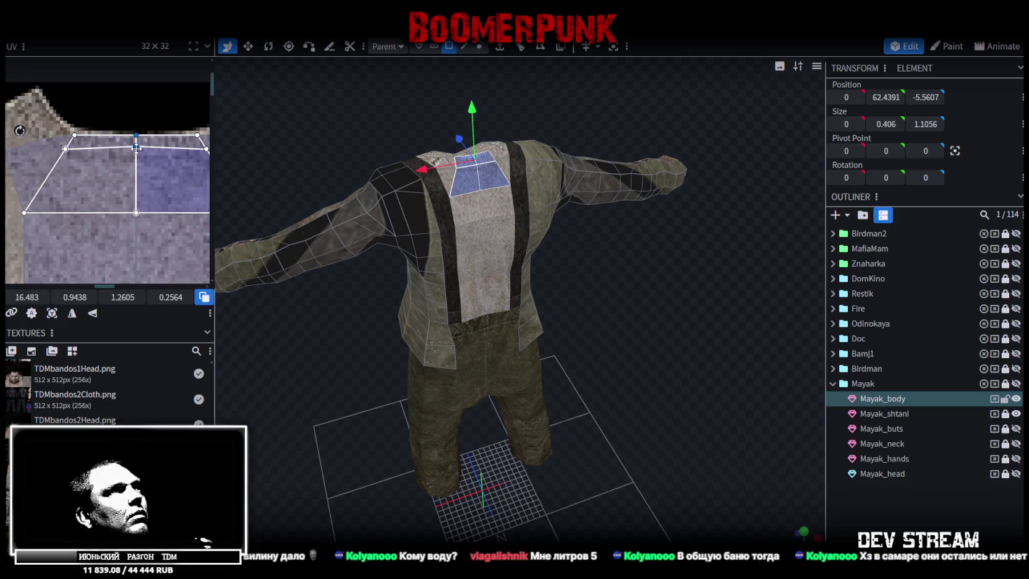
{"action": "left_click", "coordinate": [133, 149]}
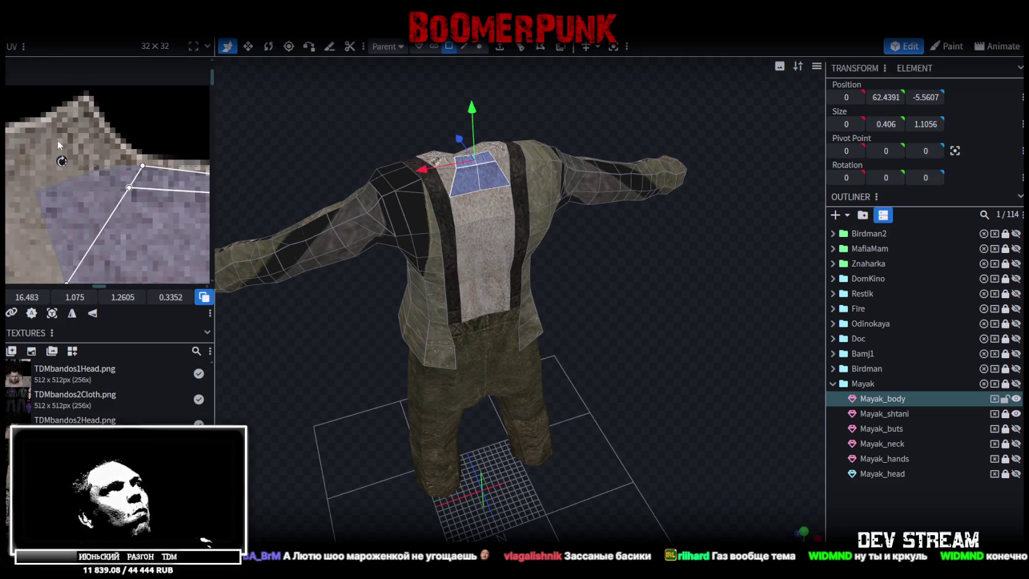
- Pull the small neck faces' UV corners up to meet the sweater neckline
{"action": "left_click", "coordinate": [93, 169]}
{"action": "left_click_drag", "start_coordinate": [93, 169], "coordinate": [86, 97]}
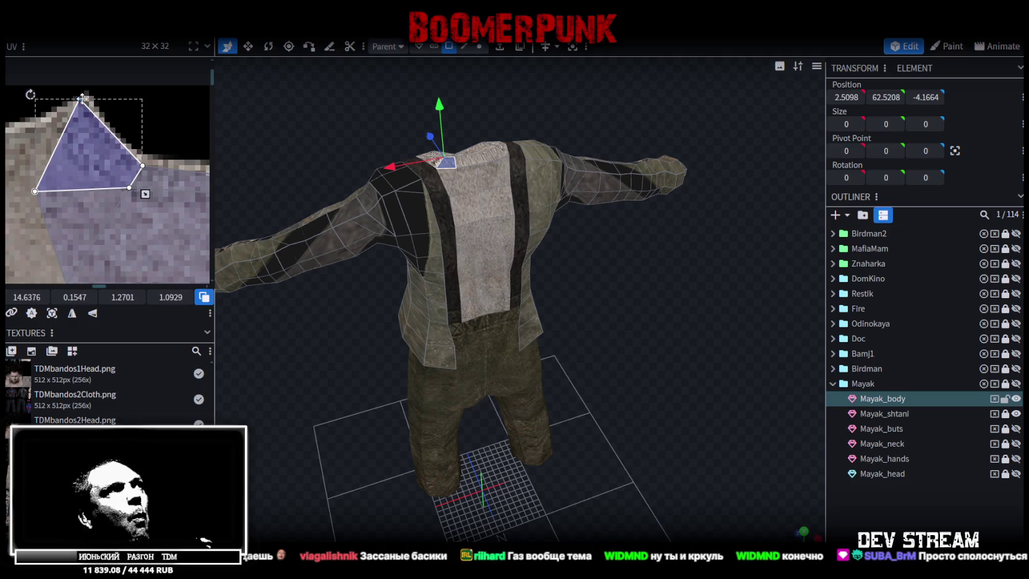
{"action": "left_click_drag", "start_coordinate": [35, 191], "coordinate": [43, 118]}
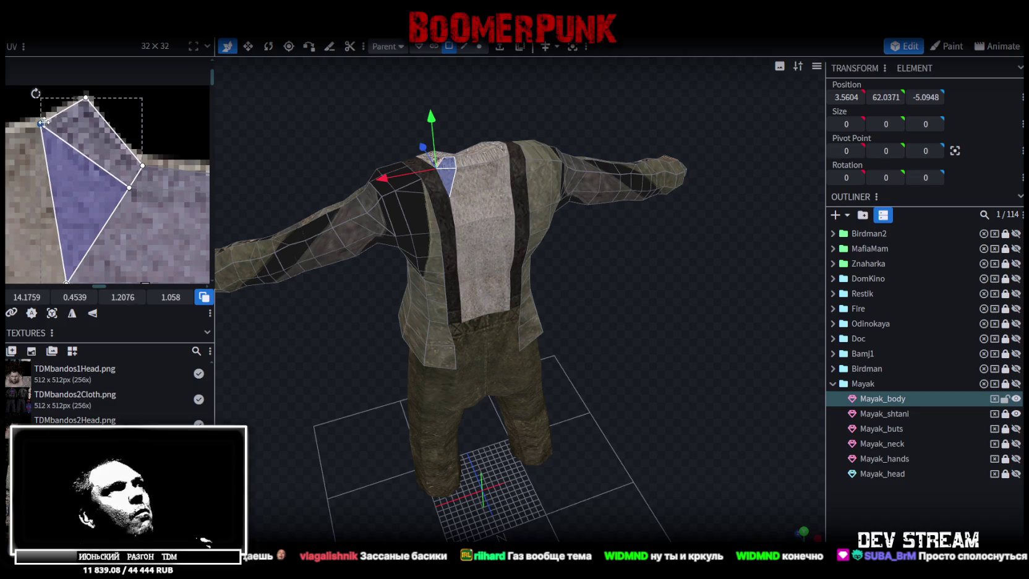
{"action": "scroll", "coordinate": [81, 135], "scroll_direction": "down", "scroll_amount": 2}
{"action": "left_click", "coordinate": [93, 154]}
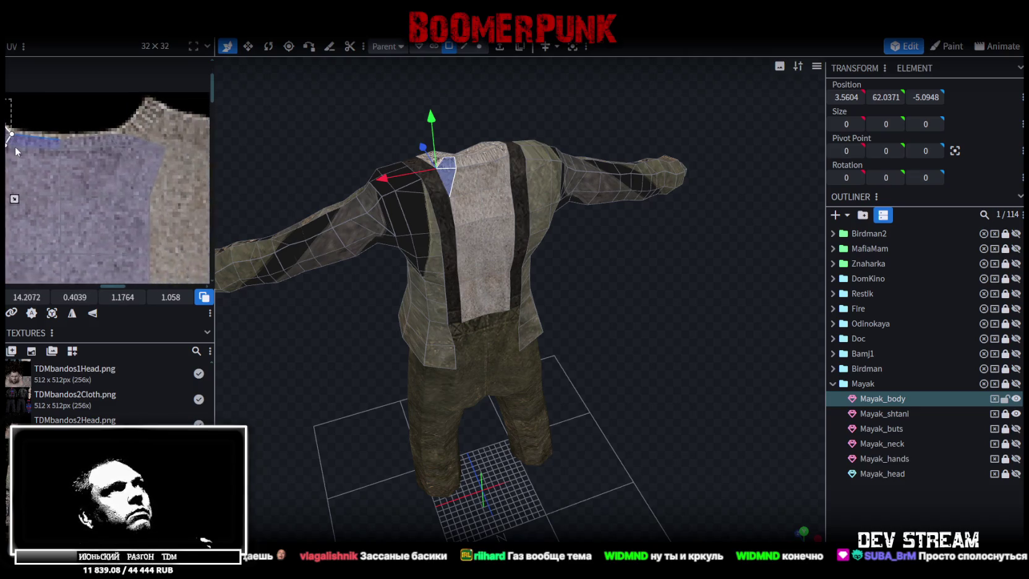
{"action": "scroll", "coordinate": [137, 139], "scroll_direction": "up", "scroll_amount": 3}
{"action": "left_click", "coordinate": [115, 148]}
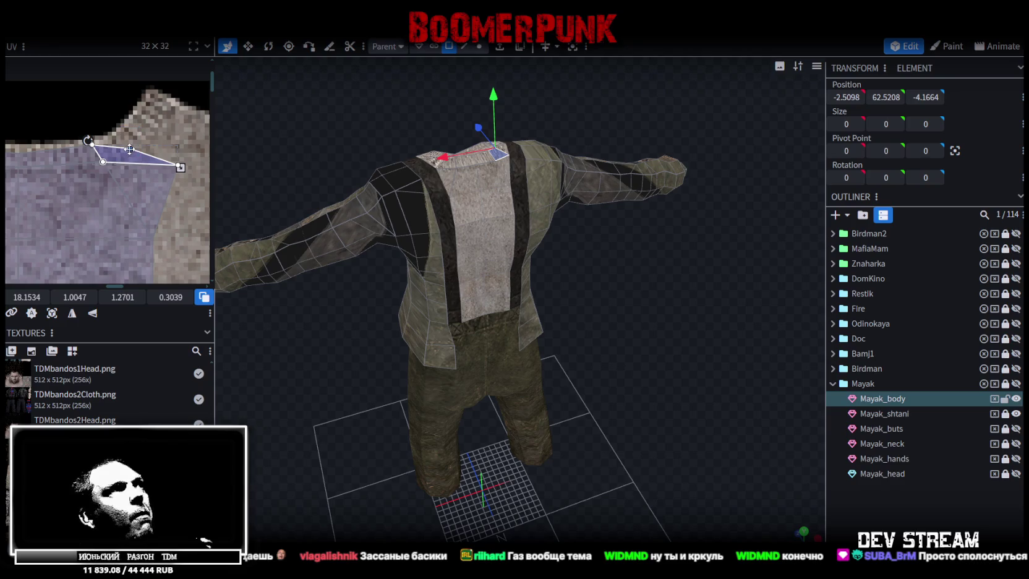
{"action": "left_click_drag", "start_coordinate": [131, 149], "coordinate": [151, 92]}
- Raise the diamond-shaped neck face's right UV corner to the neckline
{"action": "left_click", "coordinate": [56, 158]}
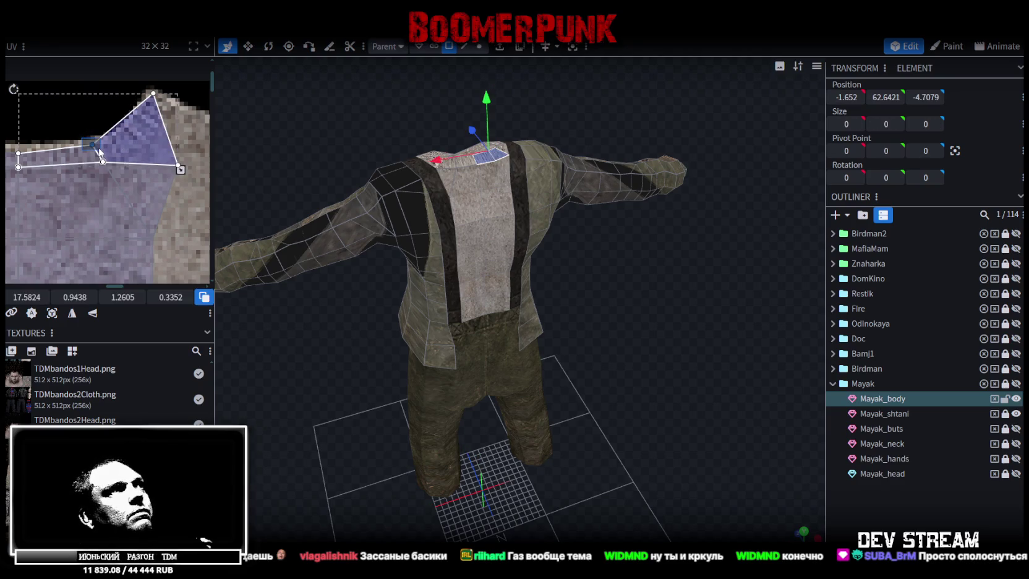
{"action": "left_click", "coordinate": [81, 205], "text": "shift"}
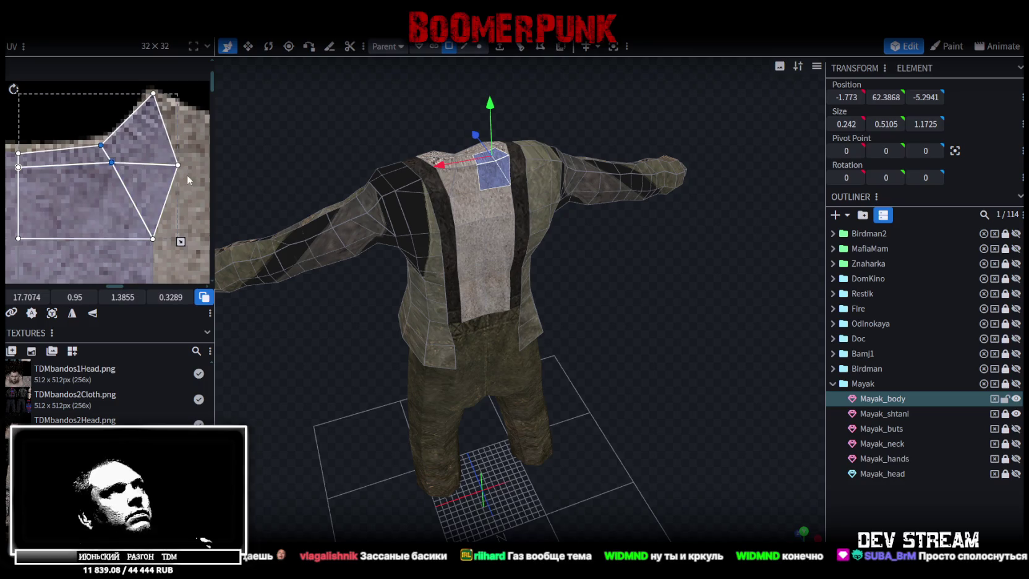
{"action": "left_click", "coordinate": [158, 170]}
{"action": "left_click_drag", "start_coordinate": [179, 163], "coordinate": [180, 117]}
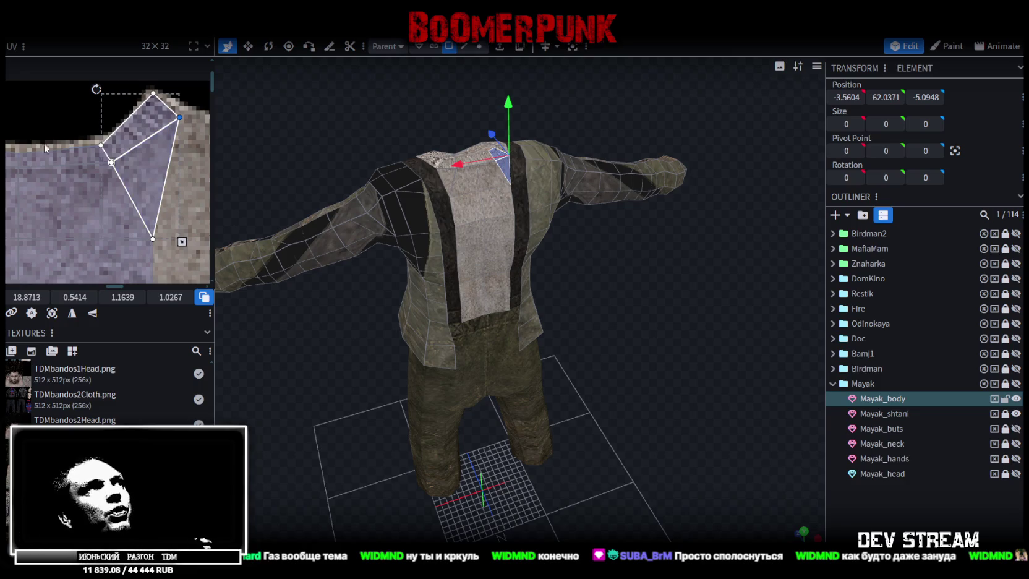
- Select the four collar faces and lower their middle UV points along the neckline
{"action": "left_click", "coordinate": [82, 188]}
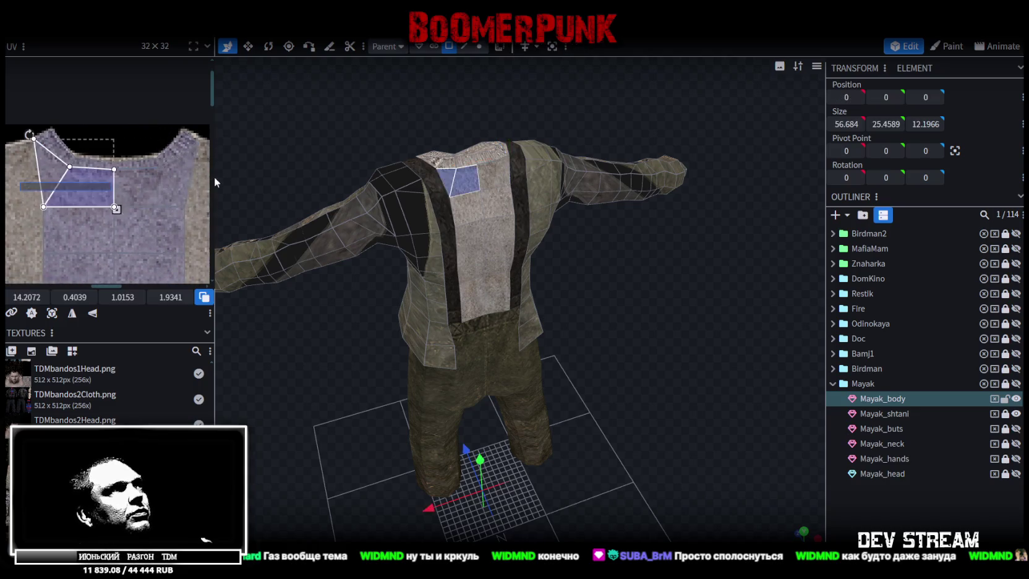
{"action": "left_click_drag", "start_coordinate": [213, 183], "coordinate": [21, 126]}
{"action": "left_click_drag", "start_coordinate": [74, 297], "coordinate": [93, 297]}
{"action": "mouse_move", "coordinate": [626, 270]}
{"action": "left_mouse_down"}
{"action": "mouse_move", "coordinate": [488, 194]}
{"action": "mouse_move", "coordinate": [583, 245]}
{"action": "mouse_move", "coordinate": [533, 282]}
{"action": "left_mouse_up"}
{"action": "left_click", "coordinate": [489, 194]}
{"action": "scroll", "coordinate": [539, 235], "scroll_direction": "up", "scroll_amount": 3}
- Select the faces on the near side of the torso, orbiting to see the model's side
{"action": "left_click", "coordinate": [532, 282]}
{"action": "scroll", "coordinate": [152, 236], "scroll_direction": "down", "scroll_amount": 3}
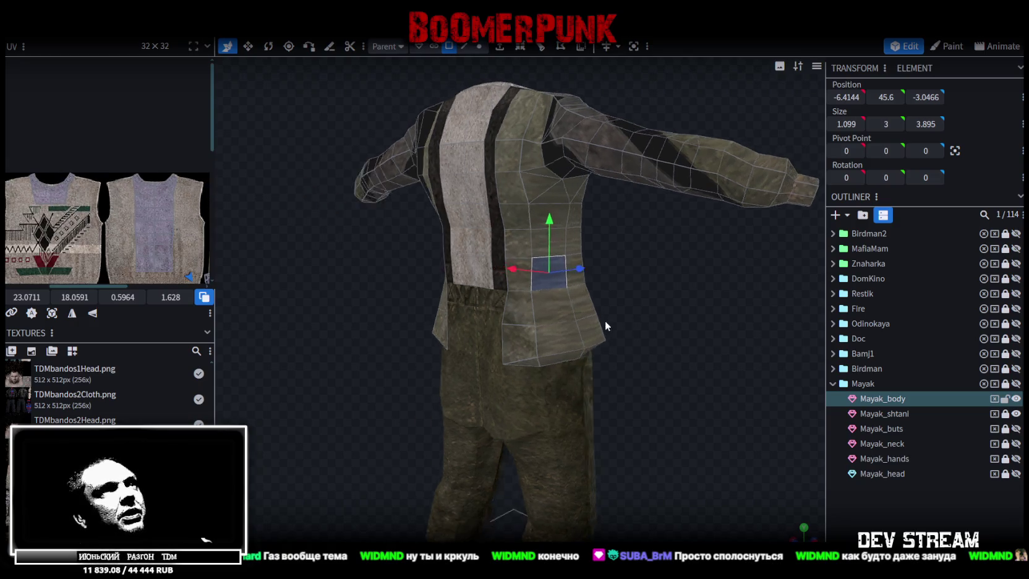
{"action": "left_click_drag", "start_coordinate": [605, 320], "coordinate": [609, 312]}
{"action": "scroll", "coordinate": [122, 209], "scroll_direction": "down", "scroll_amount": 2}
{"action": "scroll", "coordinate": [122, 209], "scroll_direction": "down", "scroll_amount": 2}
{"action": "scroll", "coordinate": [122, 209], "scroll_direction": "down", "scroll_amount": 1}
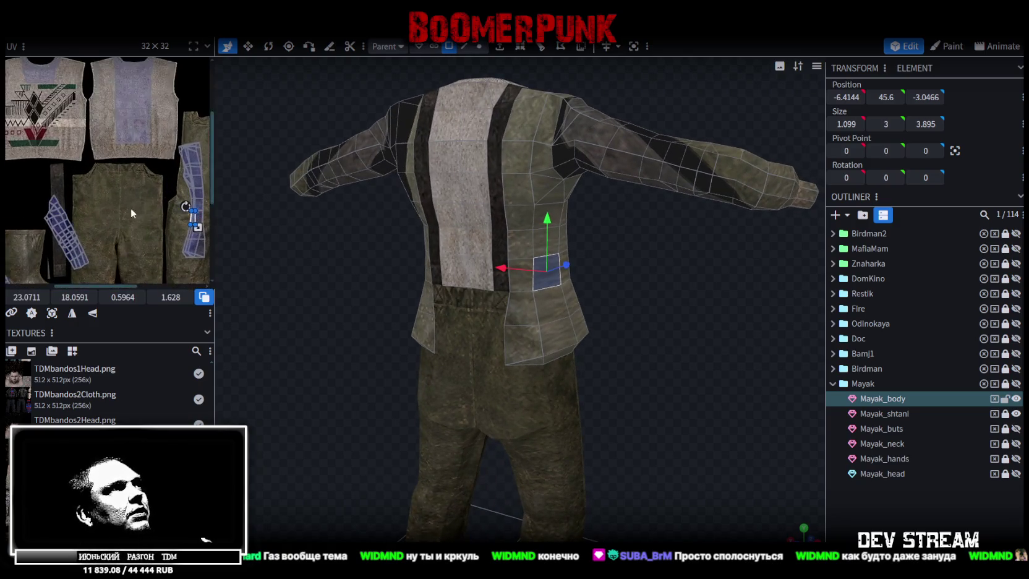
{"action": "scroll", "coordinate": [123, 210], "scroll_direction": "down", "scroll_amount": 2}
{"action": "scroll", "coordinate": [99, 198], "scroll_direction": "right", "scroll_amount": 2}
{"action": "mouse_move", "coordinate": [603, 285]}
{"action": "left_mouse_down"}
{"action": "mouse_move", "coordinate": [639, 359]}
{"action": "mouse_move", "coordinate": [621, 301]}
{"action": "left_mouse_up"}
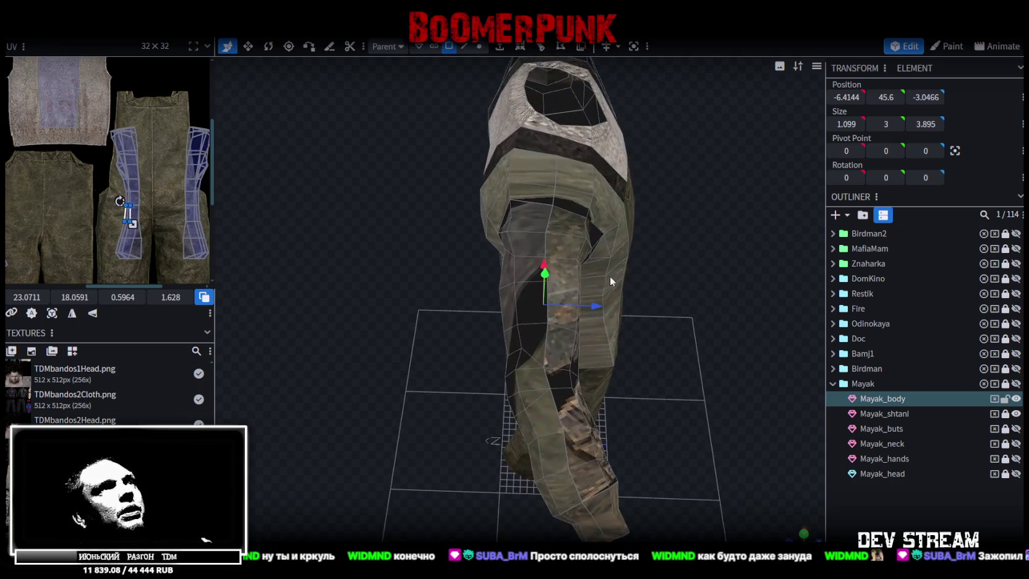
{"action": "left_click", "coordinate": [536, 178]}
{"action": "left_click", "coordinate": [569, 198], "text": "shift"}
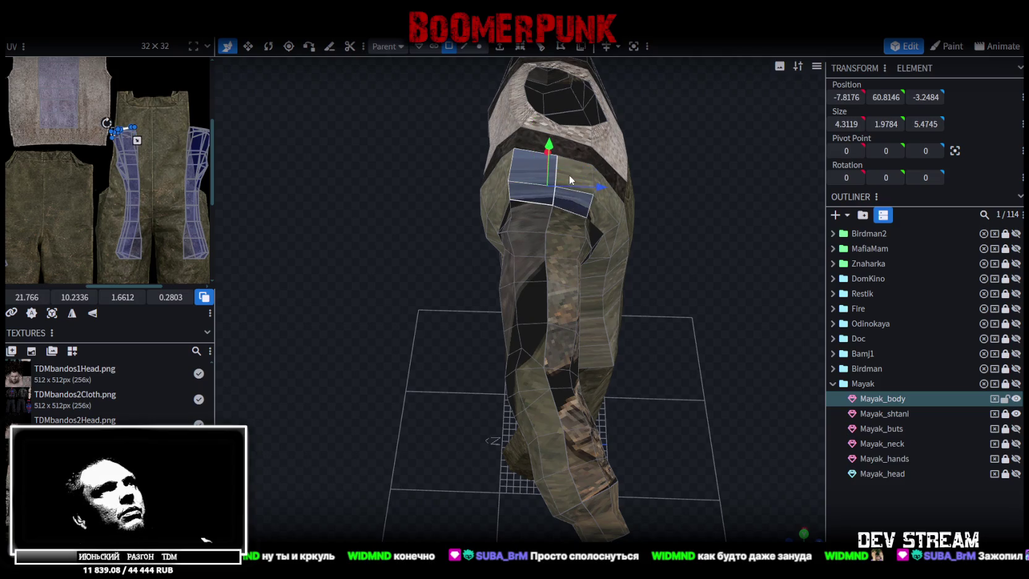
- Add the opposite side's faces, including the dark face, and switch to a top-down view
{"action": "left_click_drag", "start_coordinate": [709, 207], "coordinate": [676, 247]}
{"action": "left_click", "coordinate": [676, 248], "text": "shift"}
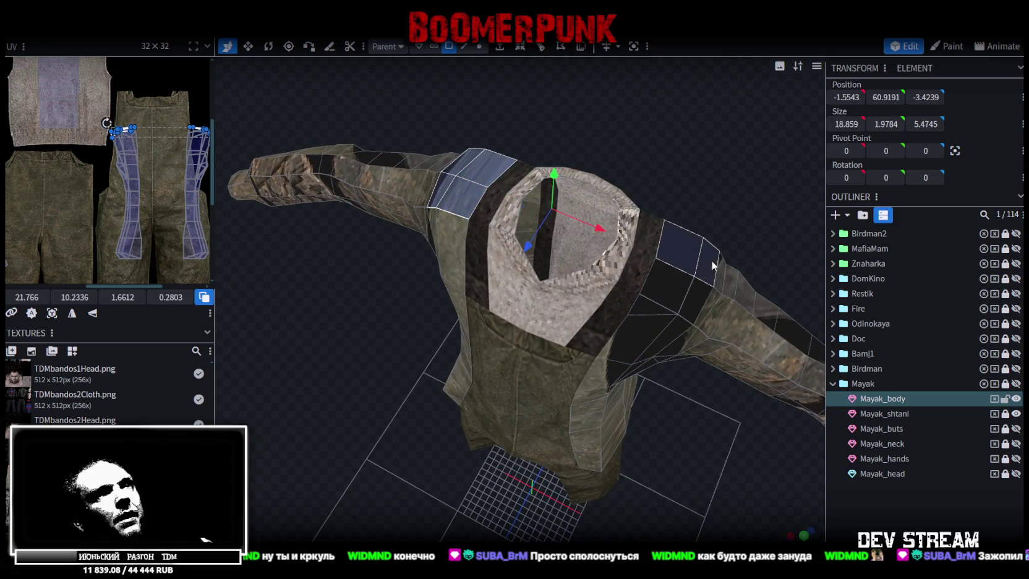
{"action": "left_click", "coordinate": [666, 283], "text": "shift"}
{"action": "left_click", "coordinate": [804, 535]}
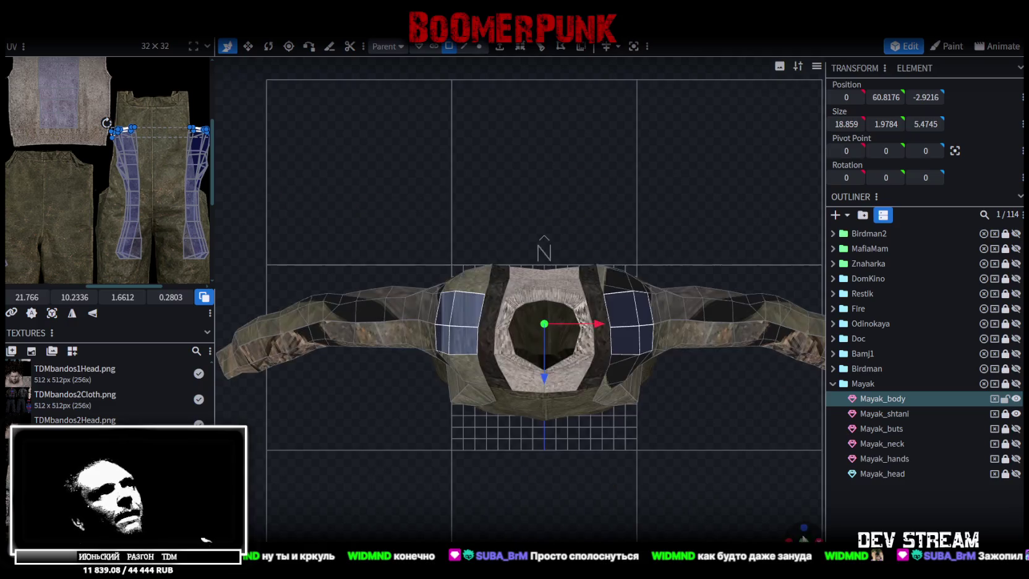
- Place the selected side faces' UVs onto the sweater's upper panels
{"action": "left_click", "coordinate": [71, 315]}
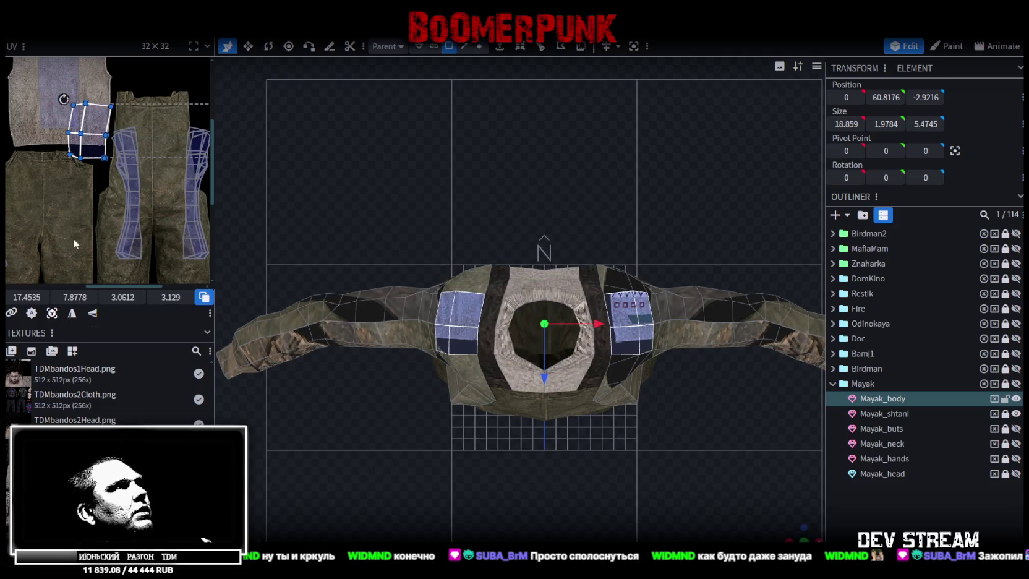
{"action": "scroll", "coordinate": [118, 255], "scroll_direction": "down", "scroll_amount": 2}
{"action": "scroll", "coordinate": [118, 256], "scroll_direction": "down", "scroll_amount": 2}
{"action": "scroll", "coordinate": [122, 223], "scroll_direction": "down", "scroll_amount": 1}
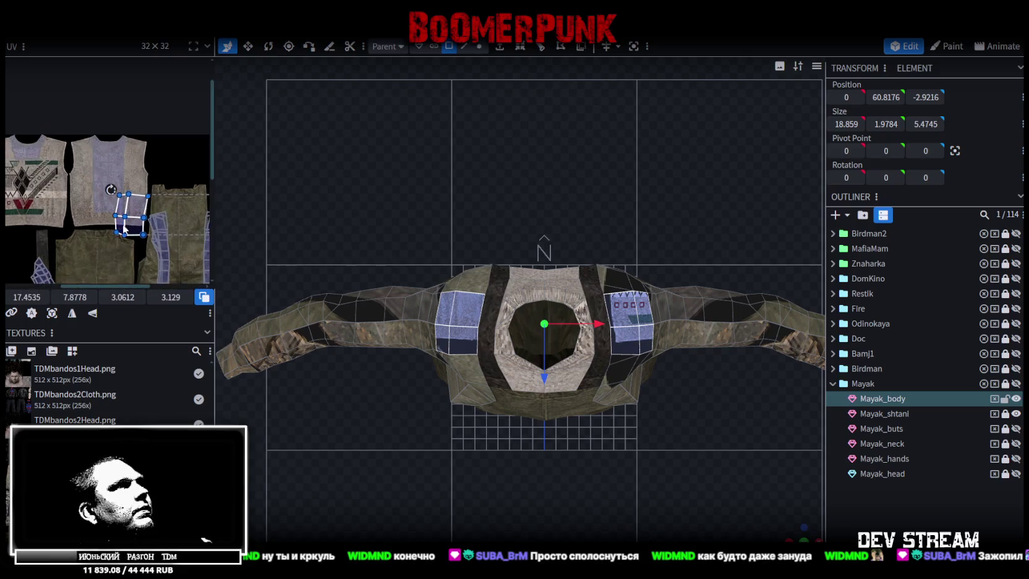
{"action": "scroll", "coordinate": [106, 213], "scroll_direction": "up", "scroll_amount": 2}
{"action": "middle_click_drag", "start_coordinate": [106, 213], "coordinate": [134, 197]}
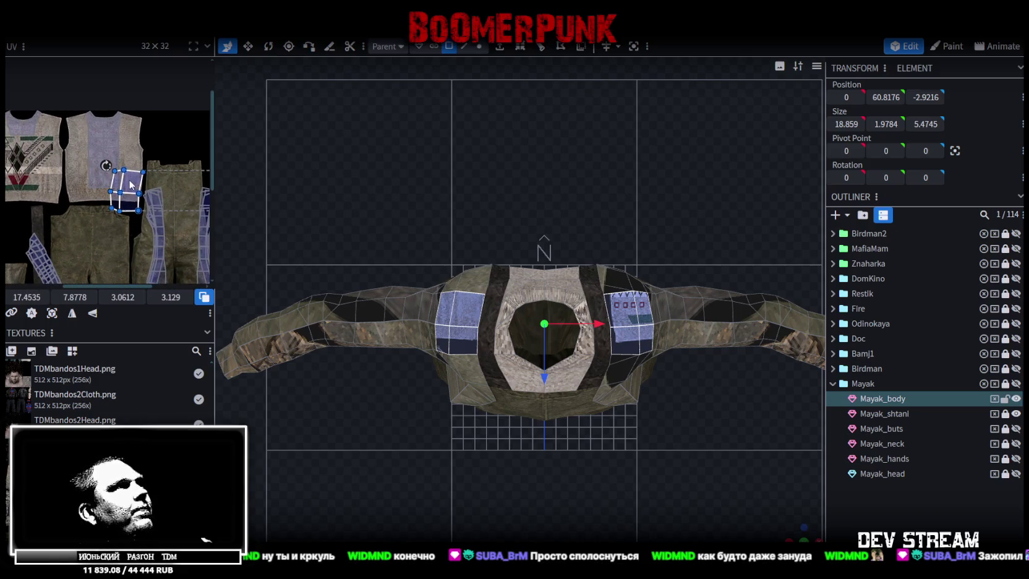
{"action": "left_click_drag", "start_coordinate": [131, 179], "coordinate": [25, 205]}
{"action": "middle_click_drag", "start_coordinate": [24, 206], "coordinate": [88, 213]}
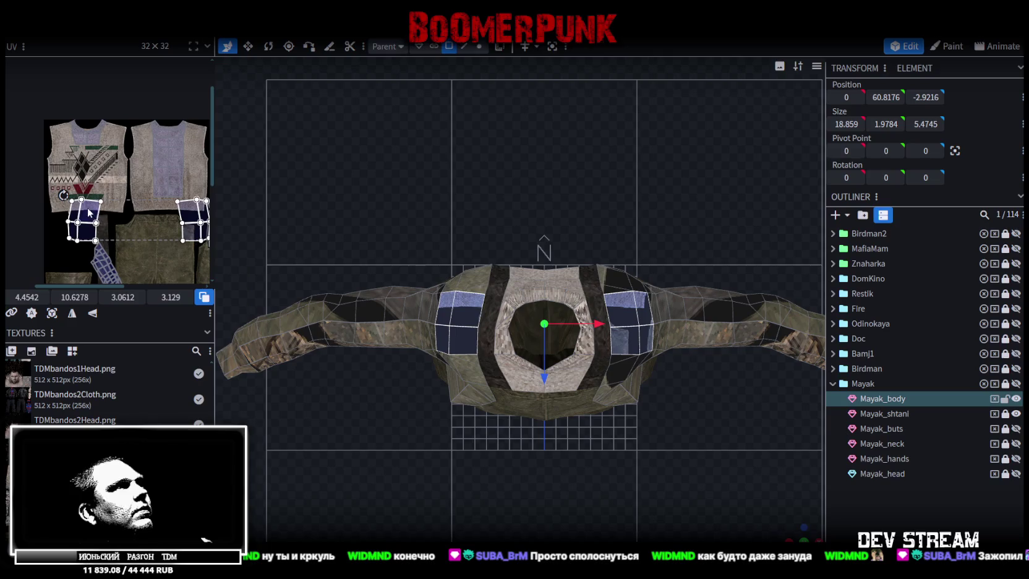
{"action": "mouse_move", "coordinate": [203, 239]}
{"action": "left_mouse_down"}
{"action": "mouse_move", "coordinate": [179, 167]}
{"action": "mouse_move", "coordinate": [113, 155]}
{"action": "mouse_move", "coordinate": [131, 143]}
{"action": "left_mouse_up"}
- Rotate the left side's UV island sideways and shrink its height to fit the sweater
{"action": "scroll", "coordinate": [113, 155], "scroll_direction": "up", "scroll_amount": 3}
{"action": "scroll", "coordinate": [34, 168], "scroll_direction": "left", "scroll_amount": 3}
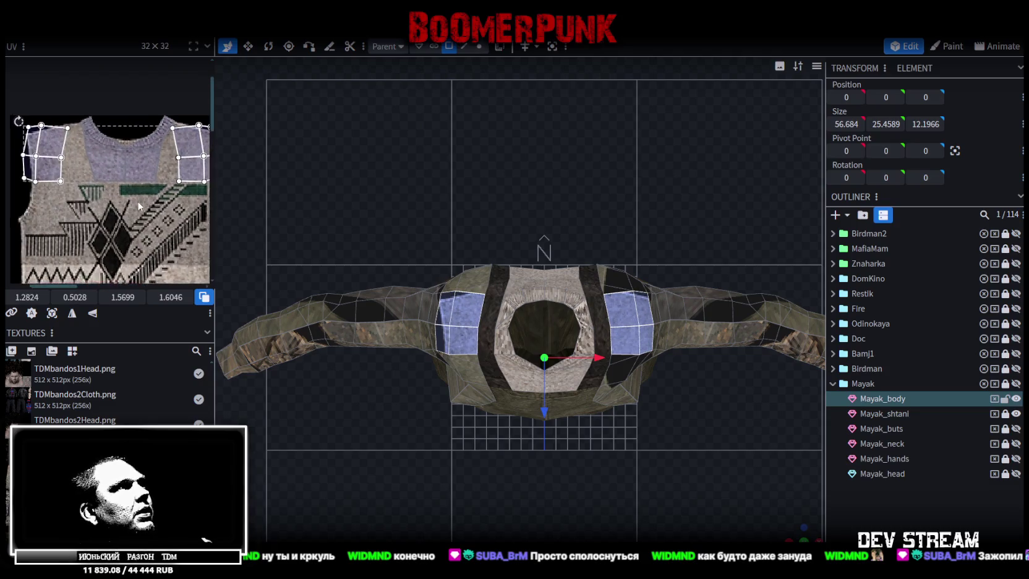
{"action": "left_click", "coordinate": [34, 168]}
{"action": "mouse_move", "coordinate": [22, 119]}
{"action": "left_mouse_down"}
{"action": "mouse_move", "coordinate": [17, 131]}
{"action": "mouse_move", "coordinate": [62, 141]}
{"action": "mouse_move", "coordinate": [73, 168]}
{"action": "left_mouse_up"}
{"action": "scroll", "coordinate": [72, 168], "scroll_direction": "up", "scroll_amount": 1}
{"action": "mouse_move", "coordinate": [96, 200]}
{"action": "left_mouse_down"}
{"action": "mouse_move", "coordinate": [99, 159]}
{"action": "mouse_move", "coordinate": [31, 122]}
{"action": "left_mouse_up"}
{"action": "left_click", "coordinate": [65, 135]}
- Rotate the right shoulder patch and make it wider and flatter on the sweater
{"action": "scroll", "coordinate": [93, 155], "scroll_direction": "right", "scroll_amount": 2}
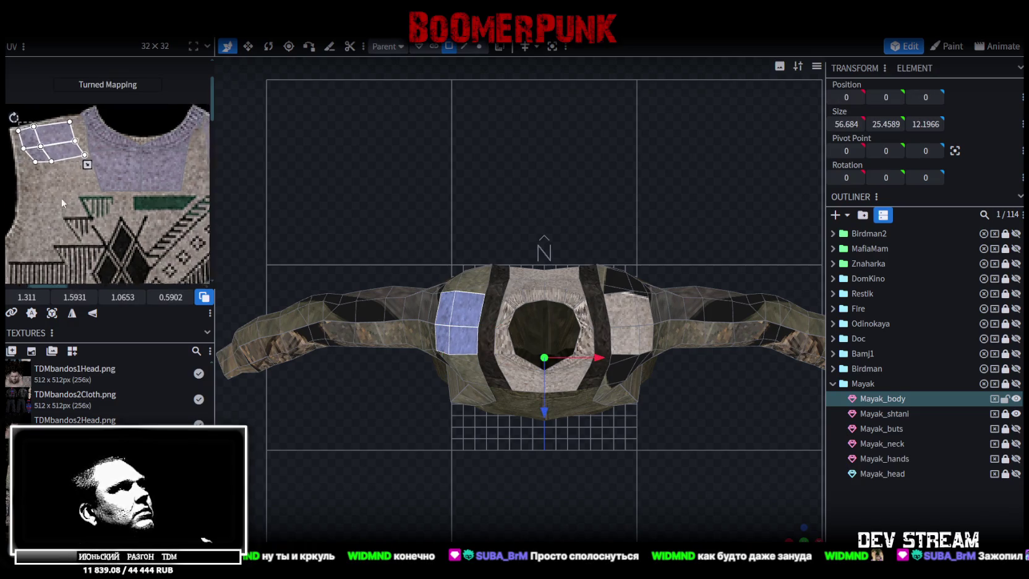
{"action": "left_click", "coordinate": [123, 158]}
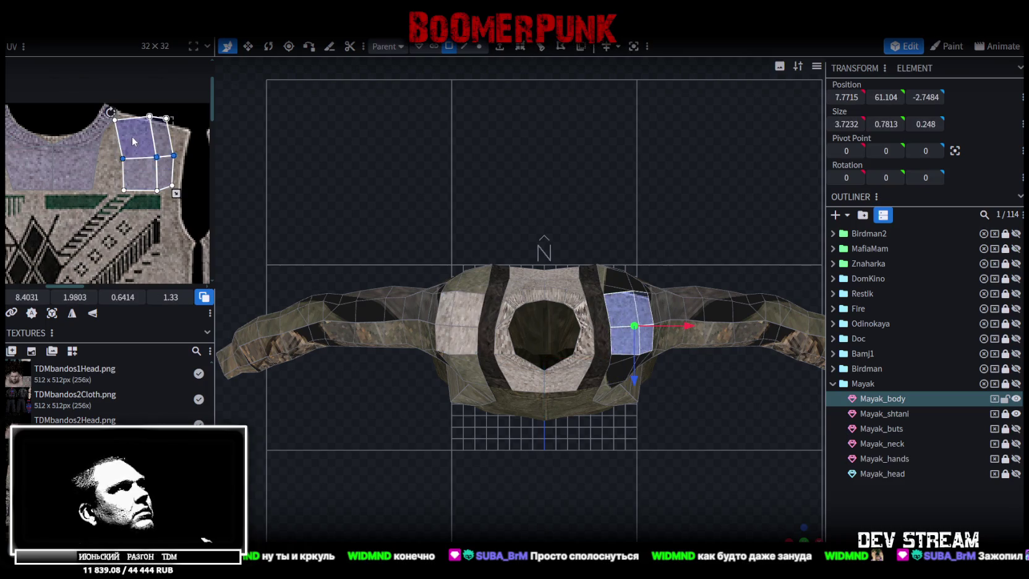
{"action": "left_click_drag", "start_coordinate": [110, 112], "coordinate": [133, 149]}
{"action": "mouse_move", "coordinate": [183, 196]}
{"action": "left_mouse_down"}
{"action": "mouse_move", "coordinate": [190, 167]}
{"action": "mouse_move", "coordinate": [177, 193]}
{"action": "left_mouse_up"}
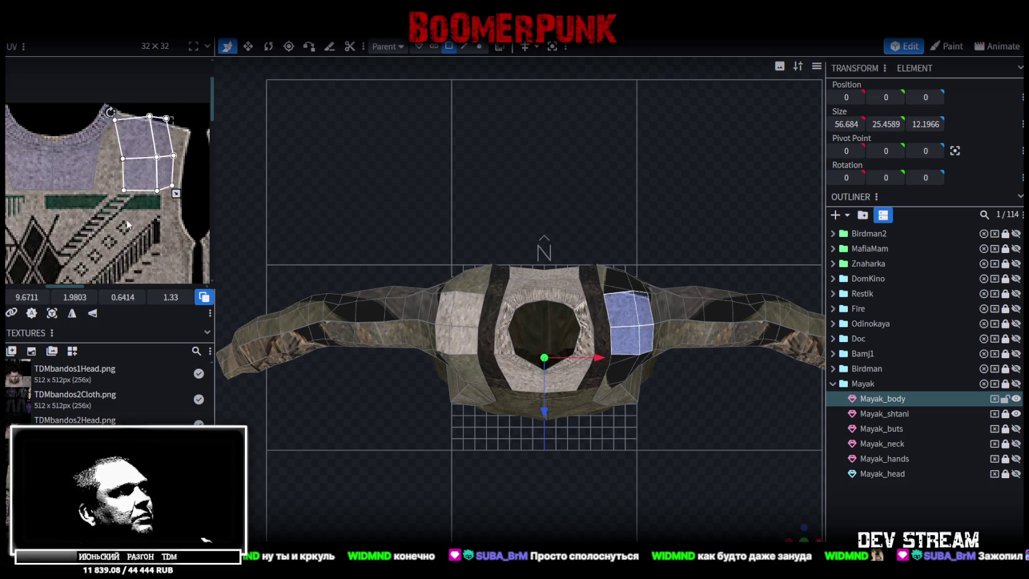
- Resize and reposition the left shoulder patch onto the sweater's shoulder area
{"action": "scroll", "coordinate": [128, 225], "scroll_direction": "down", "scroll_amount": 1}
{"action": "scroll", "coordinate": [99, 217], "scroll_direction": "down", "scroll_amount": 2}
{"action": "scroll", "coordinate": [89, 203], "scroll_direction": "down", "scroll_amount": 1}
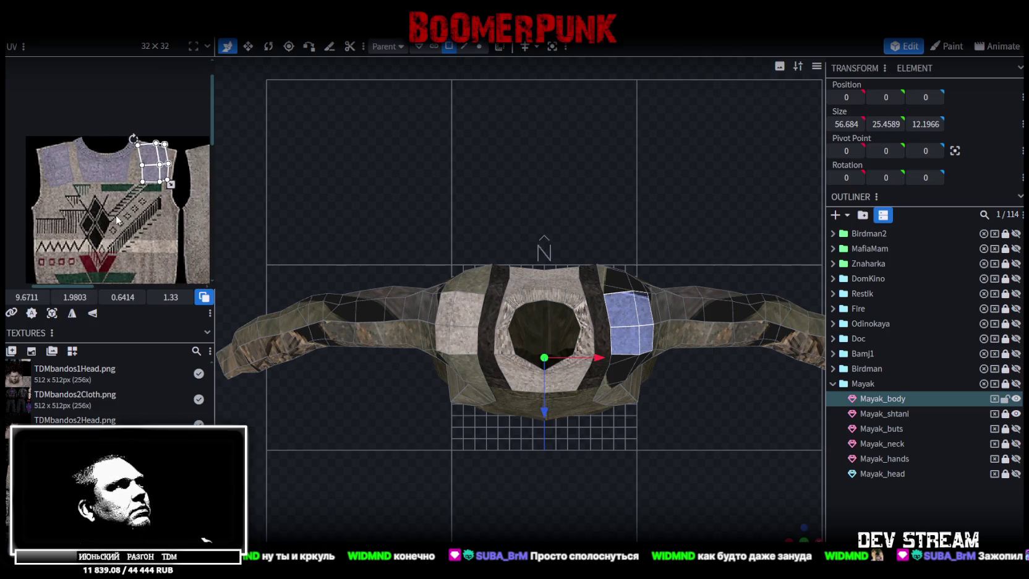
{"action": "scroll", "coordinate": [44, 171], "scroll_direction": "up", "scroll_amount": 2}
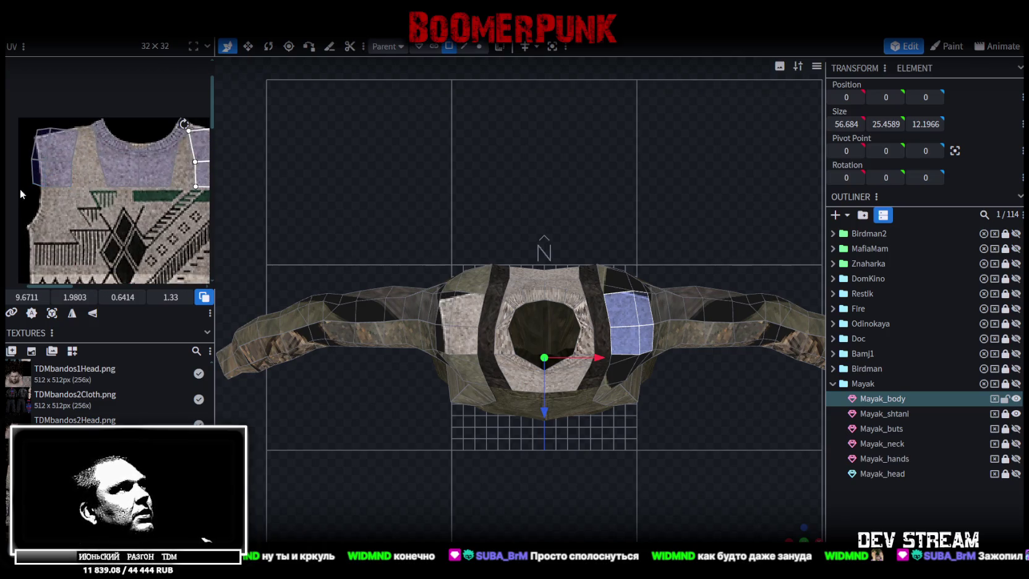
{"action": "left_click", "coordinate": [62, 158]}
{"action": "left_click_drag", "start_coordinate": [80, 189], "coordinate": [97, 174]}
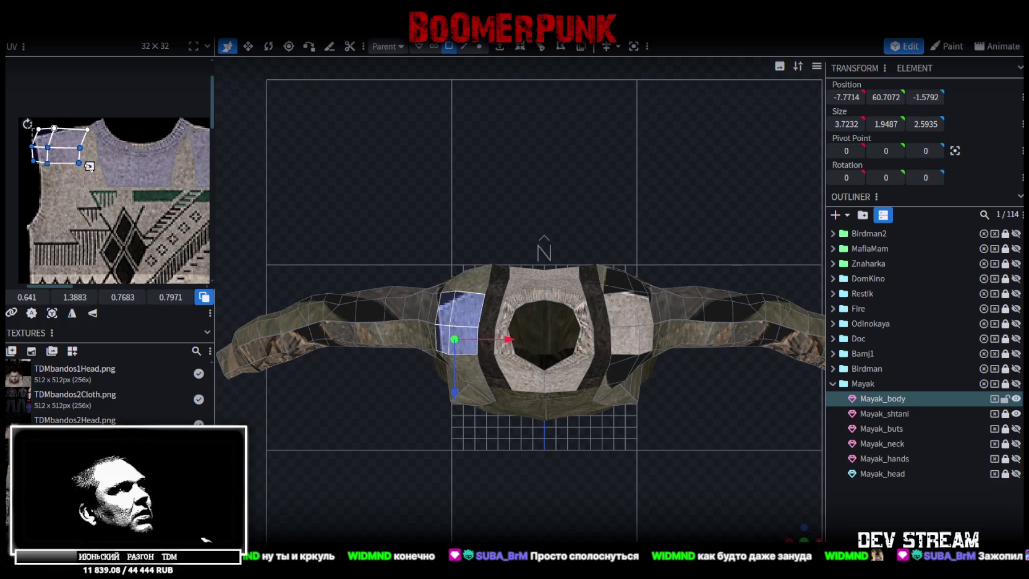
{"action": "mouse_move", "coordinate": [69, 141]}
{"action": "left_mouse_down"}
{"action": "mouse_move", "coordinate": [77, 146]}
{"action": "mouse_move", "coordinate": [30, 139]}
{"action": "mouse_move", "coordinate": [72, 143]}
{"action": "left_mouse_up"}
- Shorten, widen and rotate the right shoulder patch to match the sweater, undoing a bad tilt
{"action": "scroll", "coordinate": [147, 180], "scroll_direction": "up", "scroll_amount": 2}
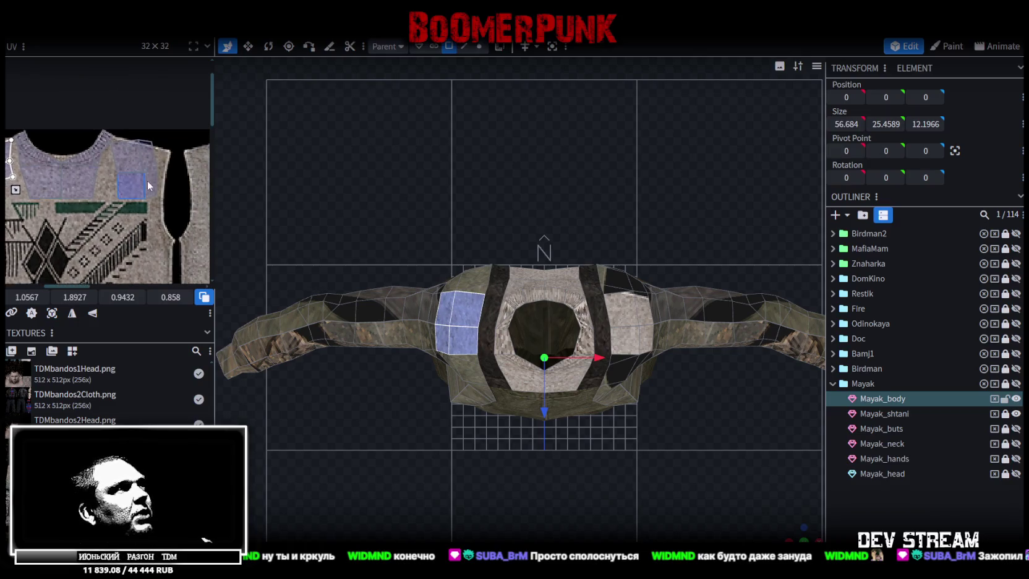
{"action": "scroll", "coordinate": [179, 204], "scroll_direction": "up", "scroll_amount": 2}
{"action": "left_click", "coordinate": [103, 127]}
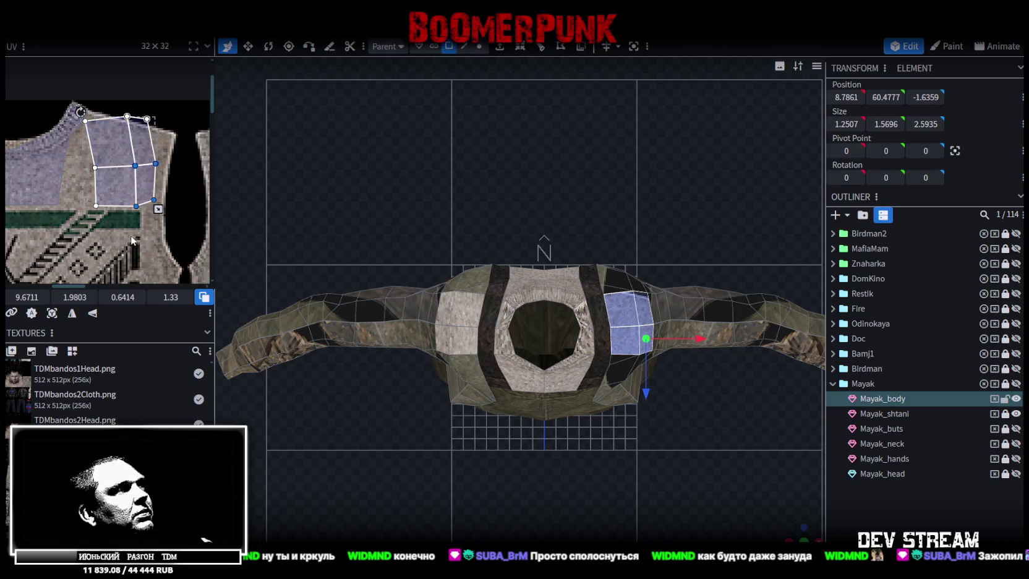
{"action": "left_click", "coordinate": [89, 189]}
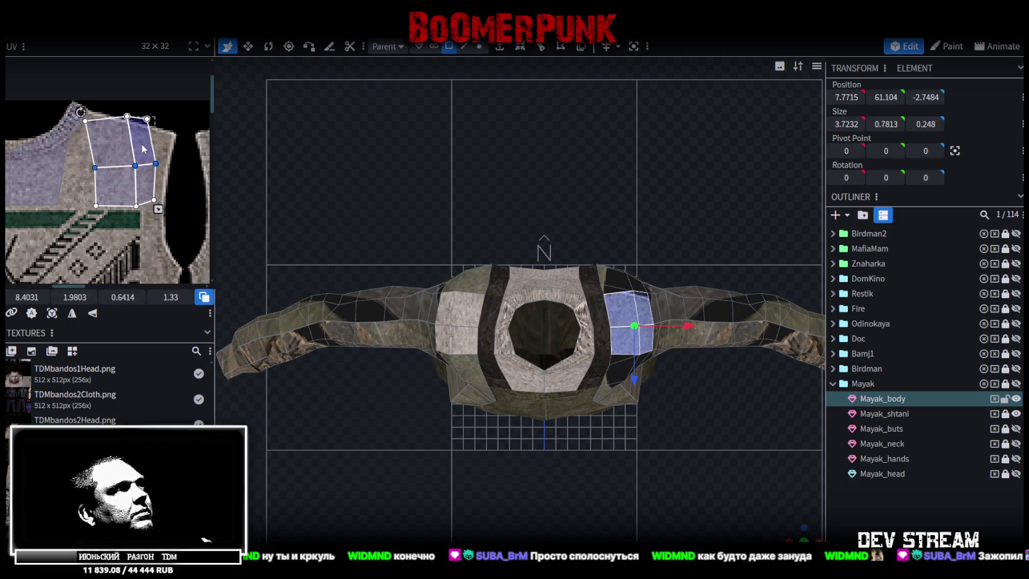
{"action": "left_click", "coordinate": [84, 114]}
{"action": "left_click_drag", "start_coordinate": [162, 212], "coordinate": [162, 178]}
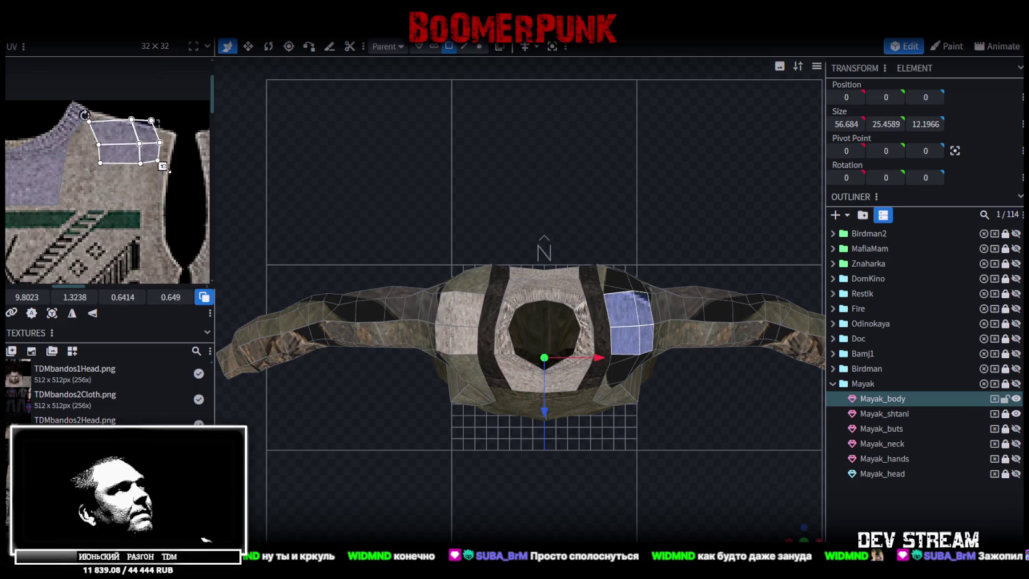
{"action": "mouse_move", "coordinate": [82, 114]}
{"action": "left_mouse_down"}
{"action": "mouse_move", "coordinate": [94, 105]}
{"action": "mouse_move", "coordinate": [123, 142]}
{"action": "left_mouse_up"}
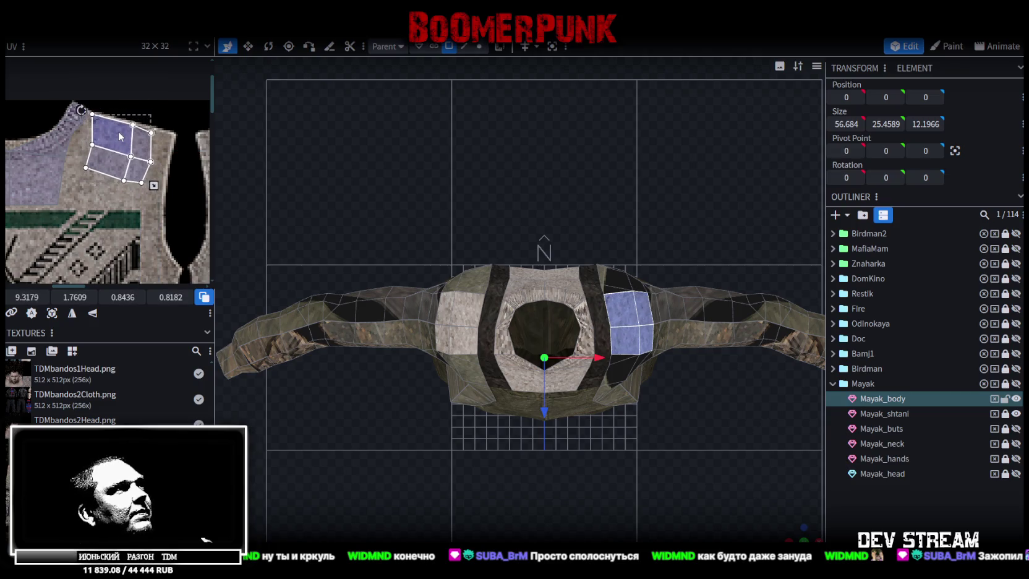
{"action": "key", "text": "ctrl+z"}
{"action": "key", "text": "ctrl+z"}
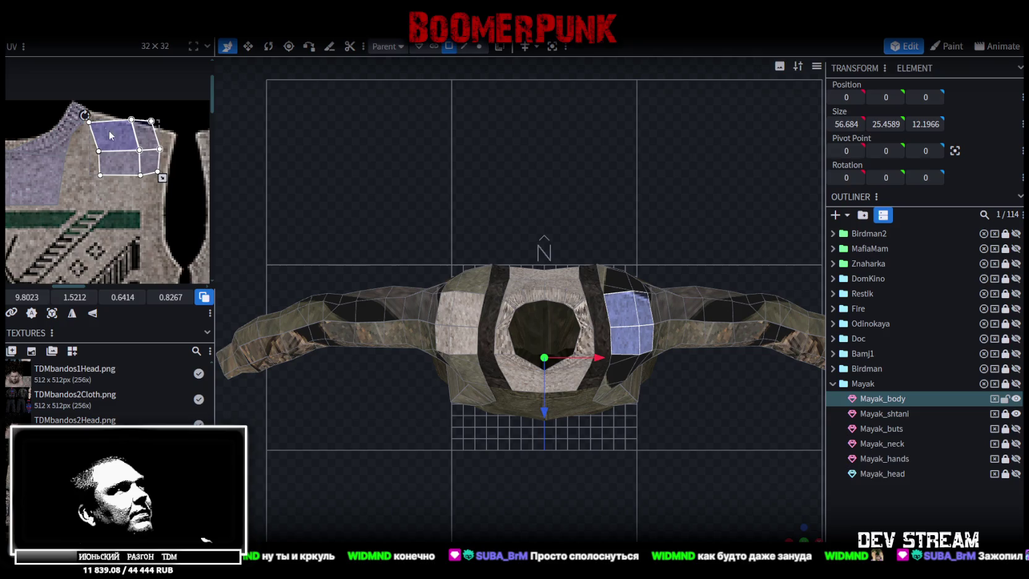
{"action": "left_click_drag", "start_coordinate": [163, 177], "coordinate": [176, 176]}
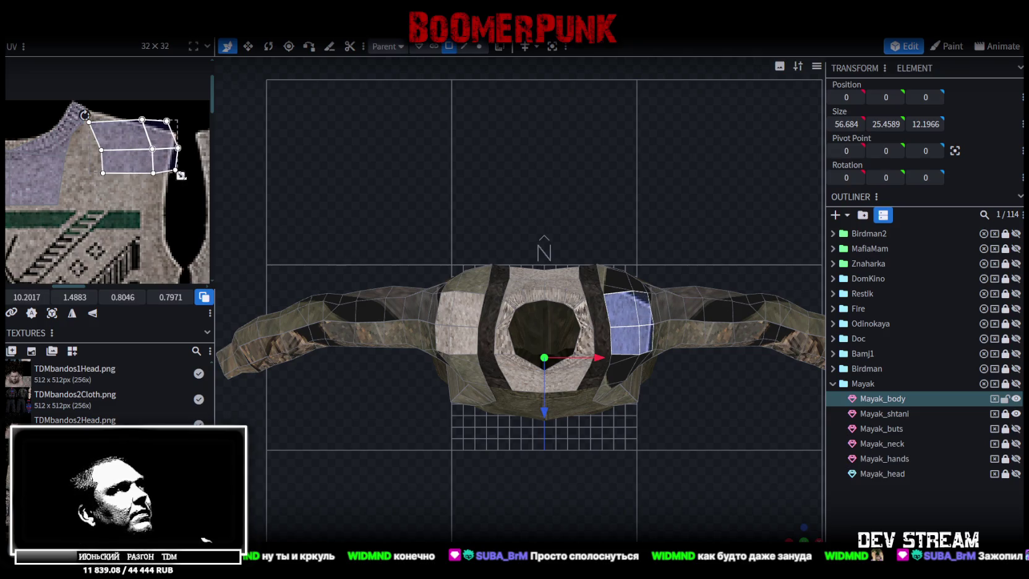
{"action": "left_click_drag", "start_coordinate": [84, 113], "coordinate": [117, 136]}
{"action": "scroll", "coordinate": [641, 372], "scroll_direction": "down", "scroll_amount": 2}
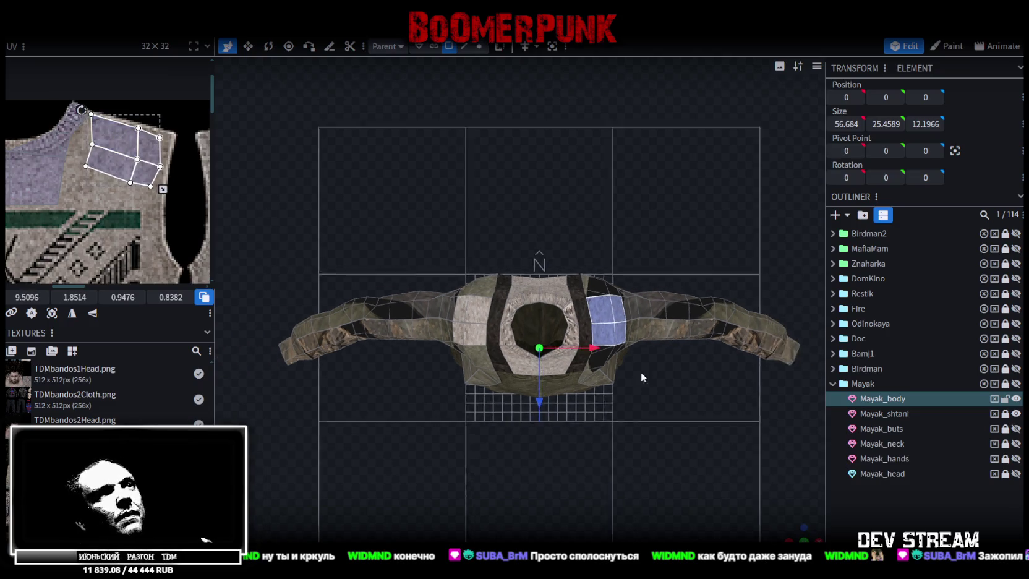
- Select a single small face on the shoulder
{"action": "scroll", "coordinate": [670, 353], "scroll_direction": "down", "scroll_amount": 1}
{"action": "scroll", "coordinate": [155, 198], "scroll_direction": "down", "scroll_amount": 3}
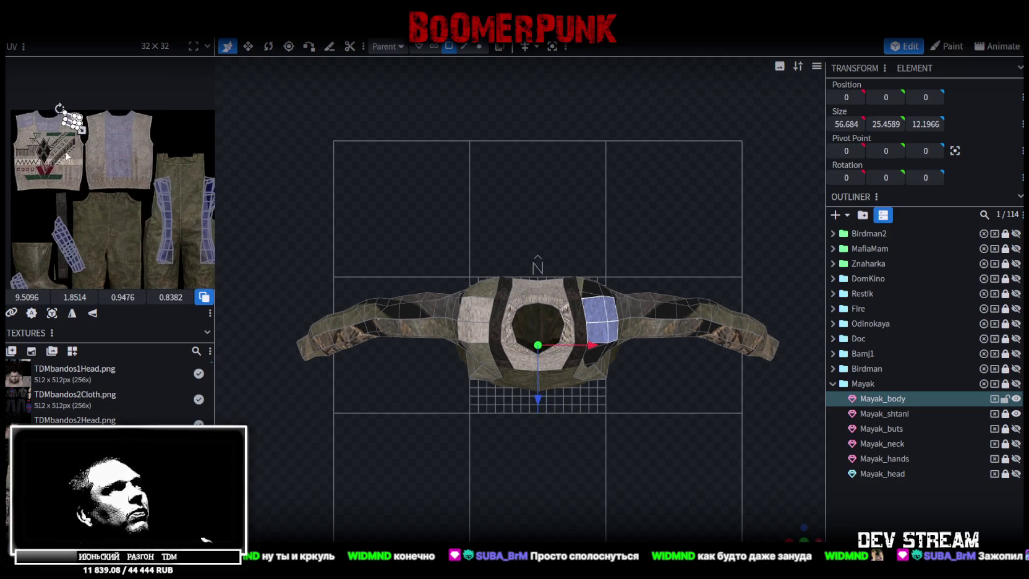
{"action": "left_click", "coordinate": [137, 186]}
{"action": "double_click", "coordinate": [137, 188]}
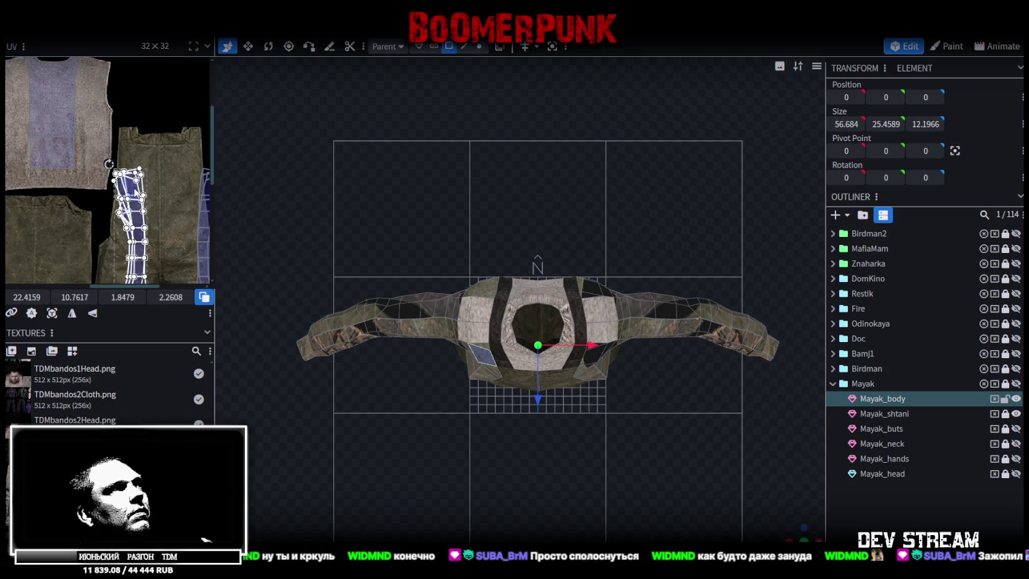
{"action": "left_click", "coordinate": [136, 194]}
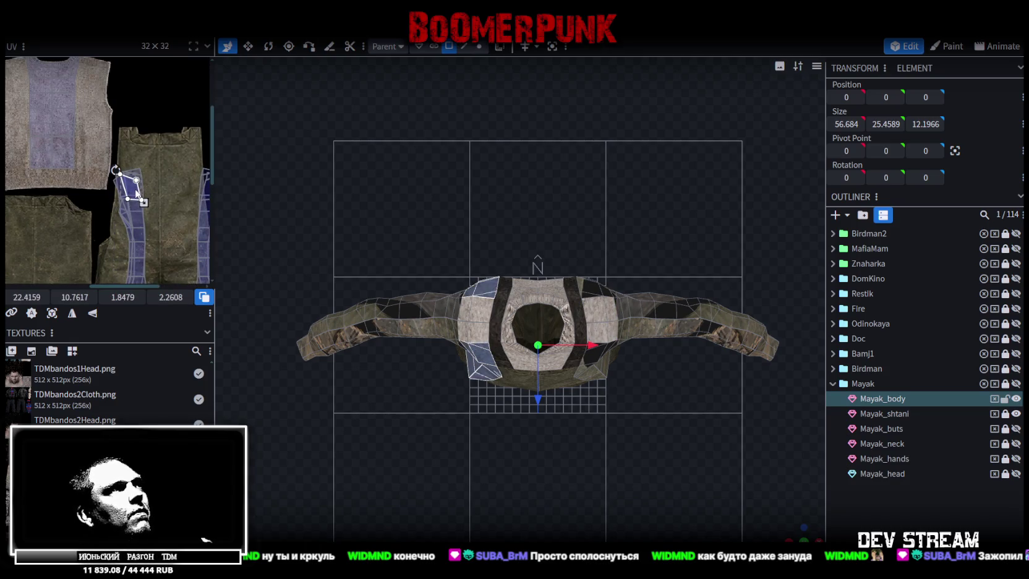
- Select the left front column of faces from the shoulder down the torso
{"action": "mouse_move", "coordinate": [790, 526]}
{"action": "left_mouse_down"}
{"action": "mouse_move", "coordinate": [670, 334]}
{"action": "mouse_move", "coordinate": [576, 410]}
{"action": "mouse_move", "coordinate": [595, 373]}
{"action": "left_mouse_up"}
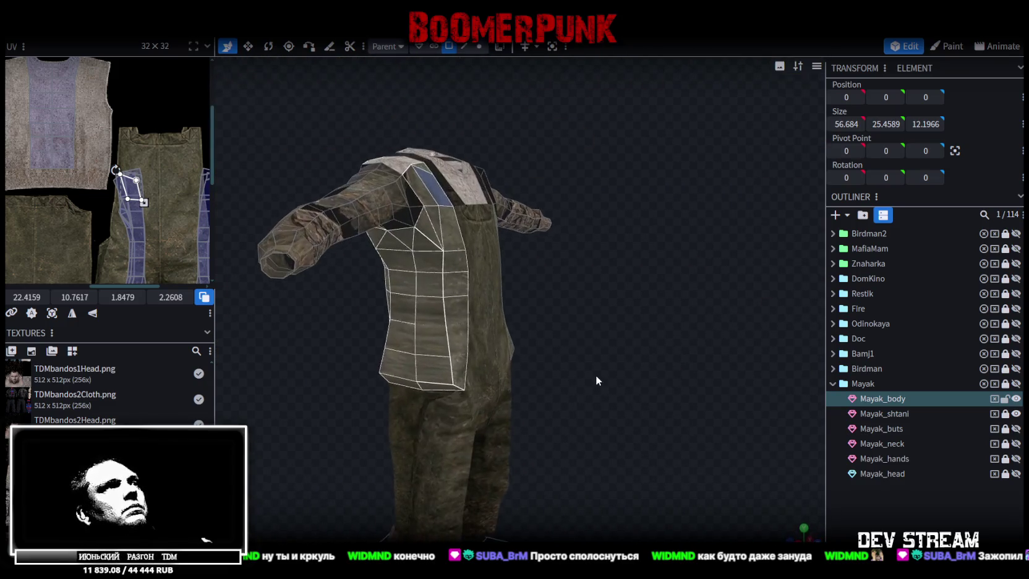
{"action": "scroll", "coordinate": [48, 202], "scroll_direction": "down", "scroll_amount": 2}
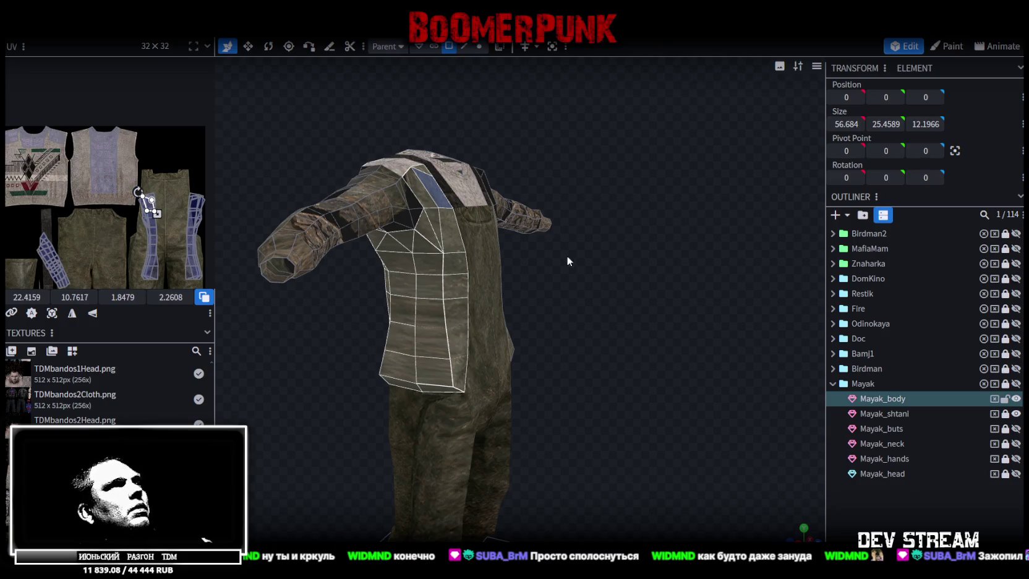
{"action": "left_click_drag", "start_coordinate": [563, 251], "coordinate": [388, 203]}
{"action": "left_click", "coordinate": [364, 223]}
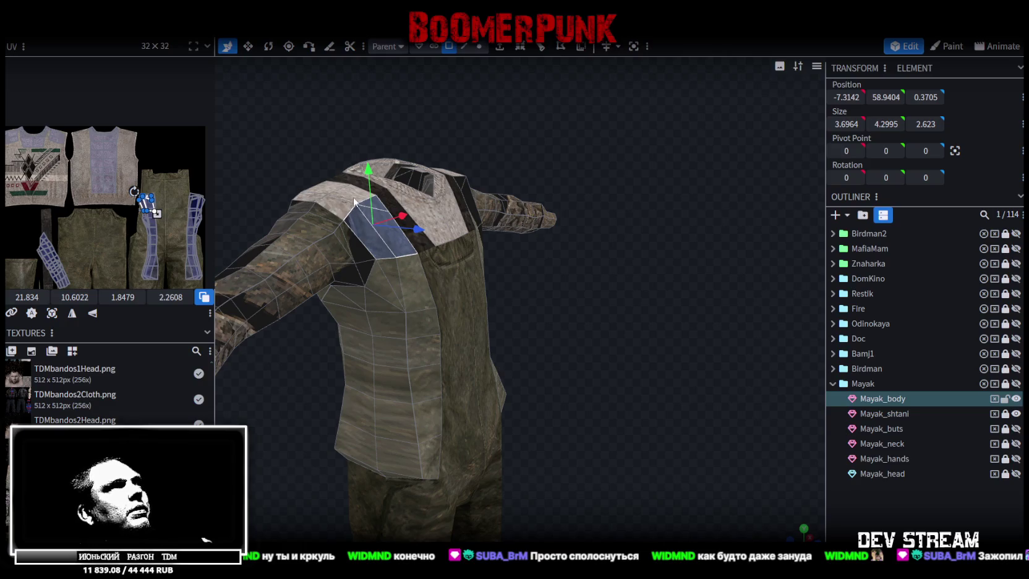
{"action": "left_click", "coordinate": [392, 283], "text": "shift"}
{"action": "left_click", "coordinate": [380, 314], "text": "shift"}
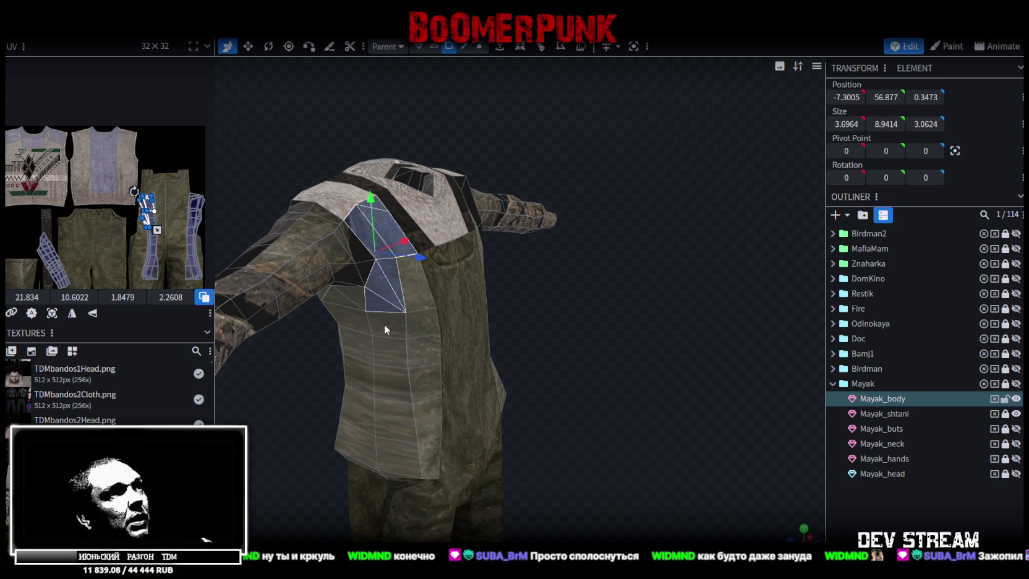
{"action": "left_click", "coordinate": [386, 328], "text": "shift"}
{"action": "left_click", "coordinate": [389, 360], "text": "shift"}
{"action": "left_click", "coordinate": [394, 386], "text": "shift"}
{"action": "left_click", "coordinate": [402, 433], "text": "shift"}
{"action": "left_click", "coordinate": [399, 459], "text": "shift"}
{"action": "left_click", "coordinate": [426, 441], "text": "shift"}
- Add the neighbouring column of side faces to the selection
{"action": "left_click", "coordinate": [427, 409], "text": "shift"}
{"action": "left_click", "coordinate": [424, 383], "text": "shift"}
{"action": "left_click", "coordinate": [415, 368], "text": "shift"}
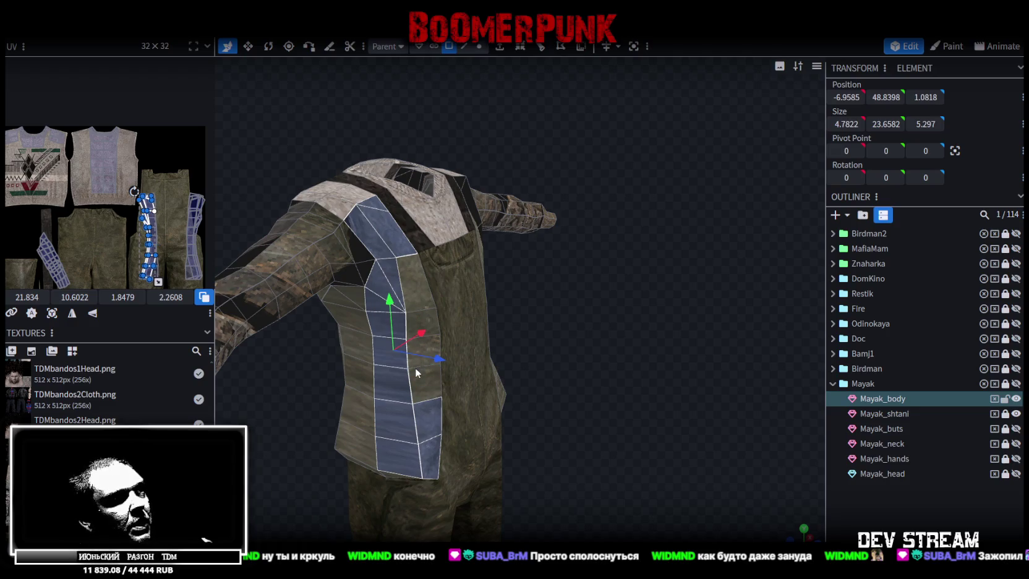
{"action": "left_click", "coordinate": [423, 338], "text": "shift"}
- Add faces on the torso's right side, including the dark face beside the strap and below it
{"action": "mouse_move", "coordinate": [524, 444]}
{"action": "left_mouse_down"}
{"action": "mouse_move", "coordinate": [517, 302]}
{"action": "mouse_move", "coordinate": [574, 383]}
{"action": "left_mouse_up"}
{"action": "scroll", "coordinate": [594, 391], "scroll_direction": "up", "scroll_amount": 3}
{"action": "left_click", "coordinate": [475, 238], "text": "shift"}
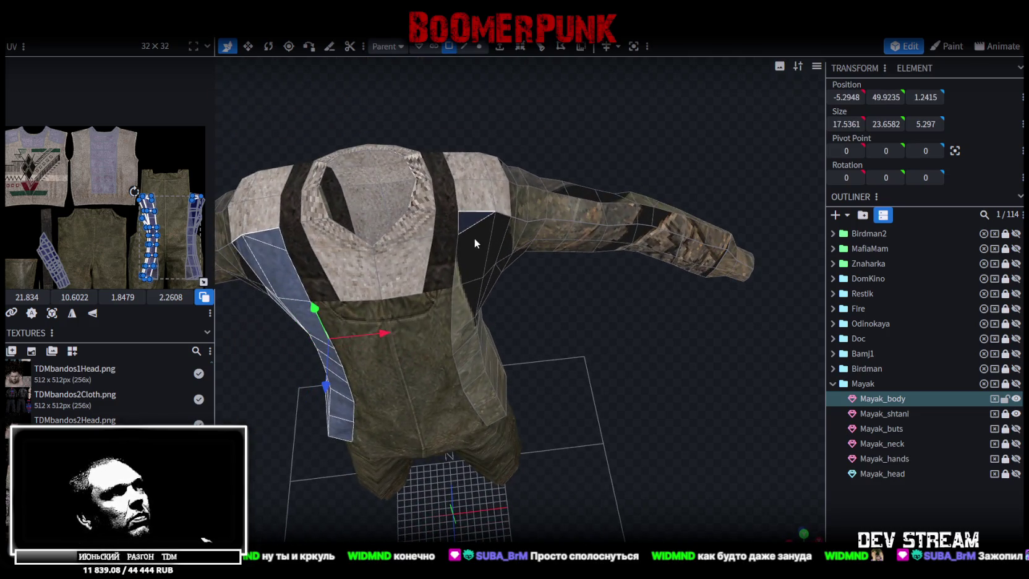
{"action": "left_click", "coordinate": [499, 231], "text": "shift"}
{"action": "mouse_move", "coordinate": [500, 231]}
{"action": "left_mouse_down"}
{"action": "mouse_move", "coordinate": [548, 324]}
{"action": "mouse_move", "coordinate": [441, 193]}
{"action": "left_mouse_up"}
{"action": "left_click", "coordinate": [422, 157], "text": "shift"}
{"action": "left_click", "coordinate": [413, 213], "text": "shift"}
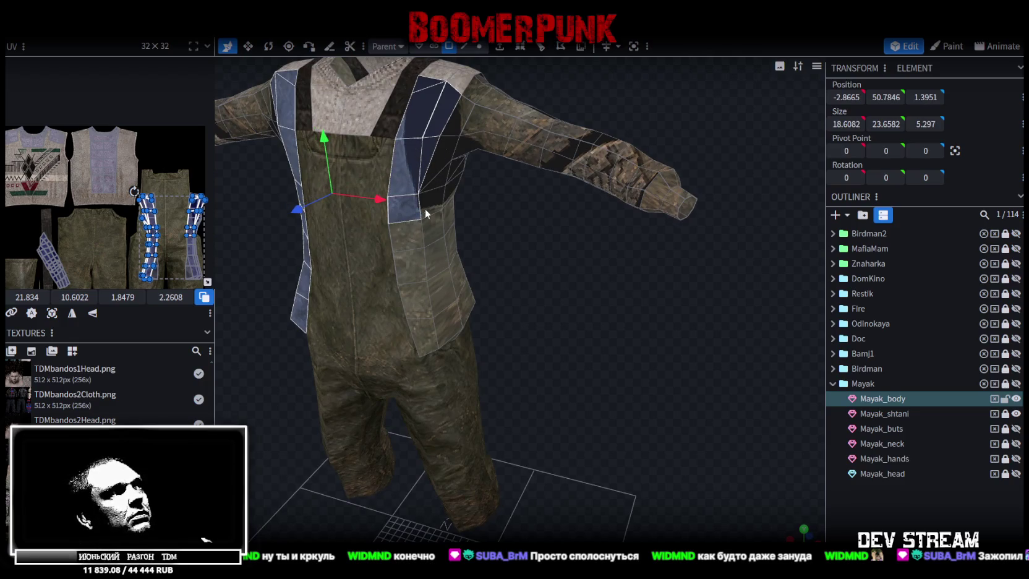
- Add the faces running down the overalls' right front side
{"action": "mouse_move", "coordinate": [526, 270]}
{"action": "left_mouse_down"}
{"action": "mouse_move", "coordinate": [639, 265]}
{"action": "mouse_move", "coordinate": [503, 215]}
{"action": "left_mouse_up"}
{"action": "left_click", "coordinate": [431, 163], "text": "shift"}
{"action": "left_click", "coordinate": [427, 205], "text": "shift"}
{"action": "left_click", "coordinate": [410, 223], "text": "shift"}
{"action": "left_click", "coordinate": [408, 244], "text": "shift"}
{"action": "left_click", "coordinate": [432, 246], "text": "shift"}
{"action": "left_click", "coordinate": [435, 279], "text": "shift"}
{"action": "left_click", "coordinate": [442, 315], "text": "shift"}
- Turn to a front view and move the side strips' UVs onto the sweater texture
{"action": "left_click_drag", "start_coordinate": [456, 334], "coordinate": [420, 281]}
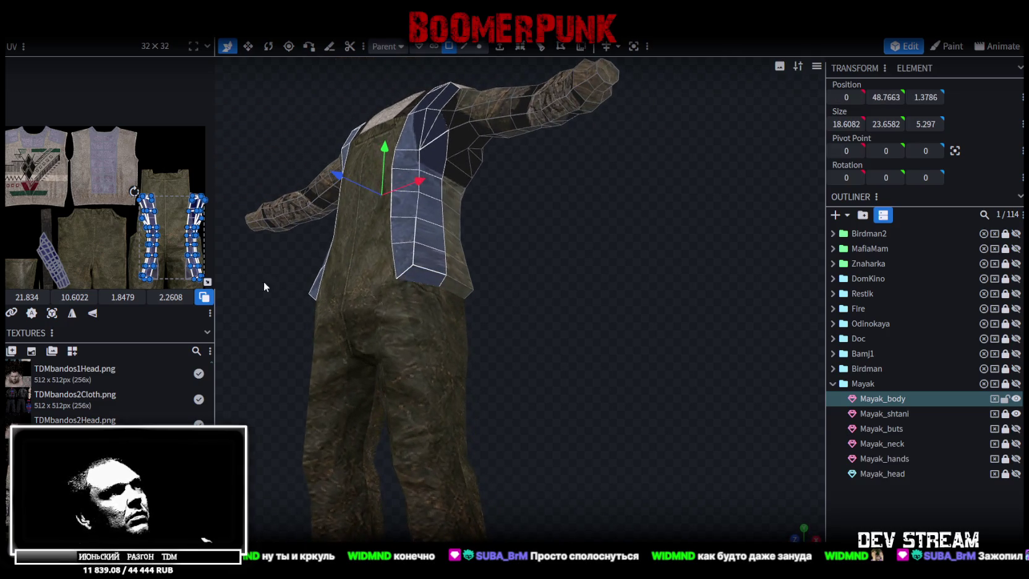
{"action": "left_click_drag", "start_coordinate": [270, 283], "coordinate": [356, 334]}
{"action": "scroll", "coordinate": [356, 334], "scroll_direction": "up", "scroll_amount": 3}
{"action": "left_click_drag", "start_coordinate": [153, 210], "coordinate": [21, 169]}
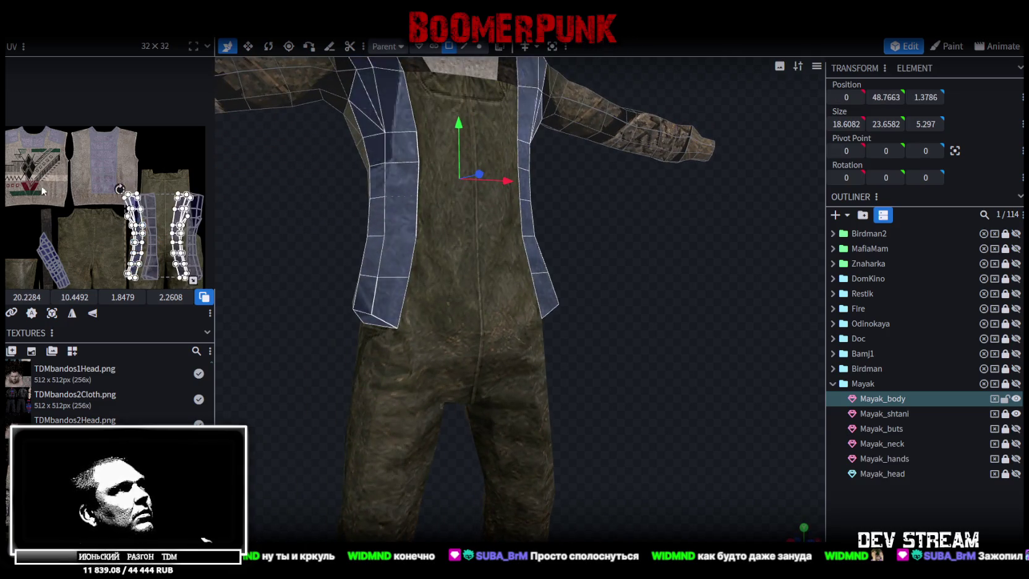
- Move the strip UV islands up and shrink them toward the sweater's top-left
{"action": "scroll", "coordinate": [122, 123], "scroll_direction": "up", "scroll_amount": 2}
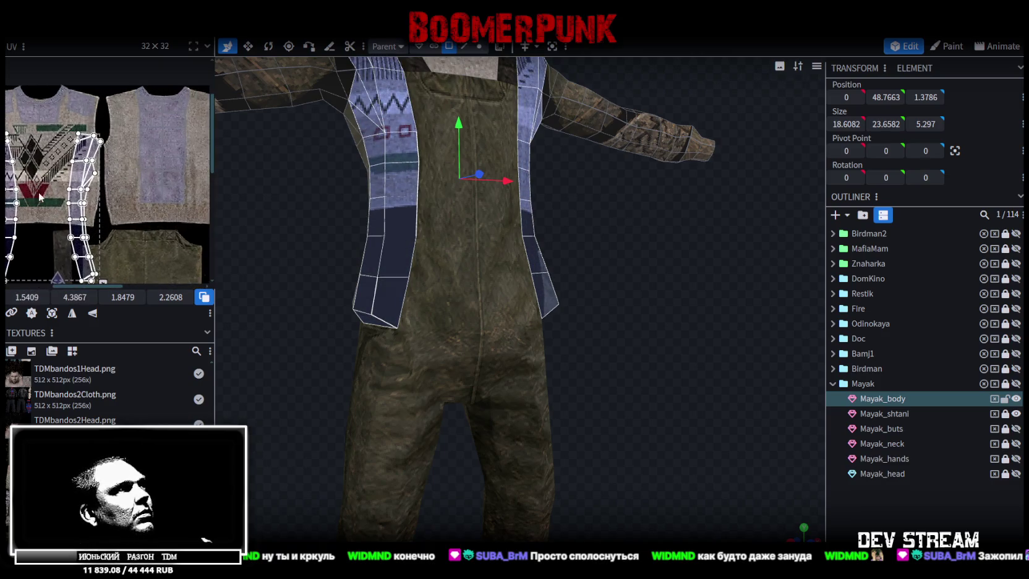
{"action": "scroll", "coordinate": [121, 124], "scroll_direction": "up", "scroll_amount": 2}
{"action": "scroll", "coordinate": [121, 123], "scroll_direction": "up", "scroll_amount": 2}
{"action": "left_click_drag", "start_coordinate": [121, 122], "coordinate": [124, 113]}
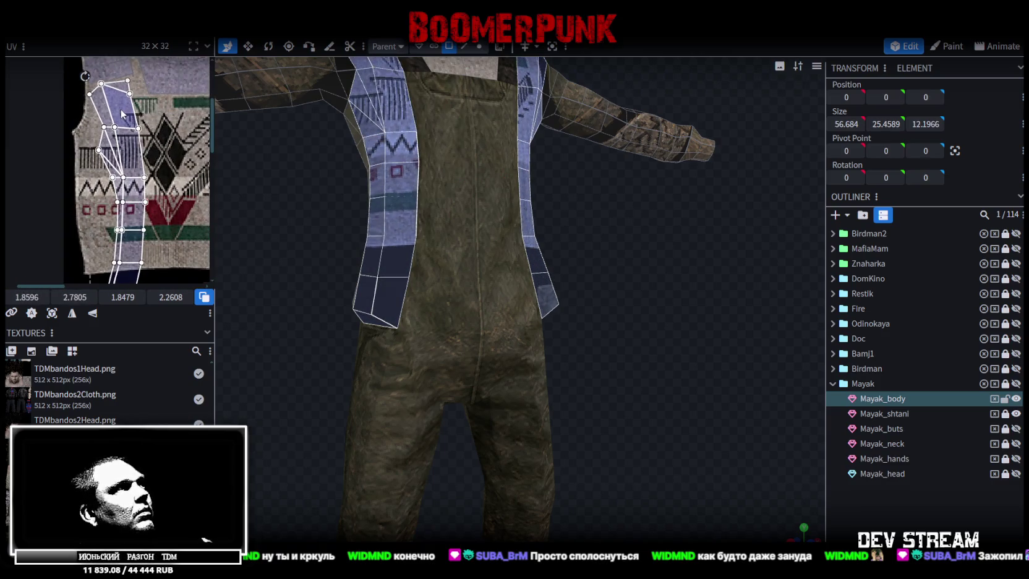
{"action": "scroll", "coordinate": [124, 114], "scroll_direction": "down", "scroll_amount": 1}
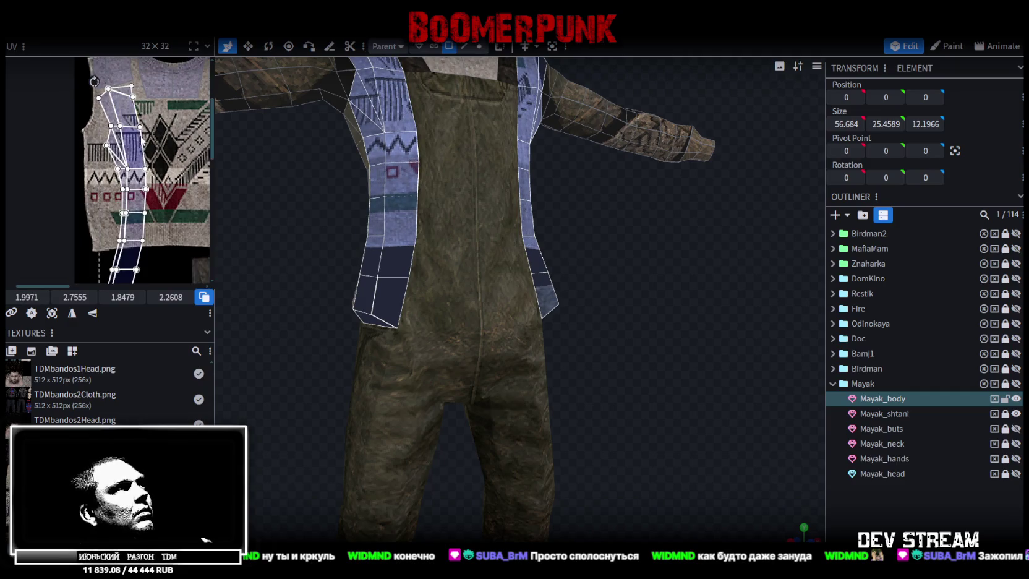
{"action": "scroll", "coordinate": [136, 142], "scroll_direction": "down", "scroll_amount": 1}
{"action": "scroll", "coordinate": [158, 181], "scroll_direction": "down", "scroll_amount": 1}
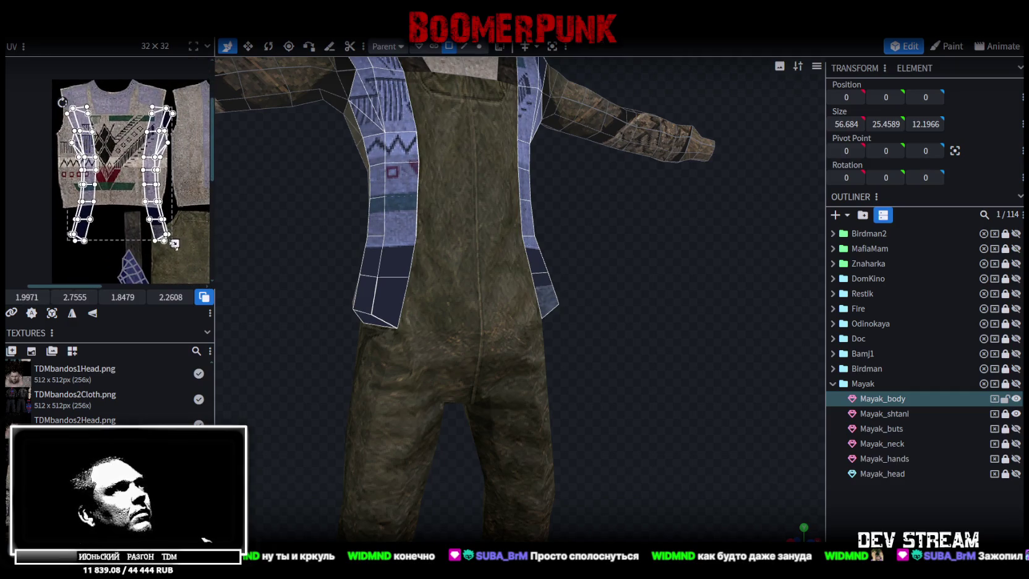
{"action": "left_click_drag", "start_coordinate": [174, 244], "coordinate": [157, 210]}
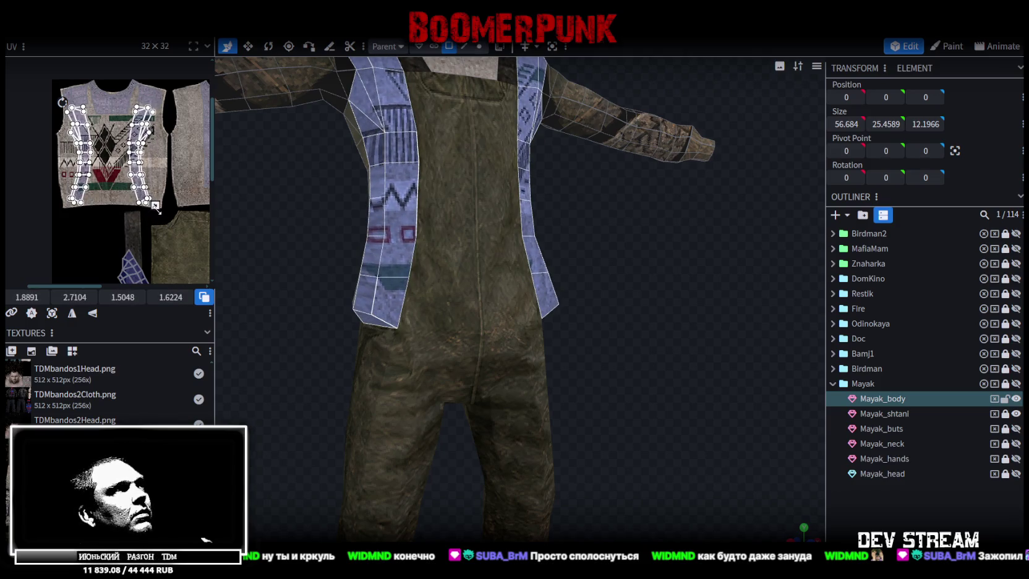
{"action": "left_click_drag", "start_coordinate": [159, 212], "coordinate": [159, 212]}
- Nudge the strip UV islands into final place and deselect them
{"action": "scroll", "coordinate": [137, 115], "scroll_direction": "up", "scroll_amount": 2}
{"action": "scroll", "coordinate": [149, 155], "scroll_direction": "up", "scroll_amount": 1}
{"action": "scroll", "coordinate": [100, 173], "scroll_direction": "down", "scroll_amount": 1}
{"action": "scroll", "coordinate": [100, 174], "scroll_direction": "down", "scroll_amount": 2}
{"action": "scroll", "coordinate": [100, 173], "scroll_direction": "up", "scroll_amount": 3}
{"action": "left_click_drag", "start_coordinate": [101, 173], "coordinate": [98, 173]}
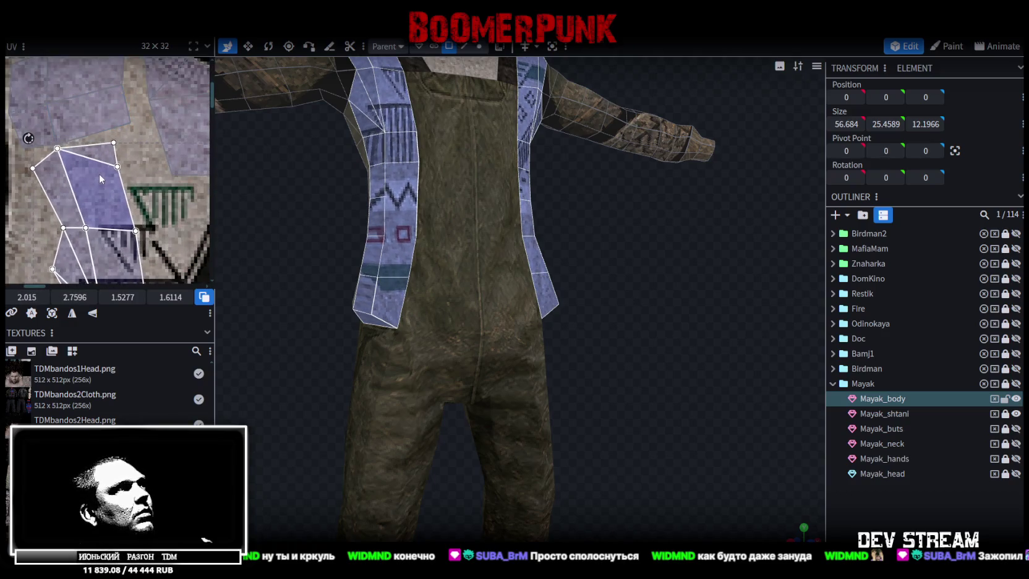
{"action": "scroll", "coordinate": [100, 169], "scroll_direction": "down", "scroll_amount": 2}
{"action": "scroll", "coordinate": [117, 134], "scroll_direction": "up", "scroll_amount": 2}
{"action": "scroll", "coordinate": [113, 146], "scroll_direction": "up", "scroll_amount": 1}
{"action": "left_click", "coordinate": [103, 161]}
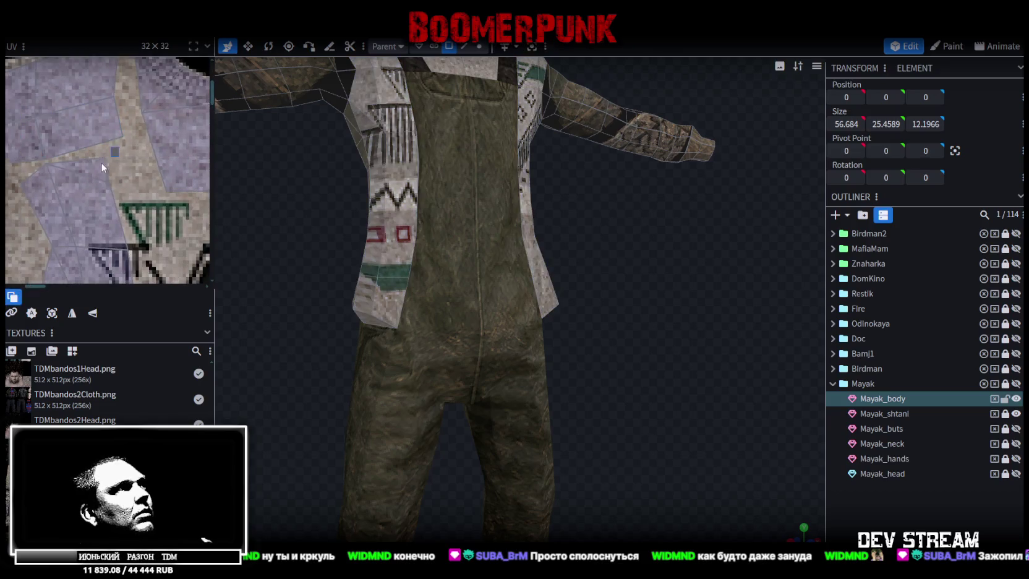
- Raise the UV corners of the triangle, its neighbouring face and the lower-left quad
{"action": "left_click", "coordinate": [103, 166]}
{"action": "left_click_drag", "start_coordinate": [107, 169], "coordinate": [126, 133]}
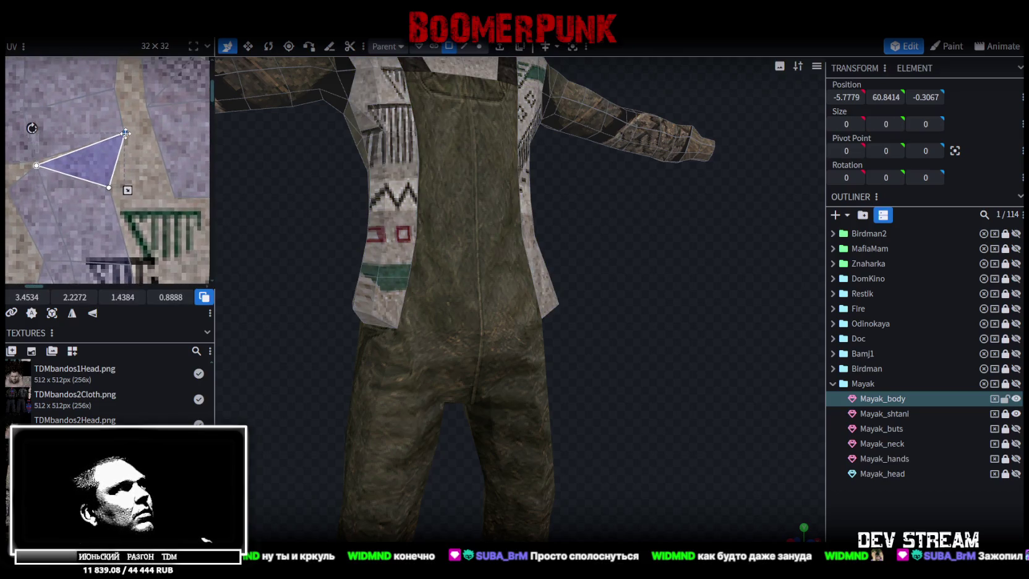
{"action": "scroll", "coordinate": [97, 155], "scroll_direction": "up", "scroll_amount": 2}
{"action": "left_click", "coordinate": [102, 155]}
{"action": "left_click_drag", "start_coordinate": [102, 154], "coordinate": [102, 147]}
{"action": "left_click", "coordinate": [65, 195]}
{"action": "left_click_drag", "start_coordinate": [56, 191], "coordinate": [29, 138]}
- Pull the UV vertices of two upper strip faces left to match the sweater pattern
{"action": "scroll", "coordinate": [59, 121], "scroll_direction": "down", "scroll_amount": 3}
{"action": "scroll", "coordinate": [87, 147], "scroll_direction": "down", "scroll_amount": 2}
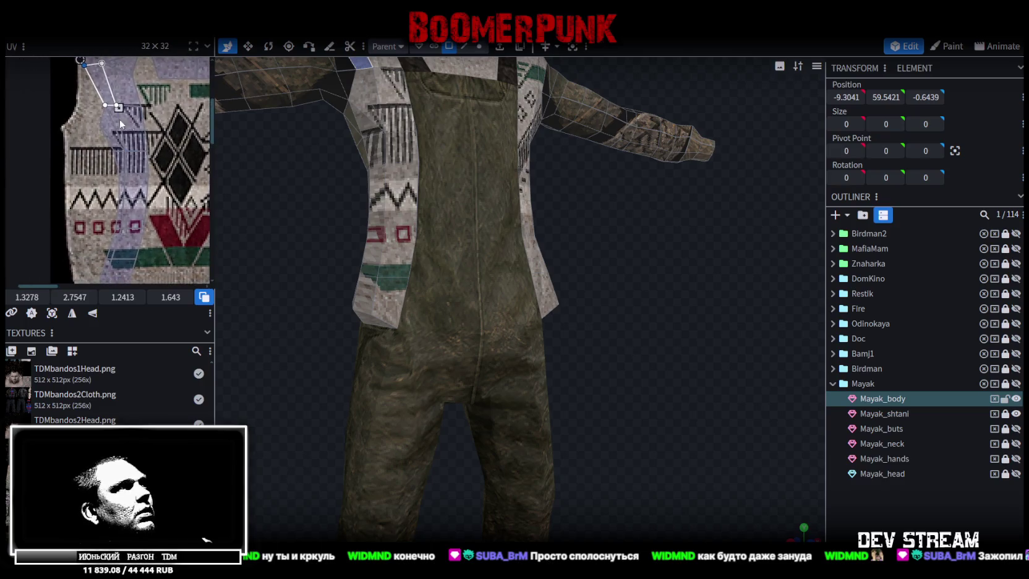
{"action": "scroll", "coordinate": [119, 119], "scroll_direction": "down", "scroll_amount": 2}
{"action": "scroll", "coordinate": [128, 111], "scroll_direction": "down", "scroll_amount": 1}
{"action": "middle_click_drag", "start_coordinate": [128, 113], "coordinate": [141, 118]}
{"action": "scroll", "coordinate": [141, 118], "scroll_direction": "up", "scroll_amount": 2}
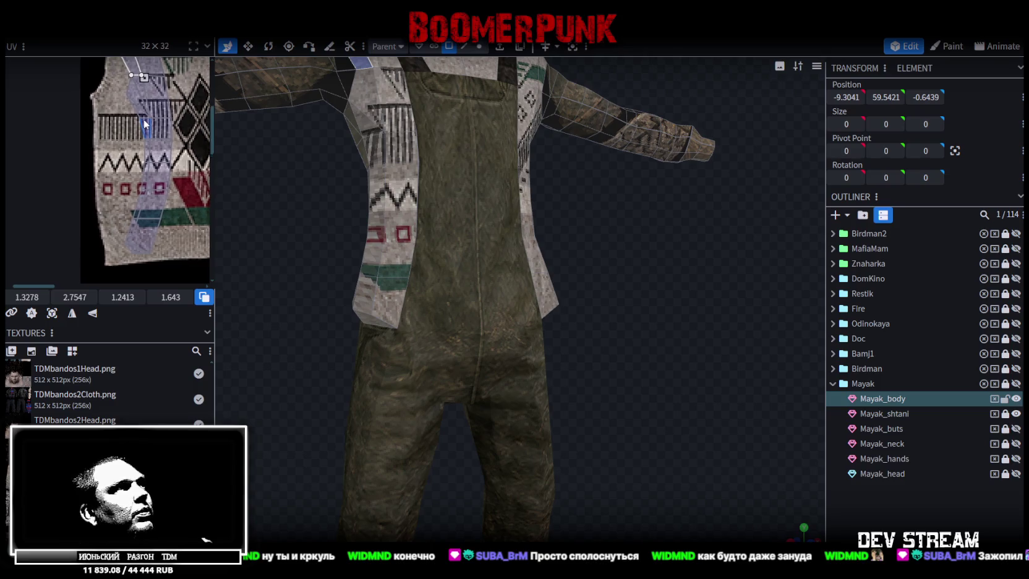
{"action": "scroll", "coordinate": [126, 133], "scroll_direction": "up", "scroll_amount": 1}
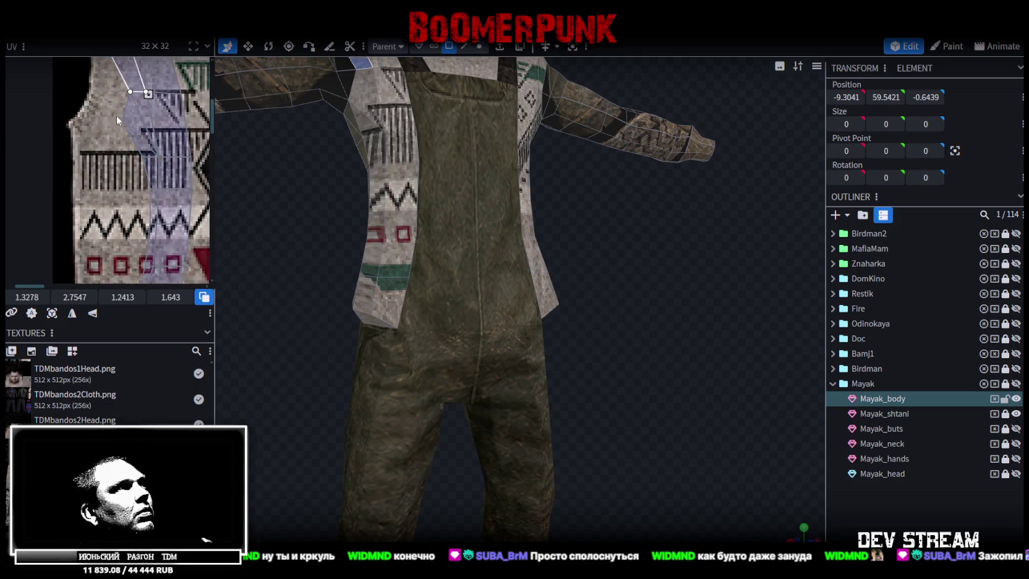
{"action": "left_click", "coordinate": [113, 111]}
{"action": "left_click_drag", "start_coordinate": [93, 124], "coordinate": [66, 123]}
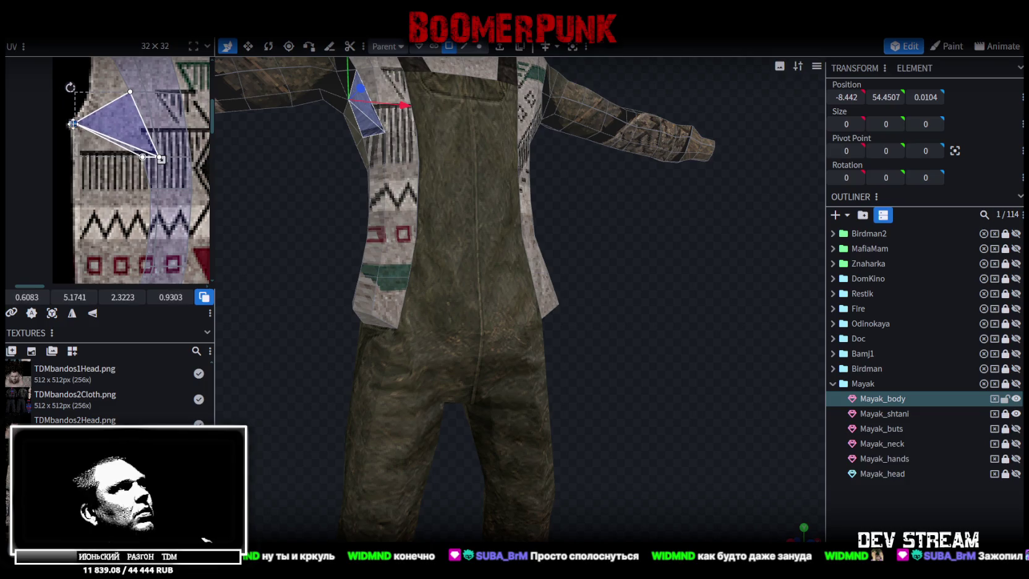
{"action": "left_click", "coordinate": [143, 157]}
{"action": "left_click_drag", "start_coordinate": [142, 157], "coordinate": [77, 162]}
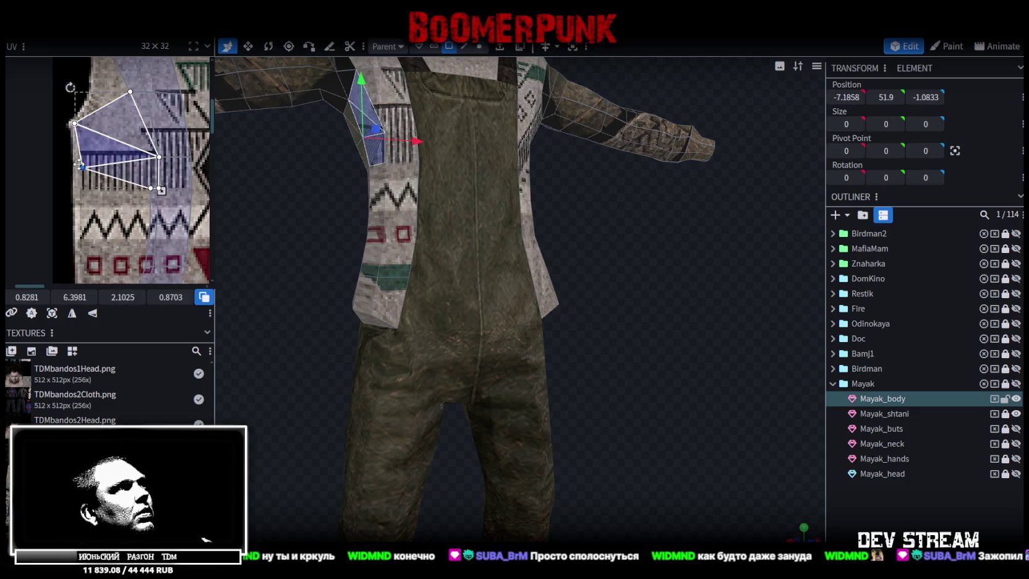
- Move the next faces' UV vertices to the texture's left edge, working down the strip
{"action": "scroll", "coordinate": [84, 173], "scroll_direction": "down", "scroll_amount": 2}
{"action": "left_click", "coordinate": [148, 166]}
{"action": "left_click", "coordinate": [148, 108]}
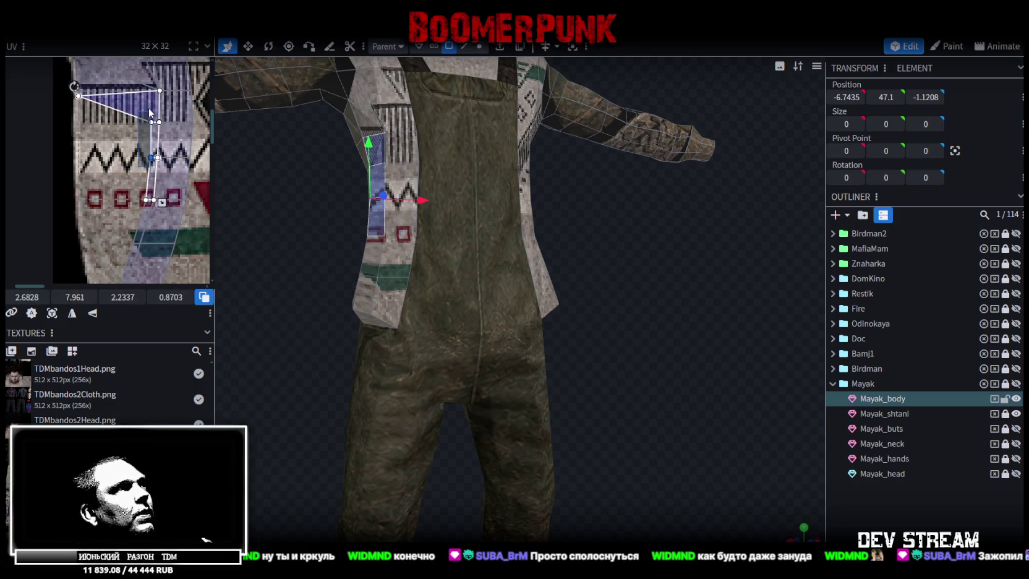
{"action": "left_click_drag", "start_coordinate": [150, 122], "coordinate": [79, 123]}
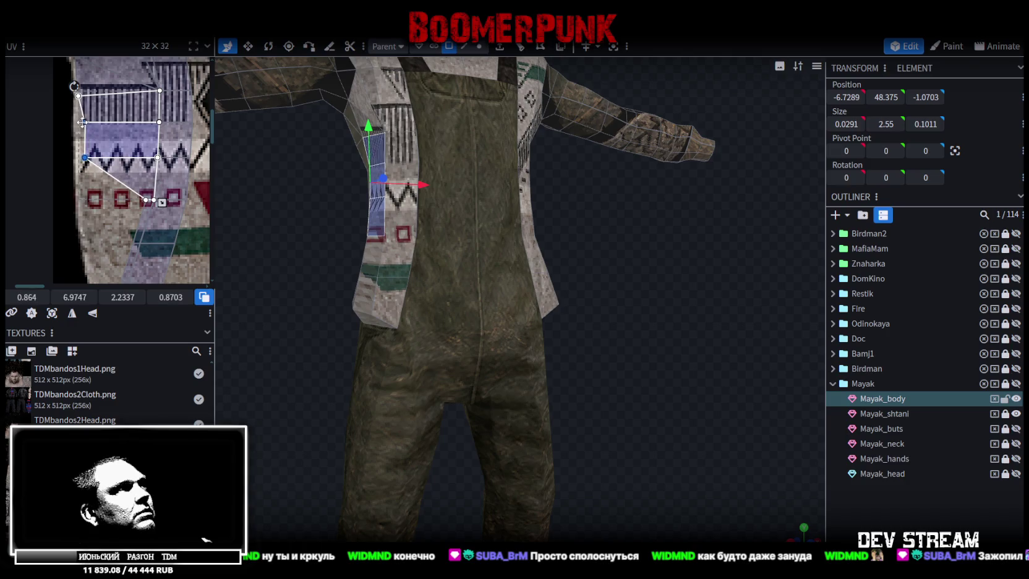
{"action": "scroll", "coordinate": [115, 147], "scroll_direction": "down", "scroll_amount": 1}
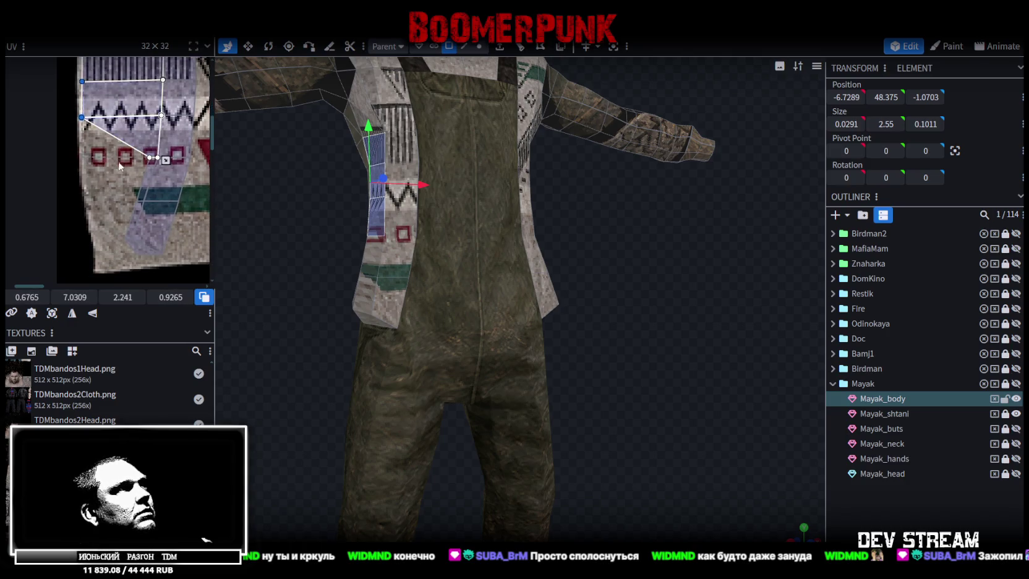
{"action": "scroll", "coordinate": [134, 165], "scroll_direction": "up", "scroll_amount": 1, "text": "ctrl"}
{"action": "left_click", "coordinate": [151, 167]}
{"action": "left_click_drag", "start_coordinate": [68, 101], "coordinate": [68, 162]}
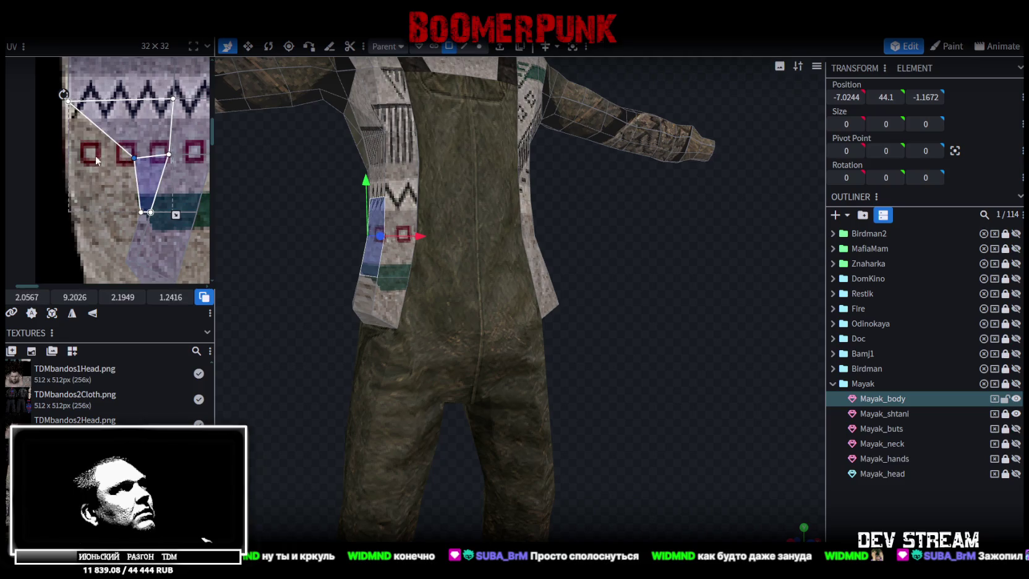
{"action": "scroll", "coordinate": [131, 164], "scroll_direction": "down", "scroll_amount": 1}
{"action": "left_click", "coordinate": [132, 164]}
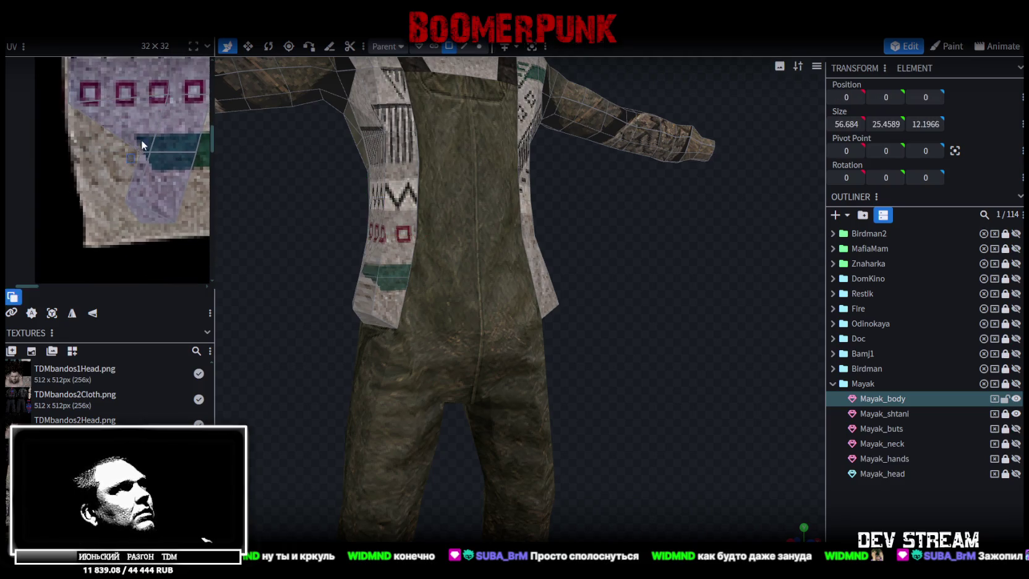
- Pull the bottom-corner triangle's UV vertex down-left onto the sweater's hem band
{"action": "left_click", "coordinate": [116, 211]}
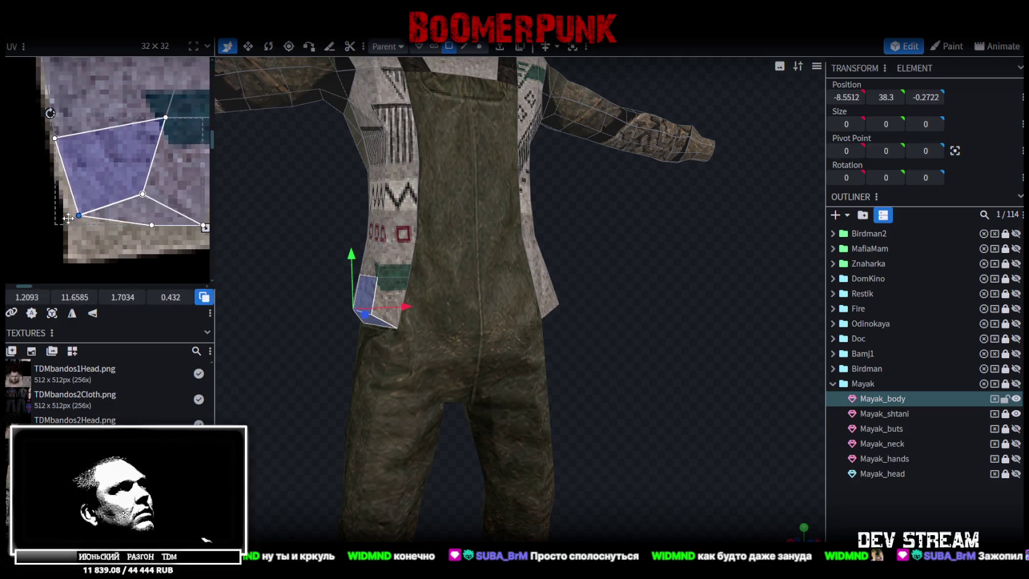
{"action": "left_click", "coordinate": [152, 223]}
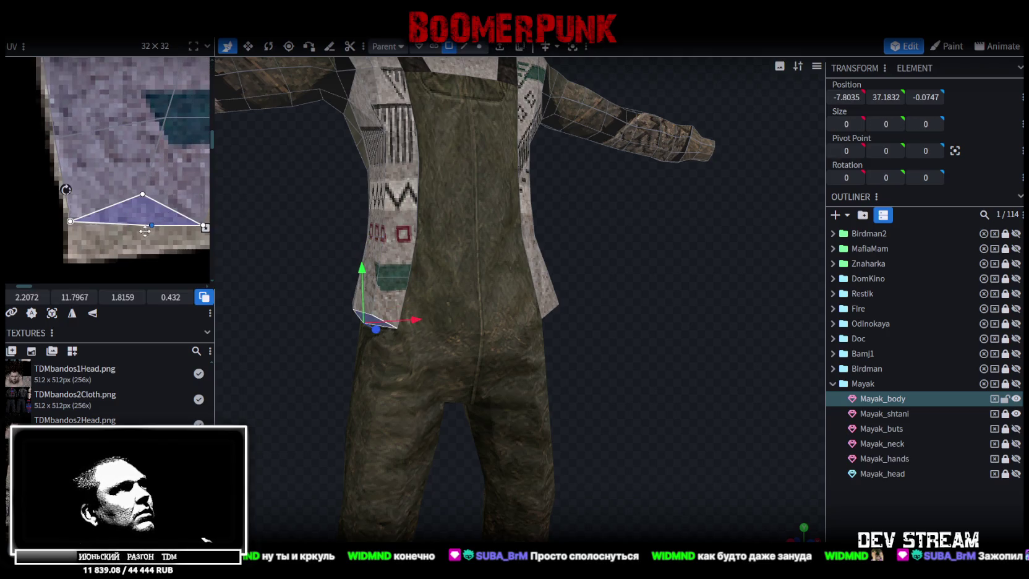
{"action": "left_click_drag", "start_coordinate": [145, 231], "coordinate": [64, 251]}
{"action": "scroll", "coordinate": [139, 219], "scroll_direction": "down", "scroll_amount": 2}
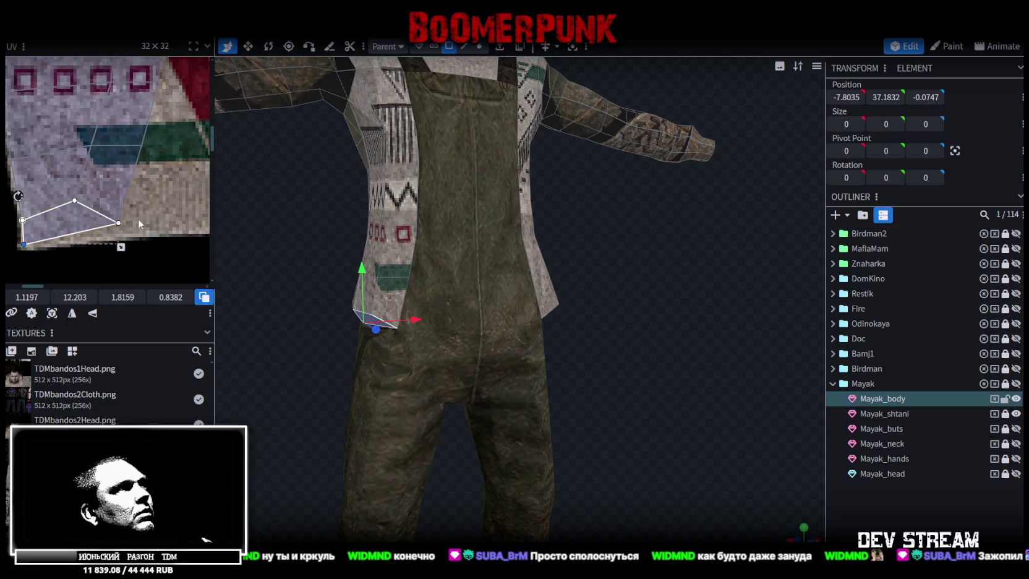
- Fit the waist quad's vertices and widened upper edge onto the hem, then view the side
{"action": "left_click", "coordinate": [102, 213]}
{"action": "left_click", "coordinate": [74, 199], "text": "shift"}
{"action": "scroll", "coordinate": [95, 192], "scroll_direction": "down", "scroll_amount": 2}
{"action": "left_click_drag", "start_coordinate": [112, 212], "coordinate": [122, 216]}
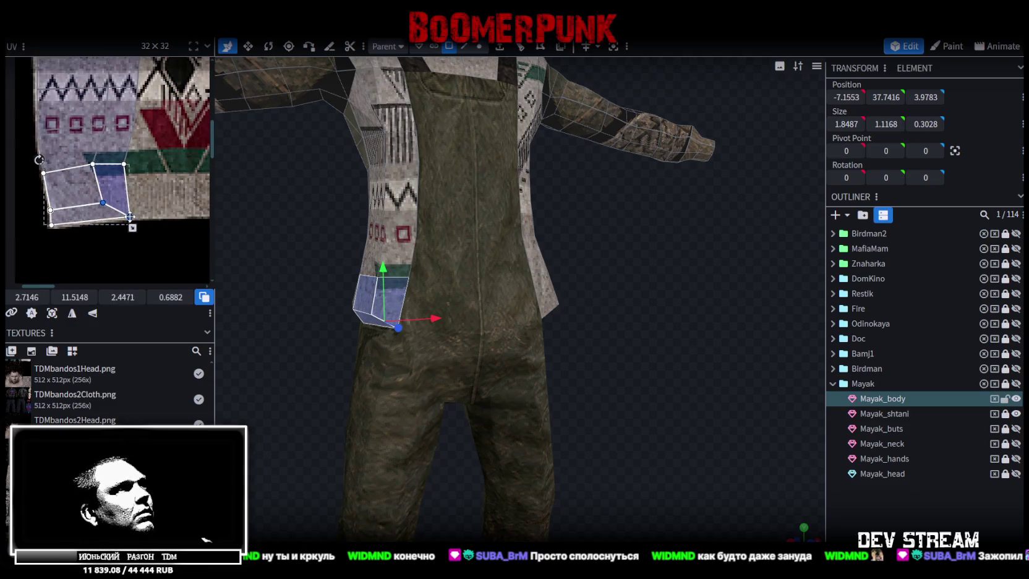
{"action": "left_click", "coordinate": [101, 157]}
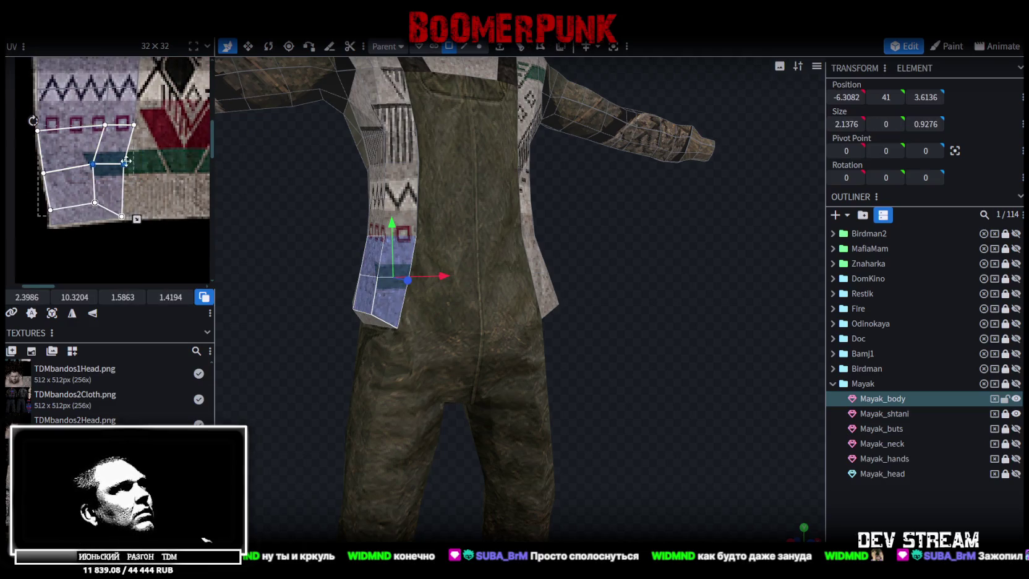
{"action": "left_click_drag", "start_coordinate": [125, 163], "coordinate": [136, 165]}
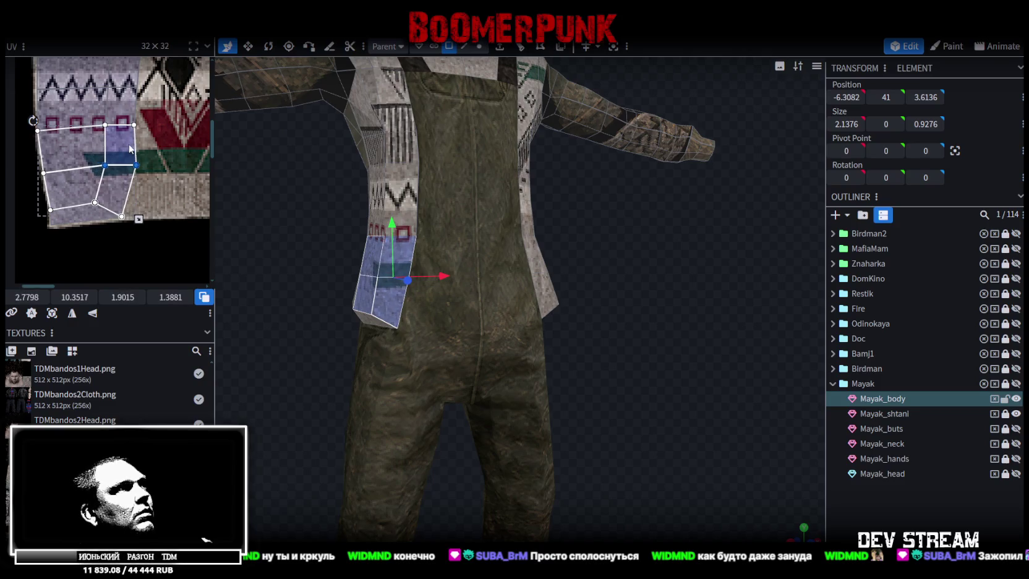
{"action": "scroll", "coordinate": [131, 149], "scroll_direction": "down", "scroll_amount": 1}
{"action": "scroll", "coordinate": [139, 158], "scroll_direction": "down", "scroll_amount": 1}
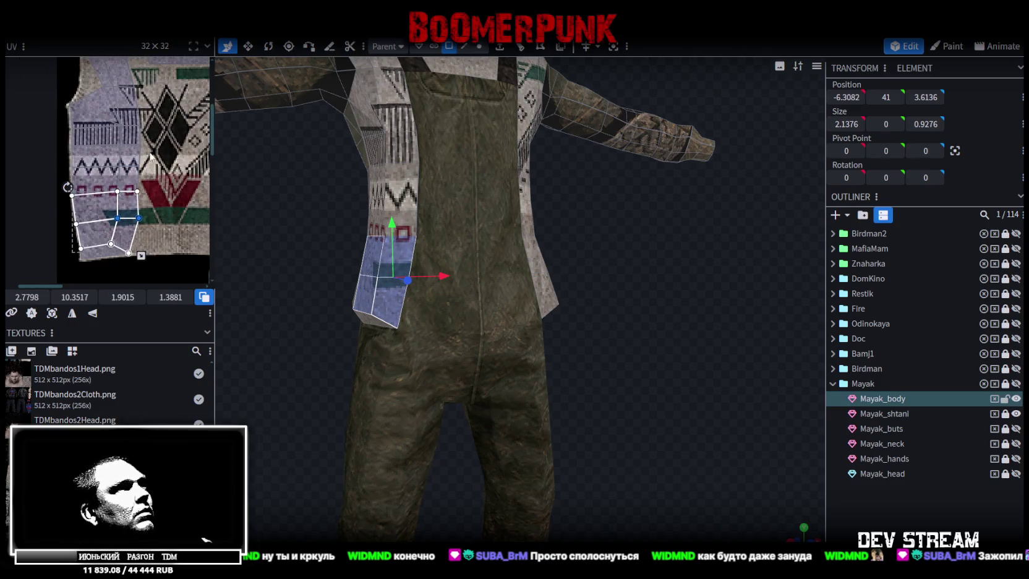
{"action": "left_click_drag", "start_coordinate": [334, 249], "coordinate": [405, 254]}
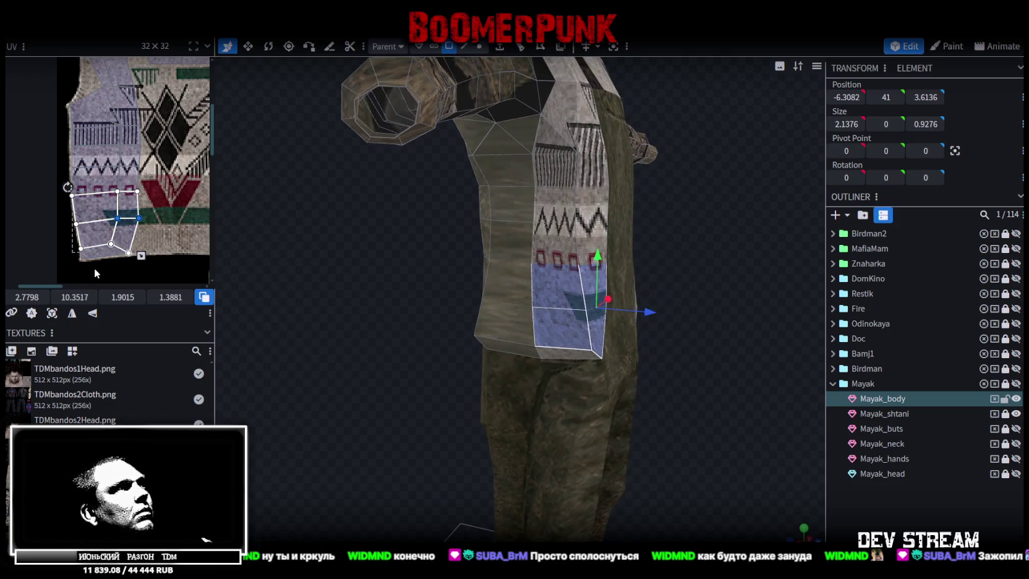
- Select the side strip's UVs, nudge them left, and pick the top faces near the shoulder
{"action": "left_click_drag", "start_coordinate": [97, 270], "coordinate": [122, 103]}
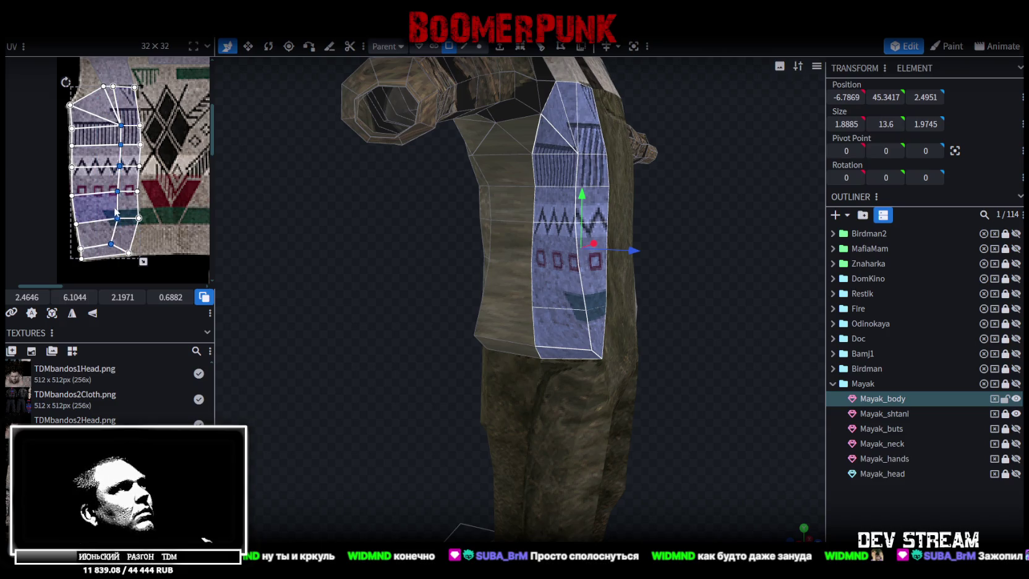
{"action": "left_click_drag", "start_coordinate": [27, 297], "coordinate": [7, 297]}
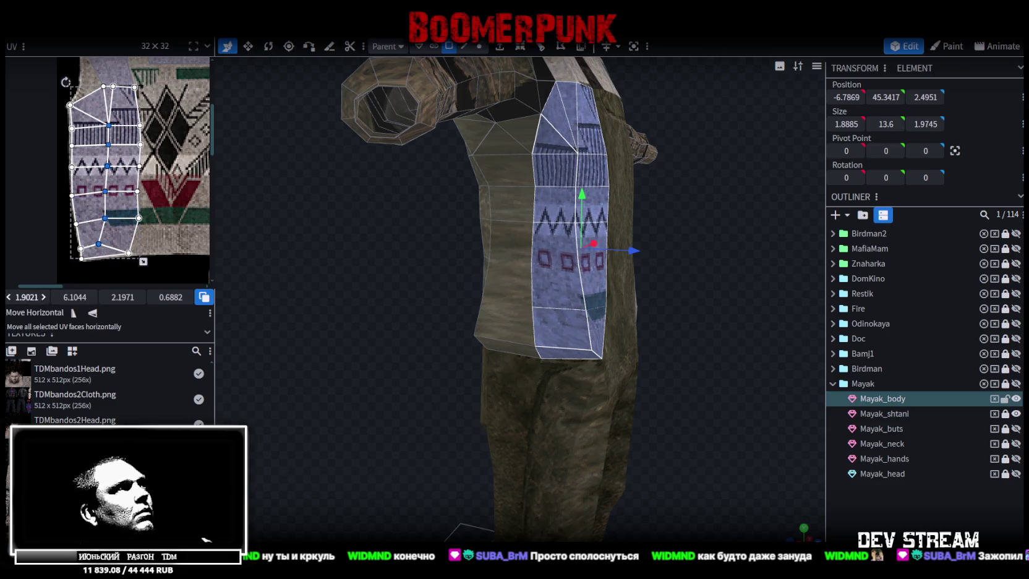
{"action": "scroll", "coordinate": [106, 133], "scroll_direction": "up", "scroll_amount": 2}
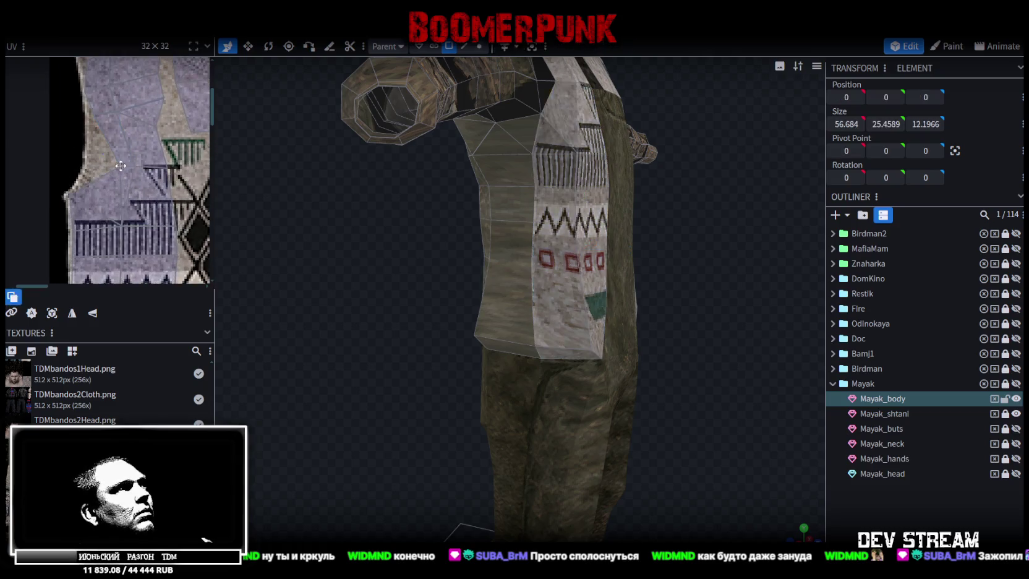
{"action": "mouse_move", "coordinate": [106, 133]}
{"action": "left_mouse_down"}
{"action": "mouse_move", "coordinate": [122, 168]}
{"action": "mouse_move", "coordinate": [88, 165]}
{"action": "left_mouse_up"}
{"action": "left_click", "coordinate": [89, 166]}
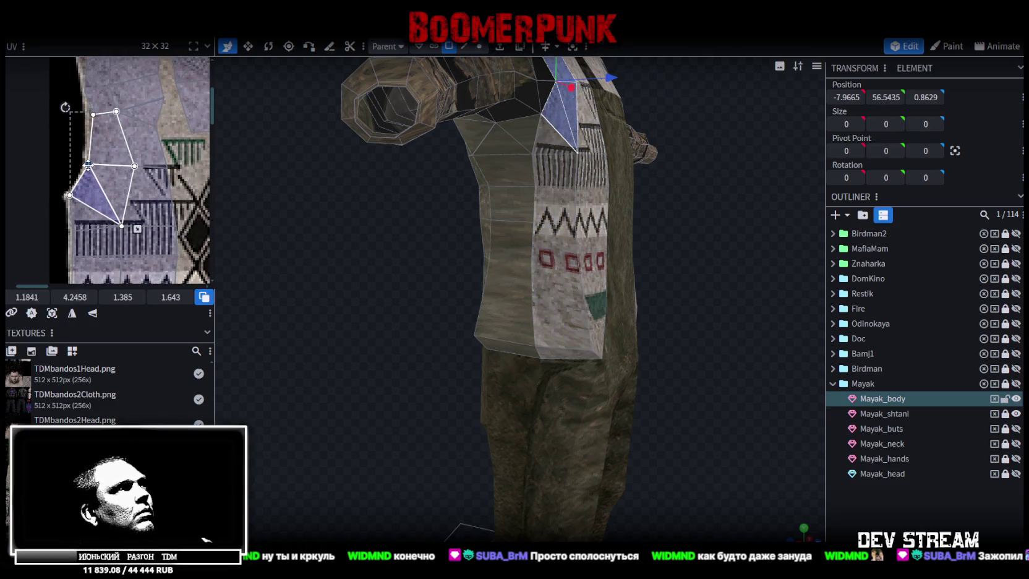
{"action": "scroll", "coordinate": [172, 189], "scroll_direction": "down", "scroll_amount": 2}
{"action": "scroll", "coordinate": [188, 176], "scroll_direction": "up", "scroll_amount": 2}
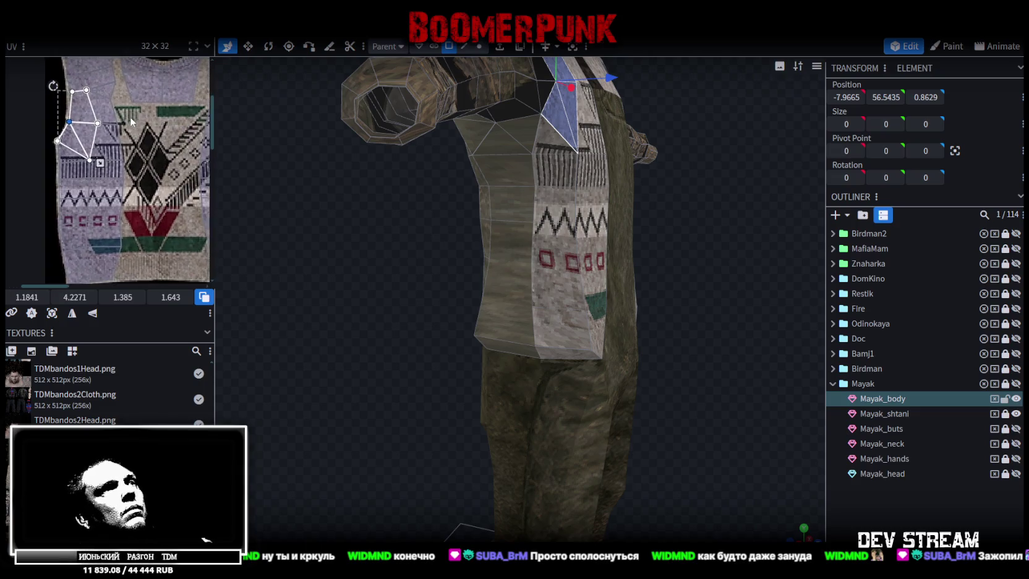
{"action": "scroll", "coordinate": [653, 318], "scroll_direction": "down", "scroll_amount": 5}
- Reselect Mayak_body from the front and try selecting its vertical UV strip, then undo
{"action": "mouse_move", "coordinate": [653, 318]}
{"action": "left_mouse_down"}
{"action": "mouse_move", "coordinate": [599, 314]}
{"action": "mouse_move", "coordinate": [560, 289]}
{"action": "mouse_move", "coordinate": [562, 275]}
{"action": "mouse_move", "coordinate": [380, 212]}
{"action": "left_mouse_up"}
{"action": "left_click", "coordinate": [631, 295]}
{"action": "left_click", "coordinate": [438, 211]}
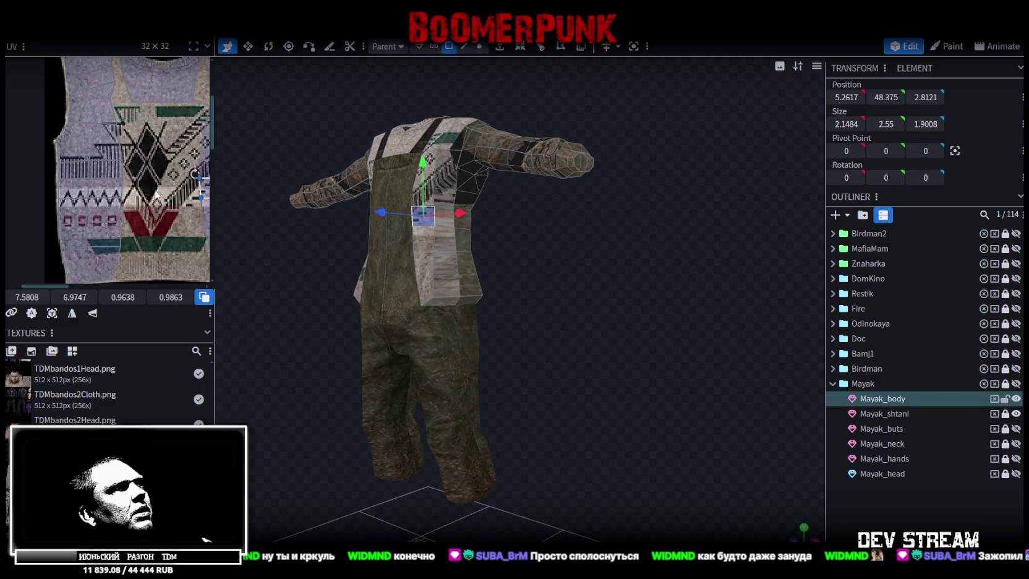
{"action": "scroll", "coordinate": [156, 195], "scroll_direction": "right", "scroll_amount": 2}
{"action": "scroll", "coordinate": [196, 184], "scroll_direction": "right", "scroll_amount": 2}
{"action": "scroll", "coordinate": [197, 180], "scroll_direction": "down", "scroll_amount": 2}
{"action": "scroll", "coordinate": [186, 186], "scroll_direction": "down", "scroll_amount": 2, "text": "ctrl"}
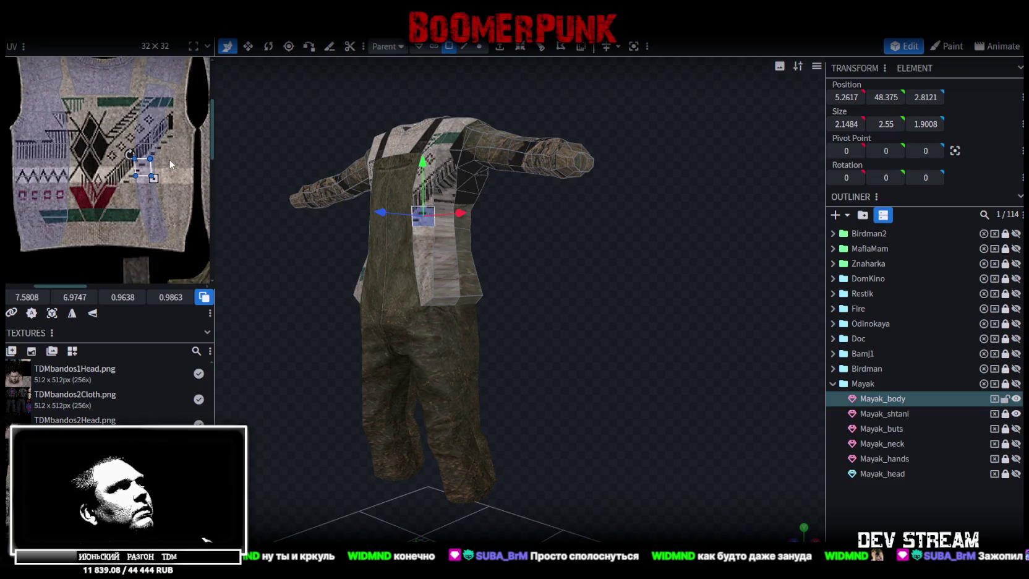
{"action": "double_click", "coordinate": [158, 227]}
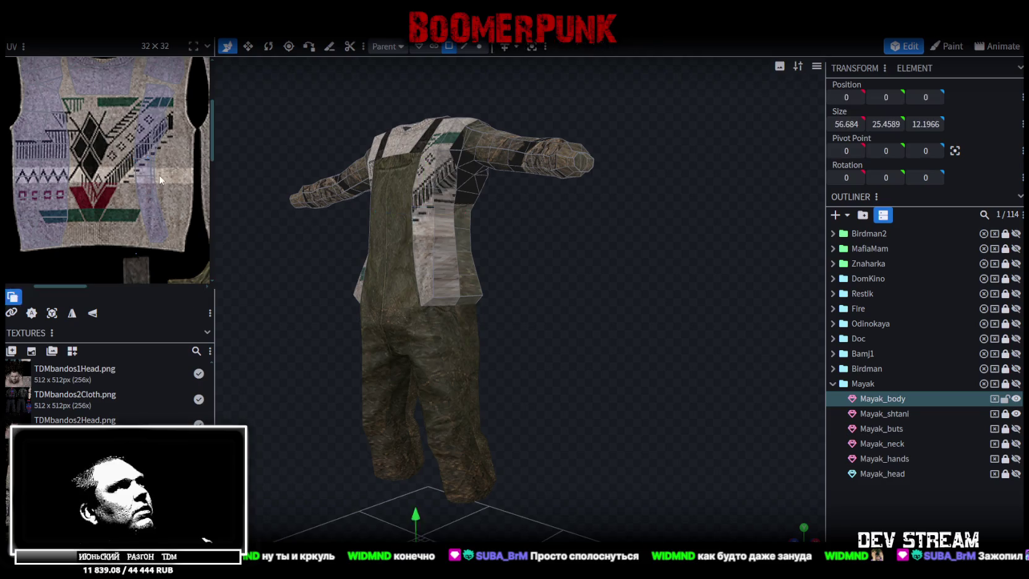
{"action": "left_click", "coordinate": [185, 89]}
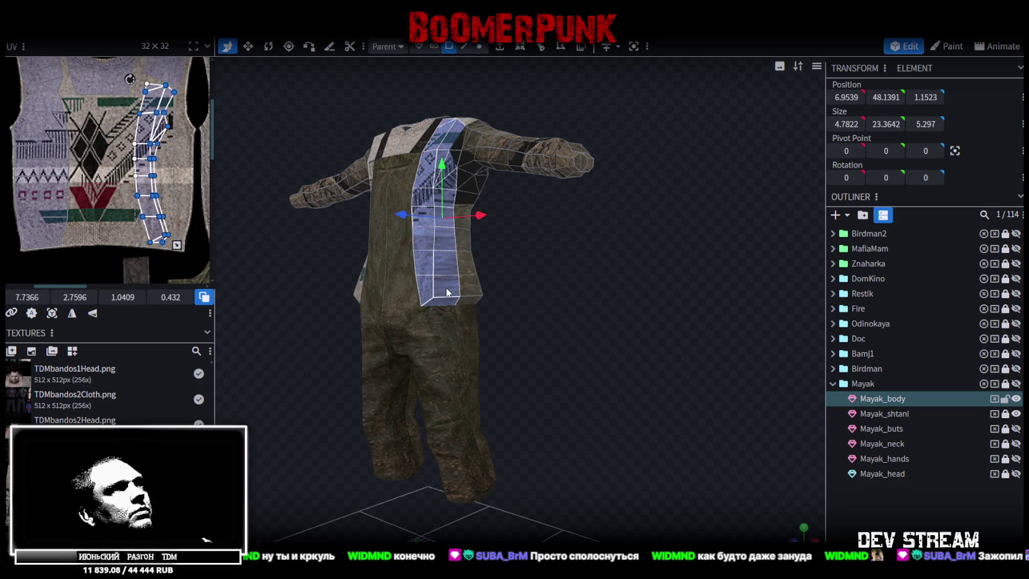
{"action": "key", "text": "v"}
{"action": "scroll", "coordinate": [569, 322], "scroll_direction": "up", "scroll_amount": 2}
{"action": "scroll", "coordinate": [583, 334], "scroll_direction": "up", "scroll_amount": 2}
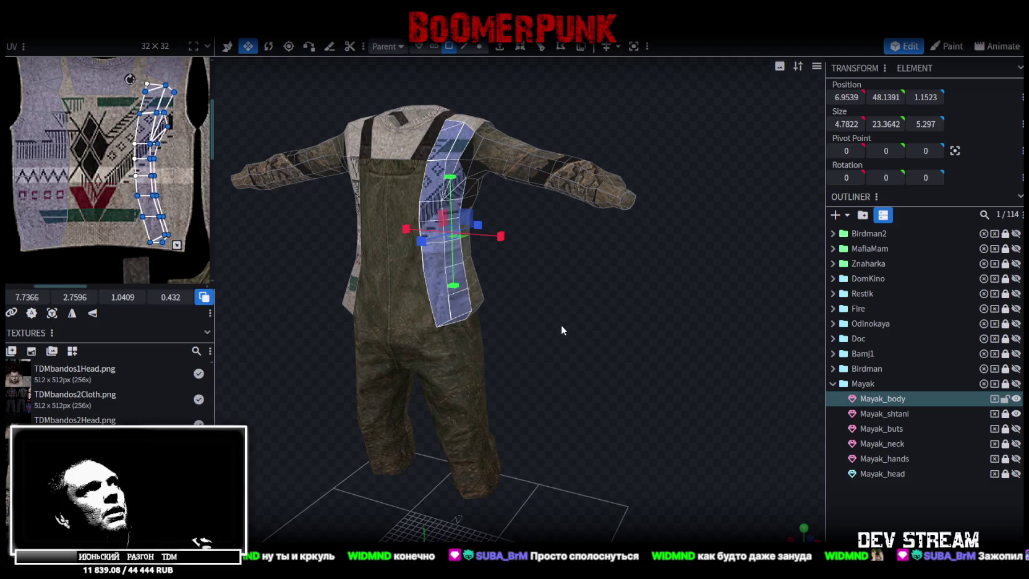
{"action": "key", "text": "ctrl+z"}
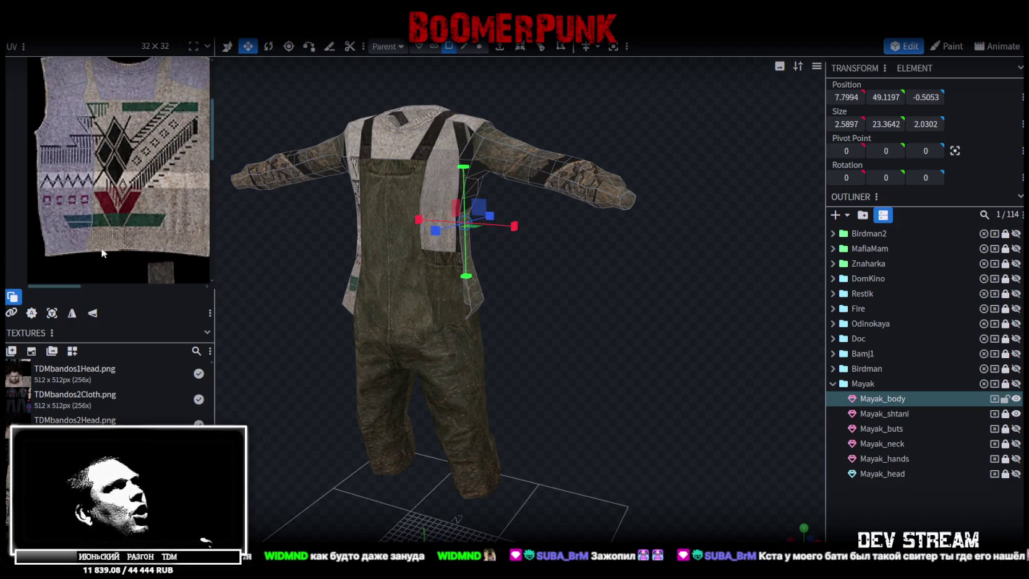
- Box-select the left UV strip plus shoulder faces, copy them and paste as Mesh Selection
{"action": "left_click_drag", "start_coordinate": [101, 265], "coordinate": [12, 96]}
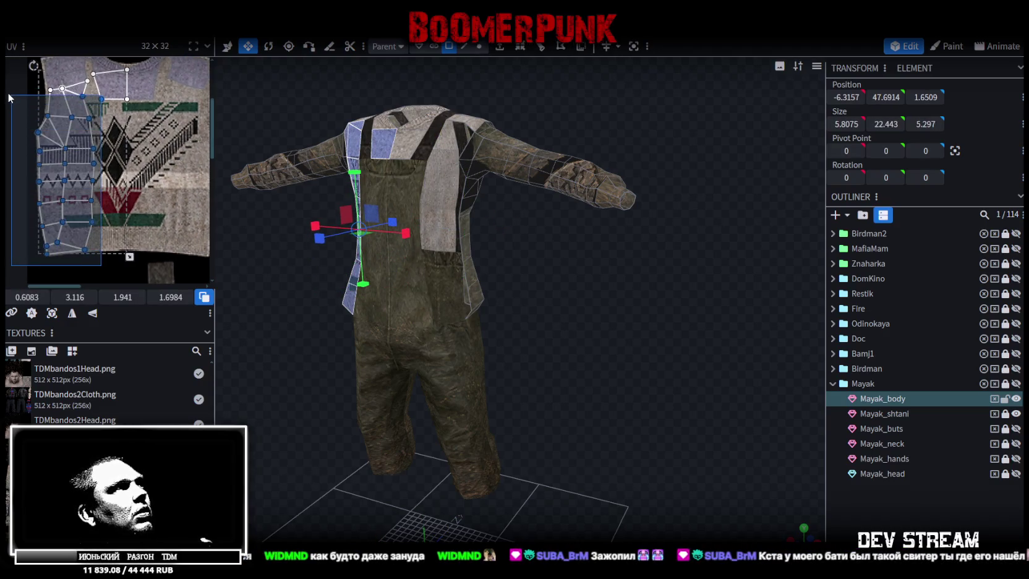
{"action": "left_click_drag", "start_coordinate": [9, 95], "coordinate": [8, 102]}
{"action": "left_click_drag", "start_coordinate": [94, 266], "coordinate": [29, 91]}
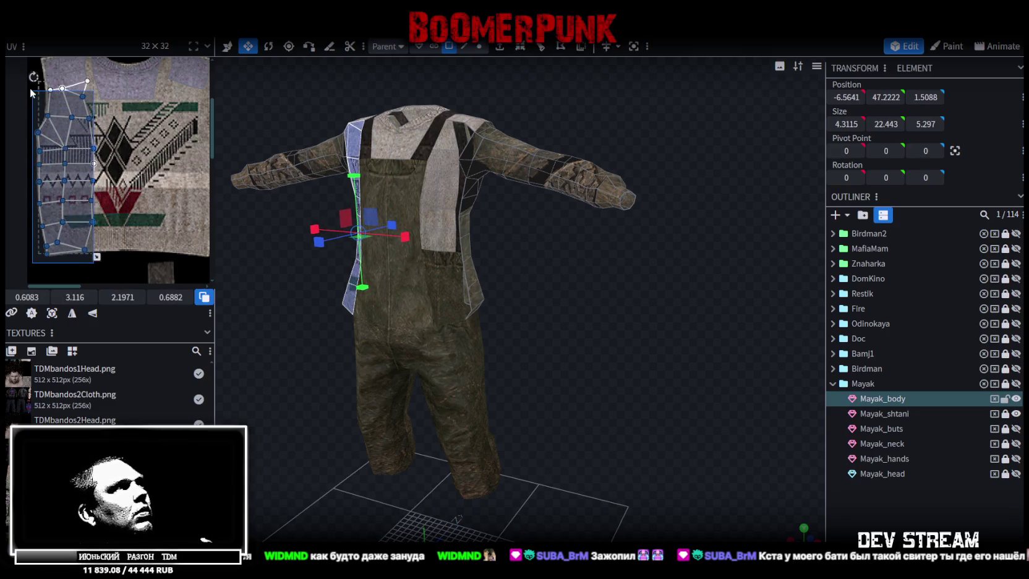
{"action": "mouse_move", "coordinate": [302, 222]}
{"action": "left_mouse_down"}
{"action": "mouse_move", "coordinate": [615, 390]}
{"action": "mouse_move", "coordinate": [450, 220]}
{"action": "left_mouse_up"}
{"action": "left_click", "coordinate": [411, 193], "text": "shift"}
{"action": "left_click", "coordinate": [403, 189], "text": "shift"}
{"action": "key", "text": "ctrl+c"}
{"action": "key", "text": "ctrl+v"}
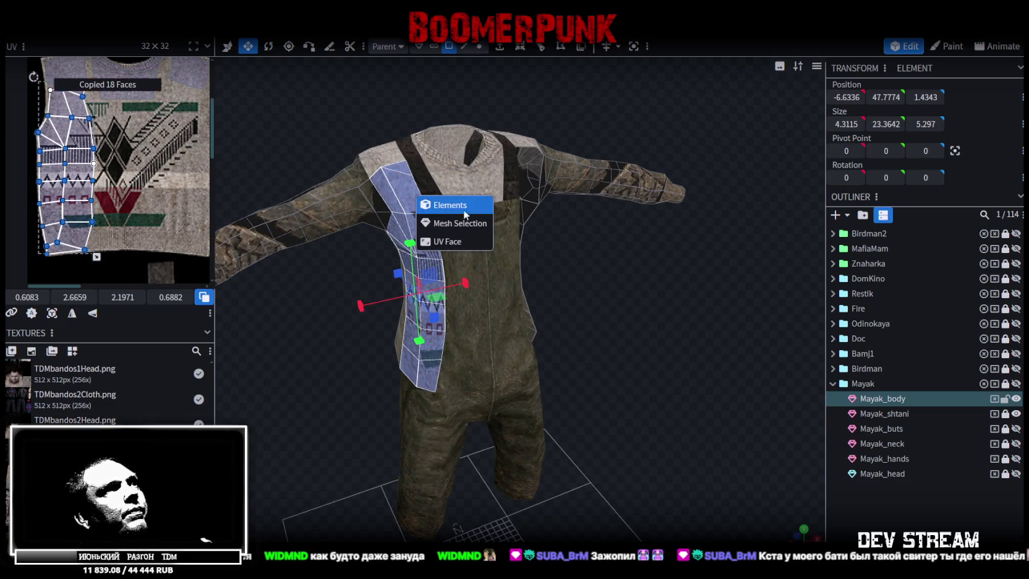
{"action": "left_click", "coordinate": [464, 224]}
- Dismiss the UV options and select a vertical strip of sweater-front faces
{"action": "right_click", "coordinate": [128, 39]}
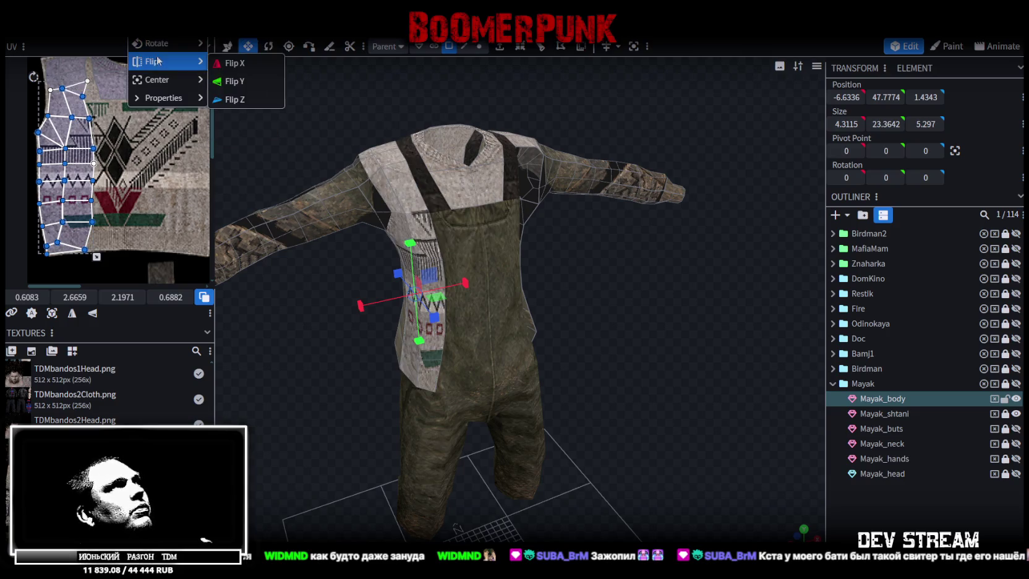
{"action": "left_click", "coordinate": [253, 73]}
{"action": "mouse_move", "coordinate": [254, 73]}
{"action": "left_mouse_down"}
{"action": "mouse_move", "coordinate": [566, 275]}
{"action": "mouse_move", "coordinate": [553, 271]}
{"action": "left_mouse_up"}
{"action": "left_click", "coordinate": [557, 272]}
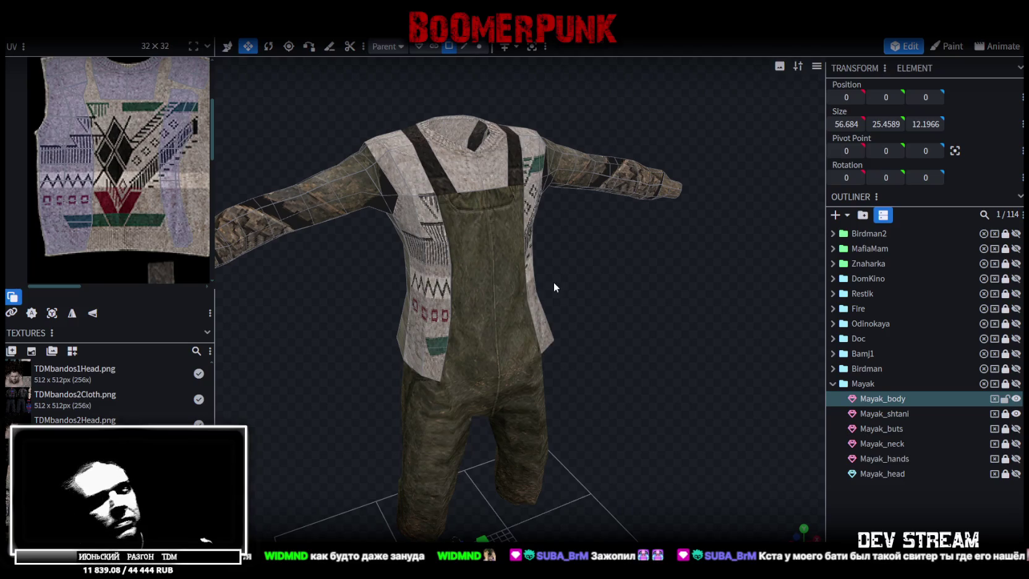
{"action": "left_click", "coordinate": [439, 256]}
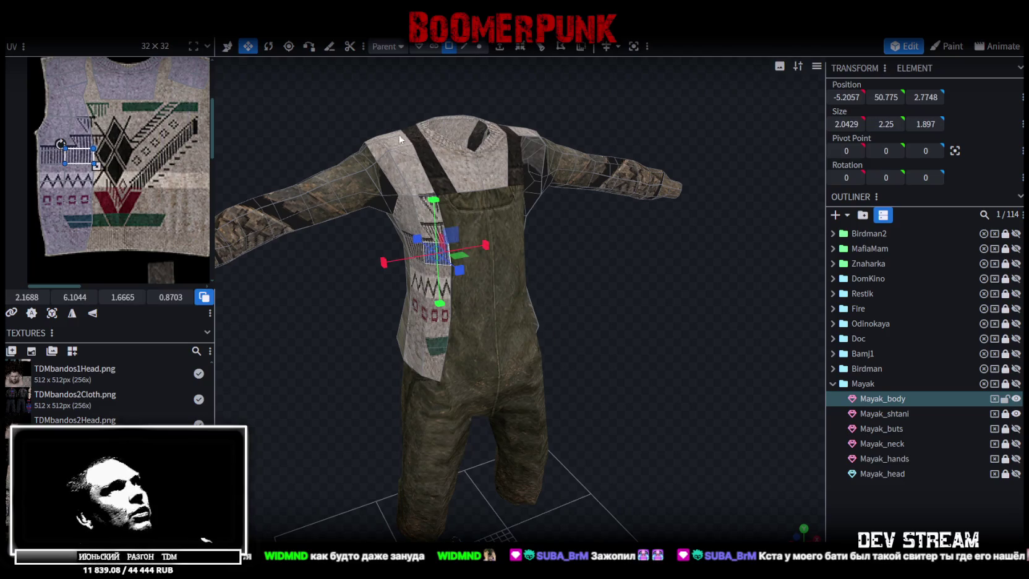
{"action": "scroll", "coordinate": [107, 217], "scroll_direction": "down", "scroll_amount": 3}
{"action": "mouse_move", "coordinate": [156, 263]}
{"action": "left_mouse_down"}
{"action": "mouse_move", "coordinate": [115, 130]}
{"action": "mouse_move", "coordinate": [125, 136]}
{"action": "left_mouse_up"}
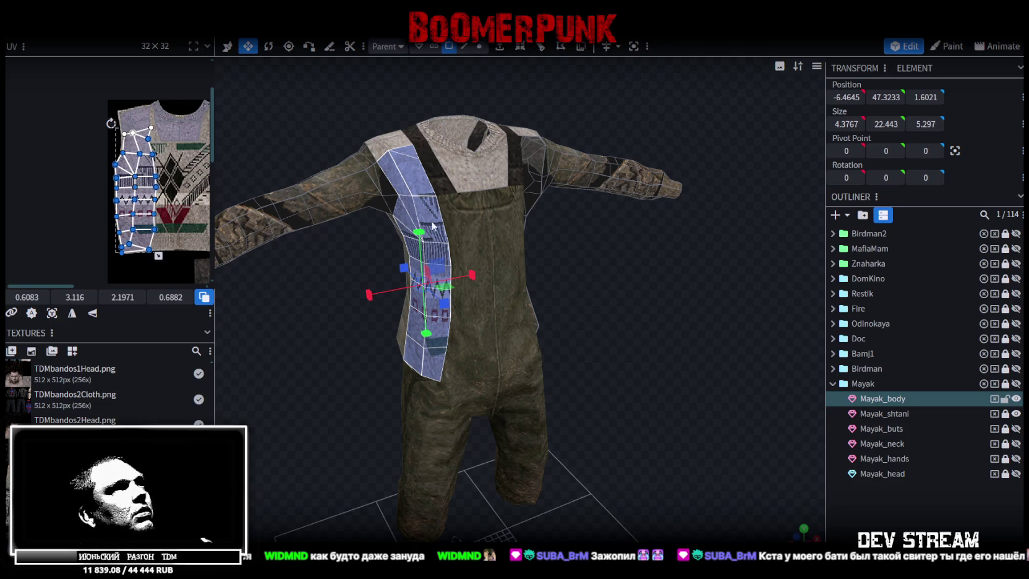
- Paste the copied faces onto the model, then undo the sweater pattern on the right side
{"action": "key", "text": "v"}
{"action": "left_click_drag", "start_coordinate": [471, 276], "coordinate": [450, 279]}
{"action": "key", "text": "ctrl+z"}
{"action": "right_click", "coordinate": [380, 140]}
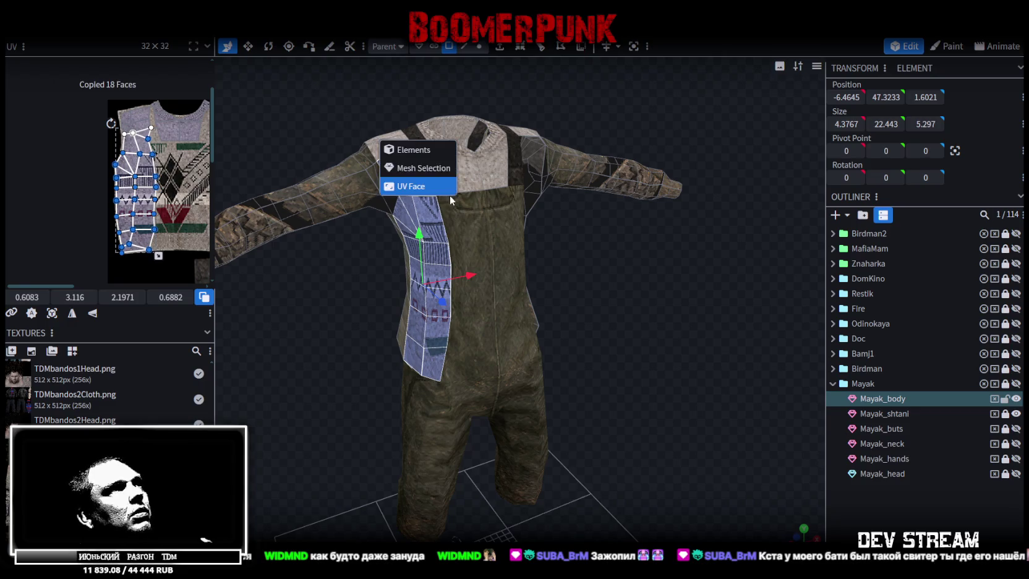
{"action": "left_click", "coordinate": [424, 172]}
{"action": "left_click", "coordinate": [468, 225]}
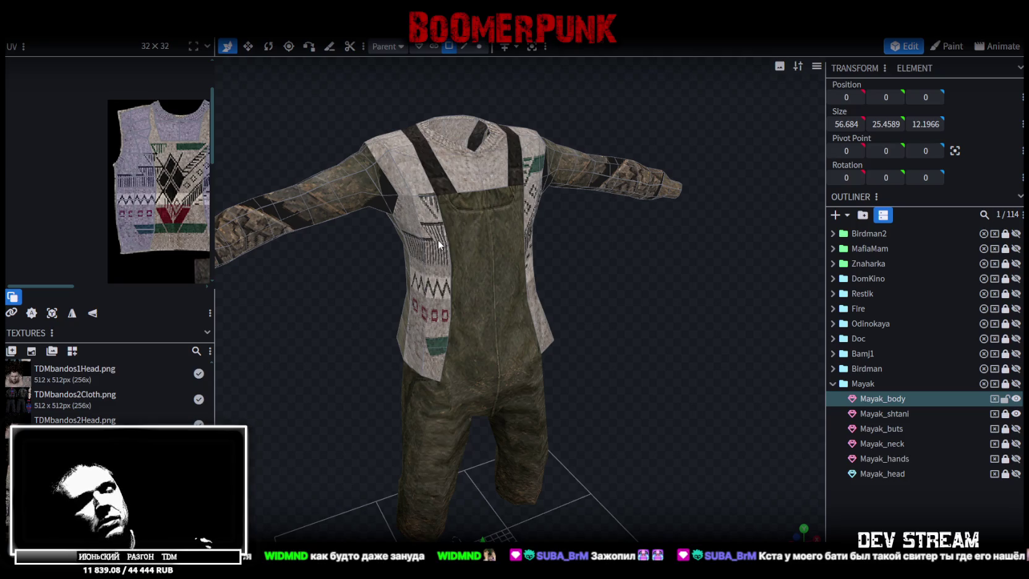
{"action": "key", "text": "ctrl+z"}
- Box-select the sweater side faces in the UV map, add the shoulder face, and open mesh options
{"action": "left_click_drag", "start_coordinate": [157, 255], "coordinate": [103, 134]}
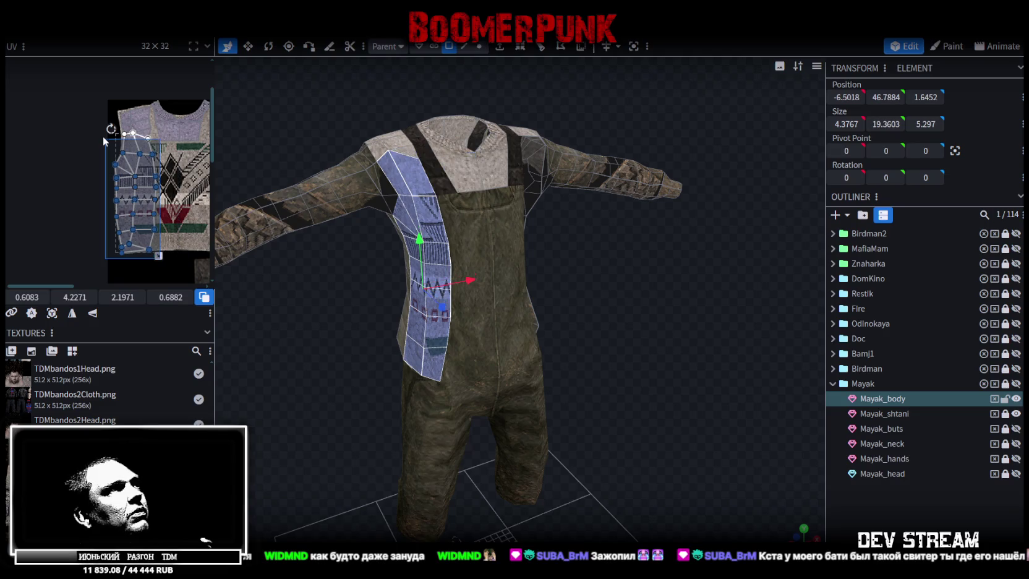
{"action": "left_click_drag", "start_coordinate": [102, 134], "coordinate": [102, 136]}
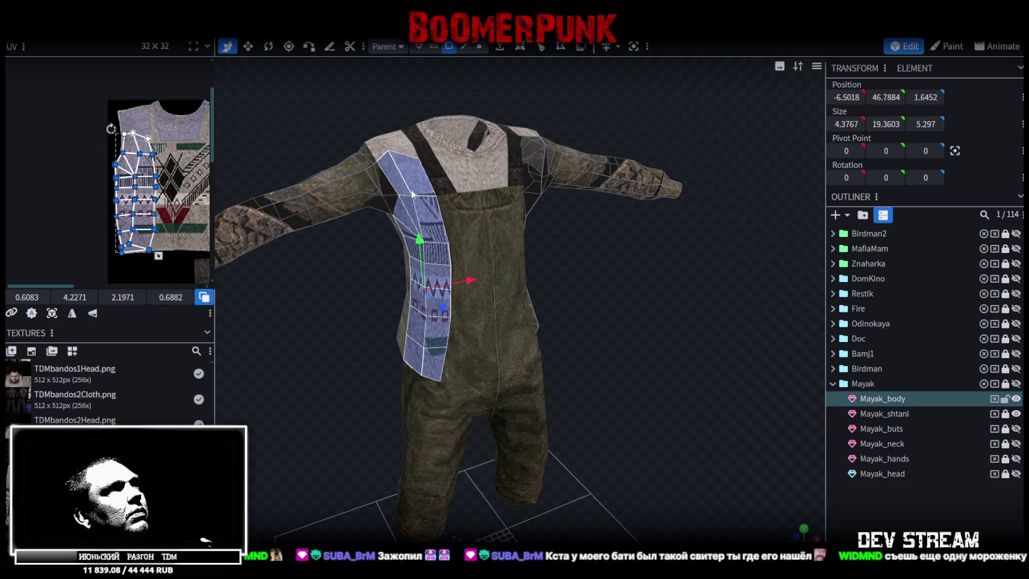
{"action": "left_click", "coordinate": [409, 151], "text": "shift"}
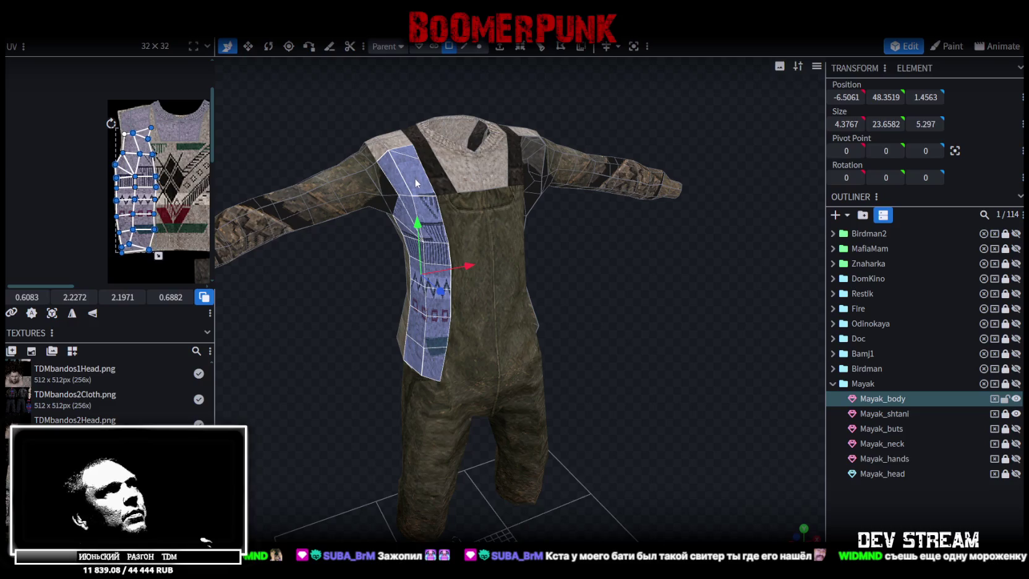
{"action": "right_click", "coordinate": [417, 180]}
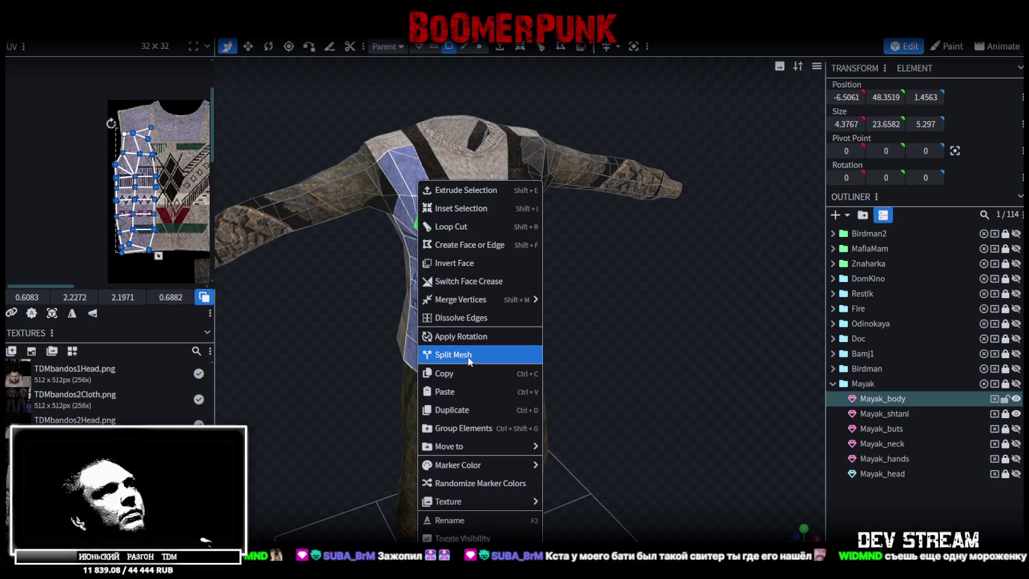
- Split the selected side faces into a separate mesh and select the split-off piece
{"action": "left_click", "coordinate": [469, 357]}
{"action": "right_click", "coordinate": [513, 335]}
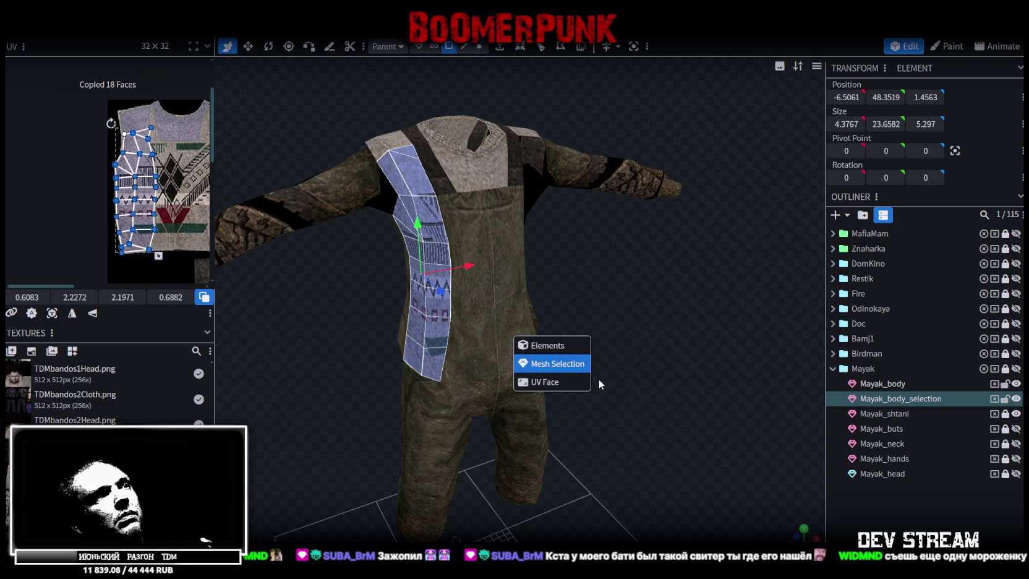
{"action": "left_click", "coordinate": [575, 364]}
{"action": "left_click_drag", "start_coordinate": [468, 265], "coordinate": [387, 292]}
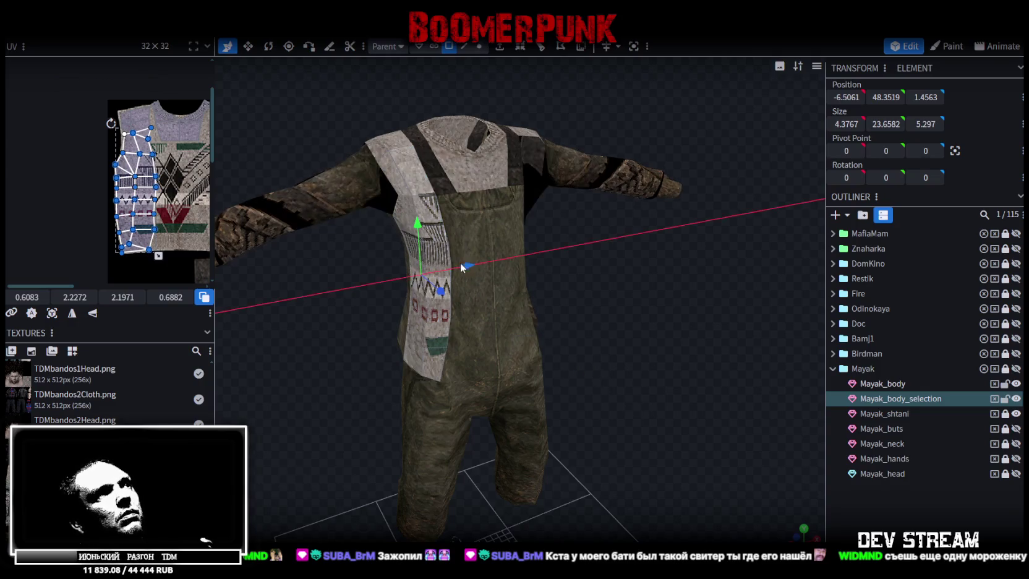
{"action": "left_click", "coordinate": [898, 399]}
- Duplicate the piece, mirror it to the body's other side, and flip its UV island onto the sweater
{"action": "key", "text": "ctrl+d"}
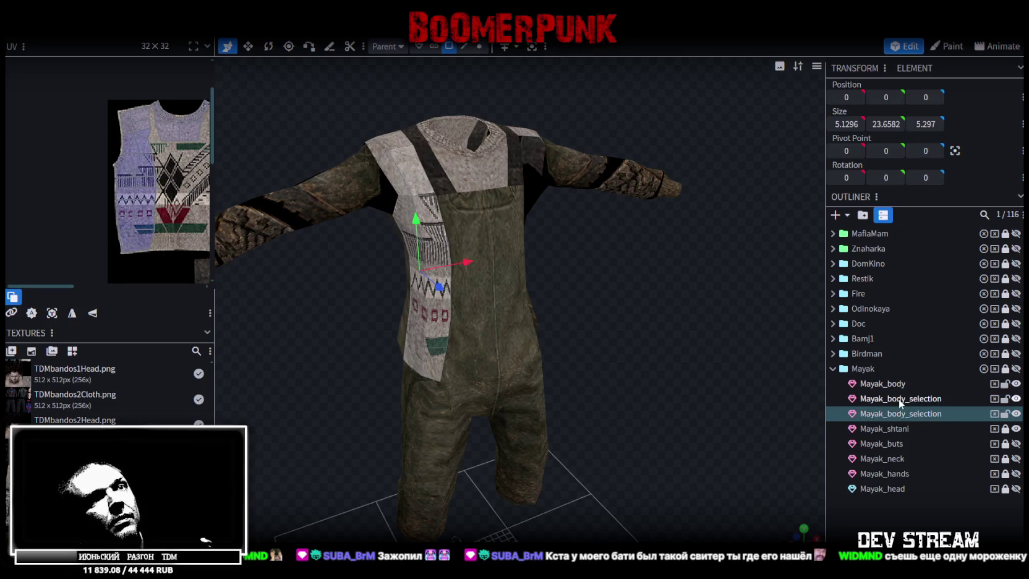
{"action": "left_click", "coordinate": [145, 9]}
{"action": "mouse_move", "coordinate": [153, 62]}
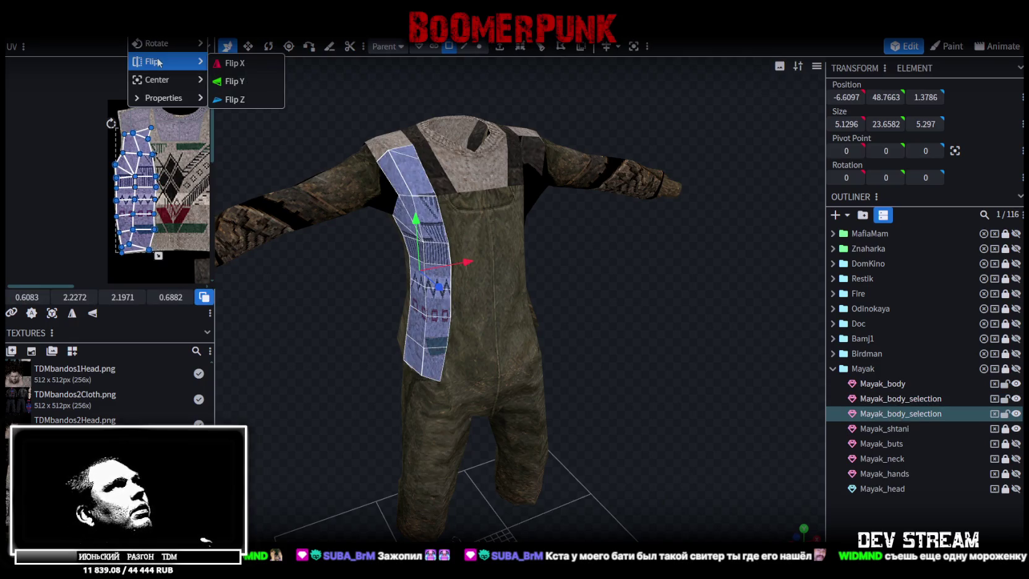
{"action": "left_click", "coordinate": [243, 66]}
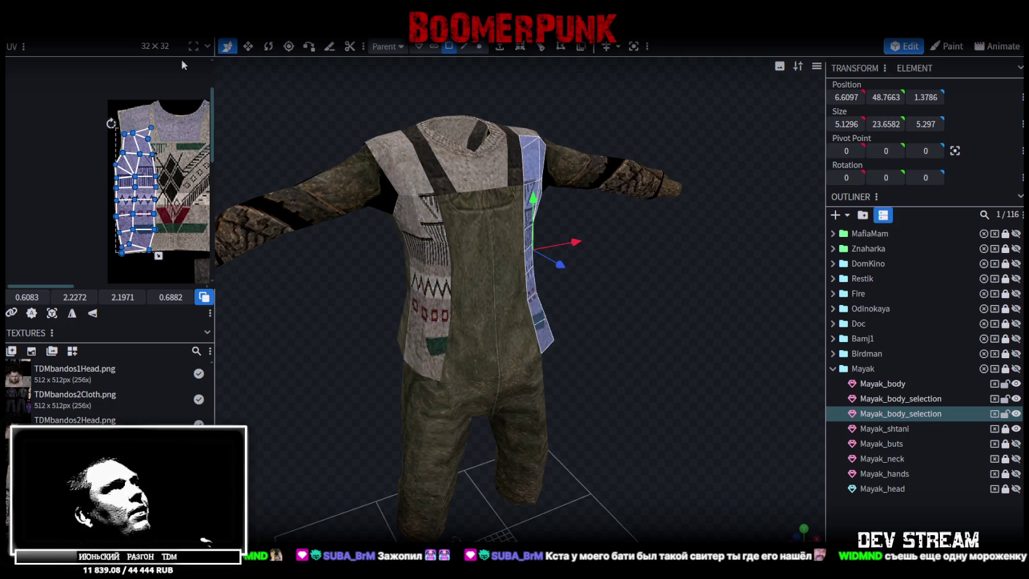
{"action": "scroll", "coordinate": [136, 186], "scroll_direction": "down", "scroll_amount": 1}
{"action": "scroll", "coordinate": [136, 185], "scroll_direction": "right", "scroll_amount": 2}
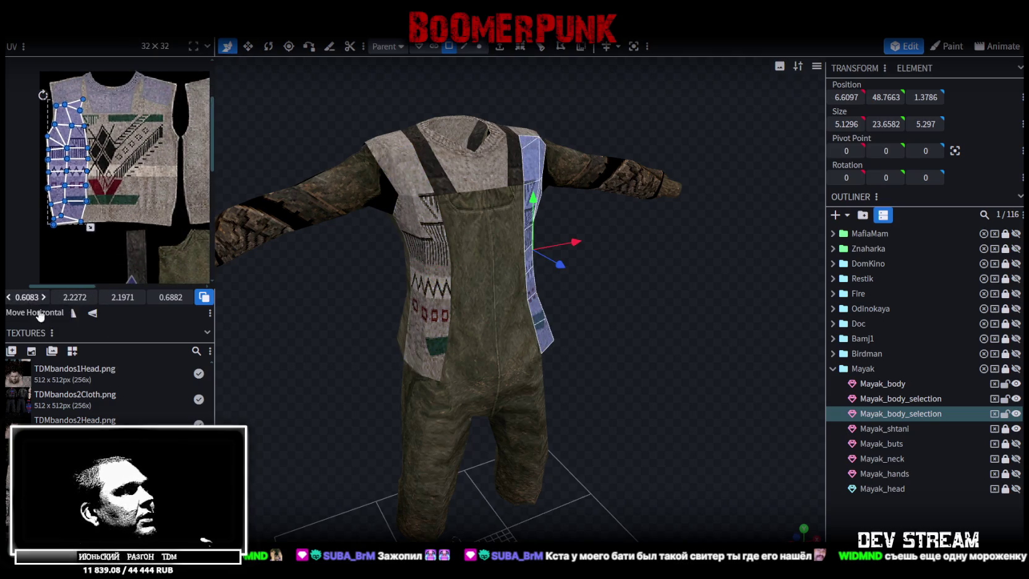
{"action": "left_click", "coordinate": [73, 313]}
{"action": "left_click_drag", "start_coordinate": [26, 299], "coordinate": [68, 299]}
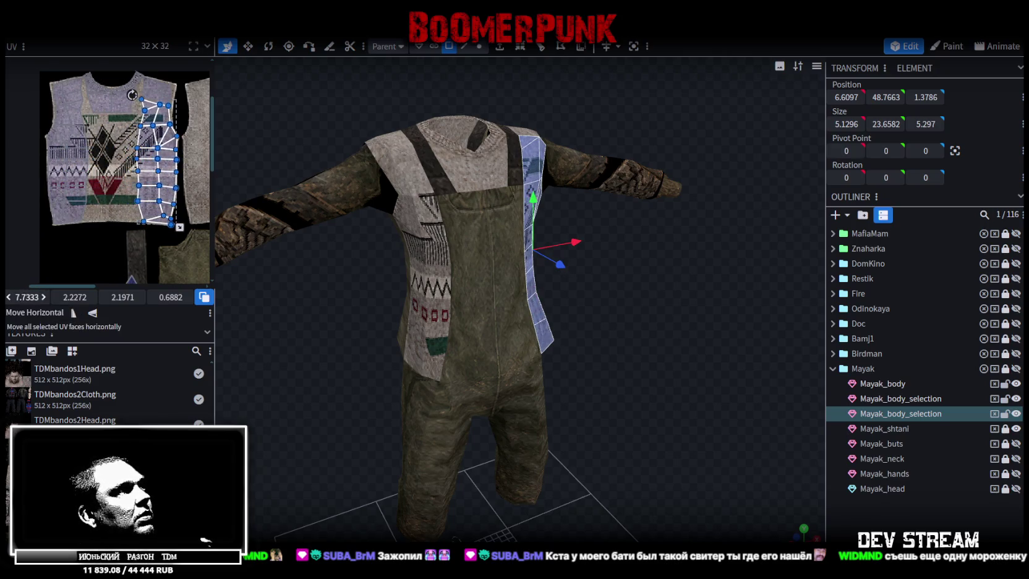
{"action": "left_click_drag", "start_coordinate": [68, 298], "coordinate": [73, 299]}
- Adjust the UV faces near the collar, pulling one vertex down to reshape it
{"action": "scroll", "coordinate": [127, 94], "scroll_direction": "up", "scroll_amount": 3}
{"action": "scroll", "coordinate": [127, 94], "scroll_direction": "up", "scroll_amount": 2}
{"action": "scroll", "coordinate": [126, 94], "scroll_direction": "down", "scroll_amount": 2}
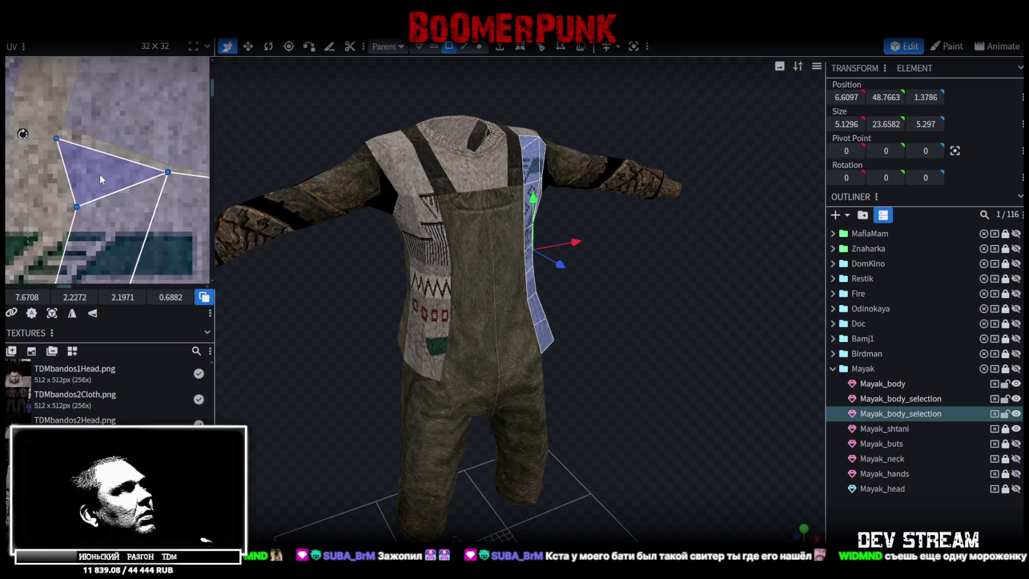
{"action": "scroll", "coordinate": [100, 174], "scroll_direction": "down", "scroll_amount": 2}
{"action": "middle_click_drag", "start_coordinate": [150, 145], "coordinate": [155, 225]}
{"action": "scroll", "coordinate": [103, 125], "scroll_direction": "up", "scroll_amount": 3}
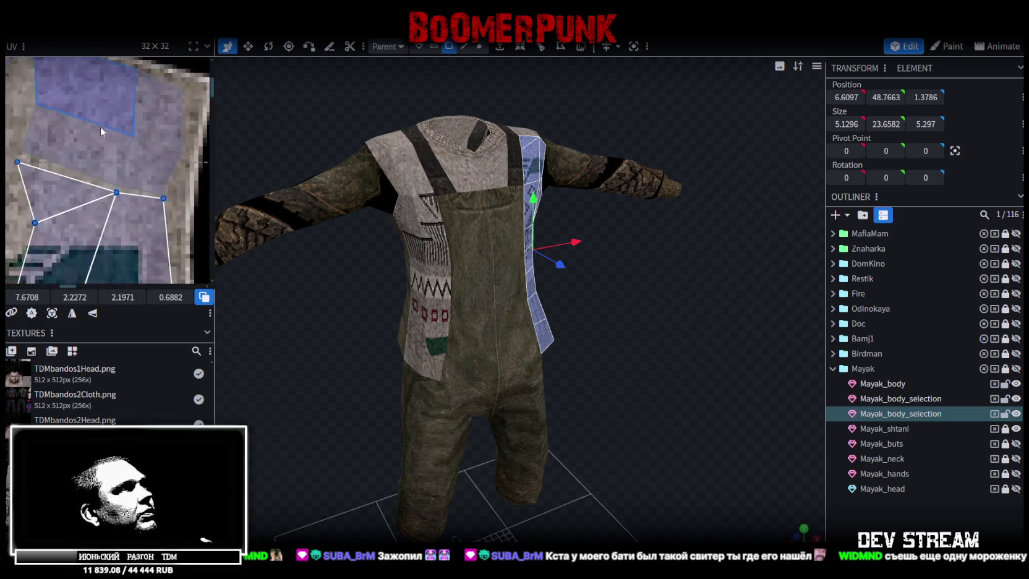
{"action": "scroll", "coordinate": [127, 116], "scroll_direction": "up", "scroll_amount": 2}
{"action": "left_click", "coordinate": [76, 135]}
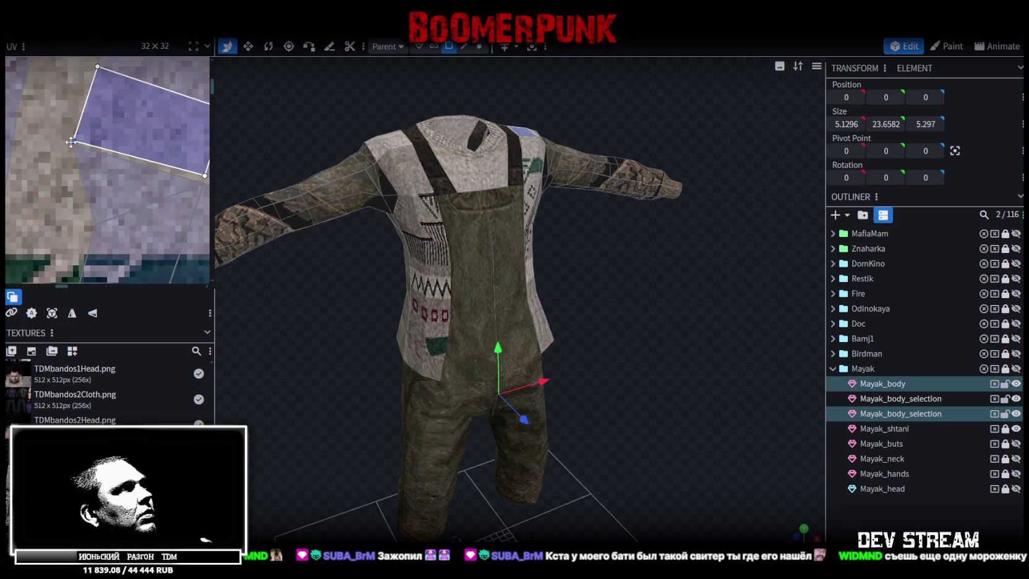
{"action": "middle_click_drag", "start_coordinate": [79, 130], "coordinate": [149, 146]}
{"action": "left_click", "coordinate": [123, 142]}
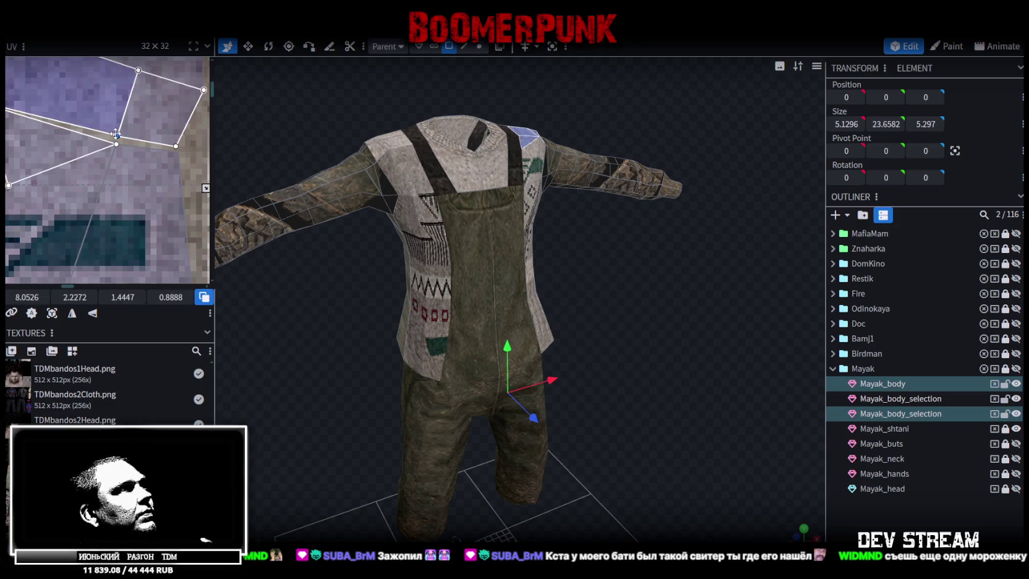
{"action": "left_click", "coordinate": [176, 147]}
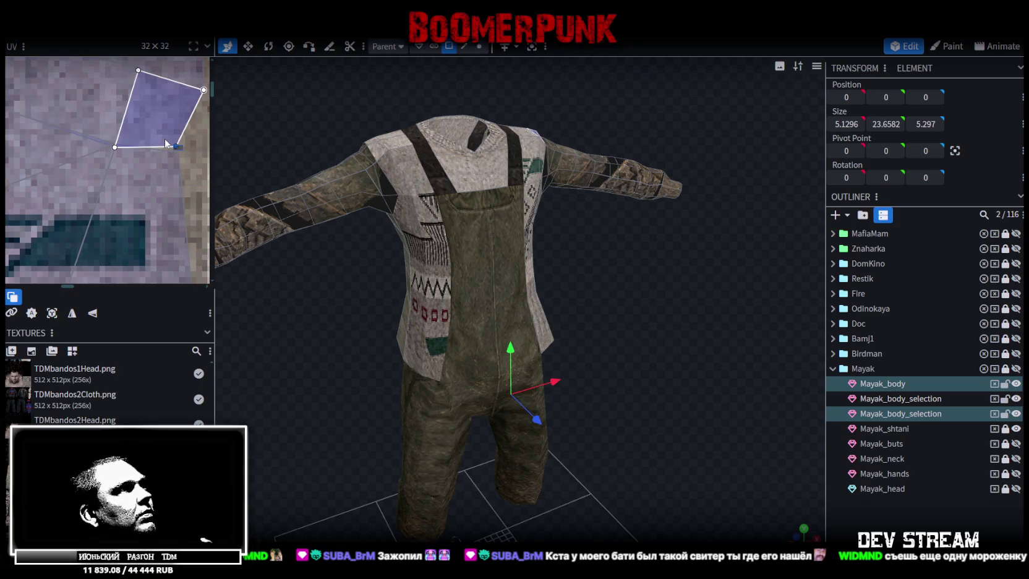
{"action": "left_click_drag", "start_coordinate": [175, 147], "coordinate": [176, 154]}
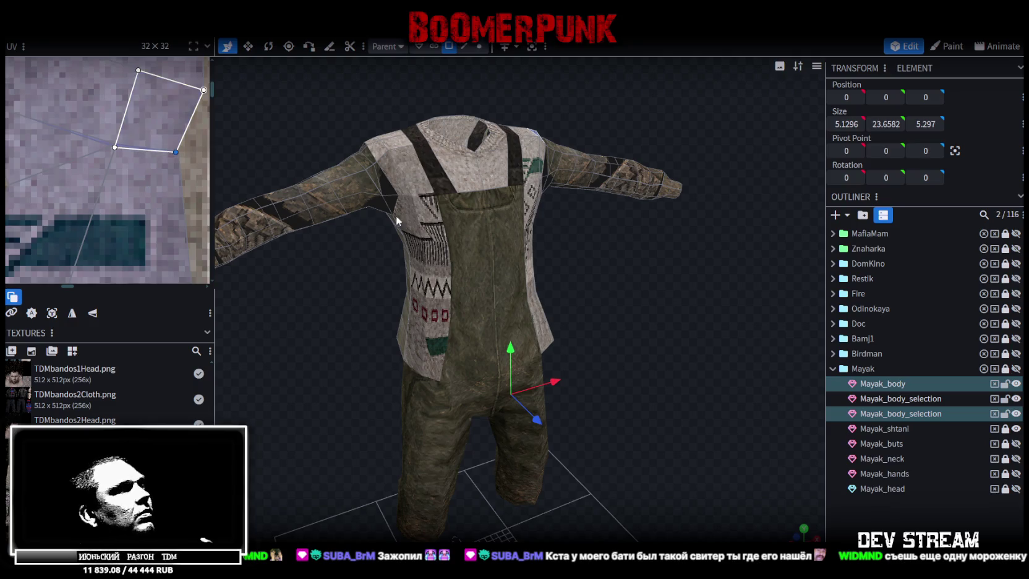
{"action": "scroll", "coordinate": [562, 297], "scroll_direction": "down", "scroll_amount": 2}
- From a front view, select only Mayak_body in the Outliner and open its actions
{"action": "mouse_move", "coordinate": [563, 297]}
{"action": "left_mouse_down"}
{"action": "mouse_move", "coordinate": [530, 311]}
{"action": "mouse_move", "coordinate": [571, 308]}
{"action": "mouse_move", "coordinate": [551, 323]}
{"action": "left_mouse_up"}
{"action": "scroll", "coordinate": [556, 313], "scroll_direction": "up", "scroll_amount": 3}
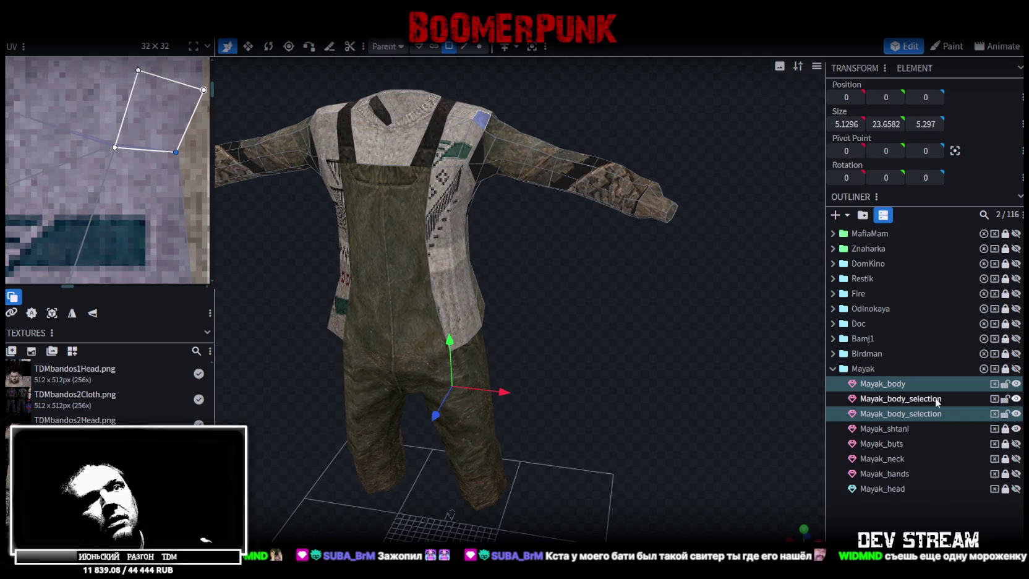
{"action": "left_click", "coordinate": [910, 402], "text": "ctrl"}
{"action": "right_click", "coordinate": [886, 388]}
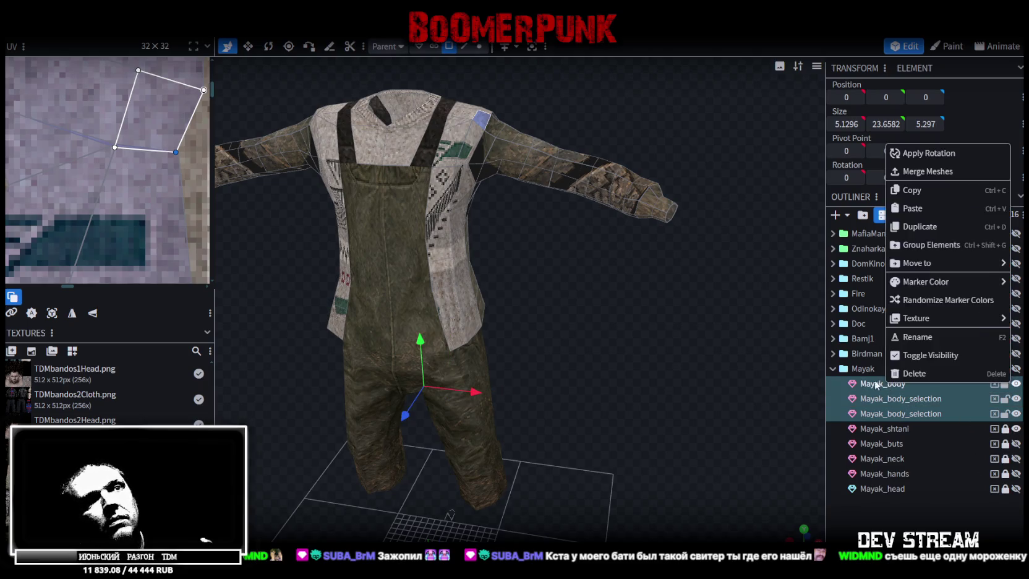
- Merge Mayak_body and both Mayak_body_selection pieces into a single mesh
{"action": "left_click", "coordinate": [868, 386]}
{"action": "left_click", "coordinate": [883, 399], "text": "ctrl"}
{"action": "left_click", "coordinate": [883, 413], "text": "ctrl"}
{"action": "right_click", "coordinate": [885, 413]}
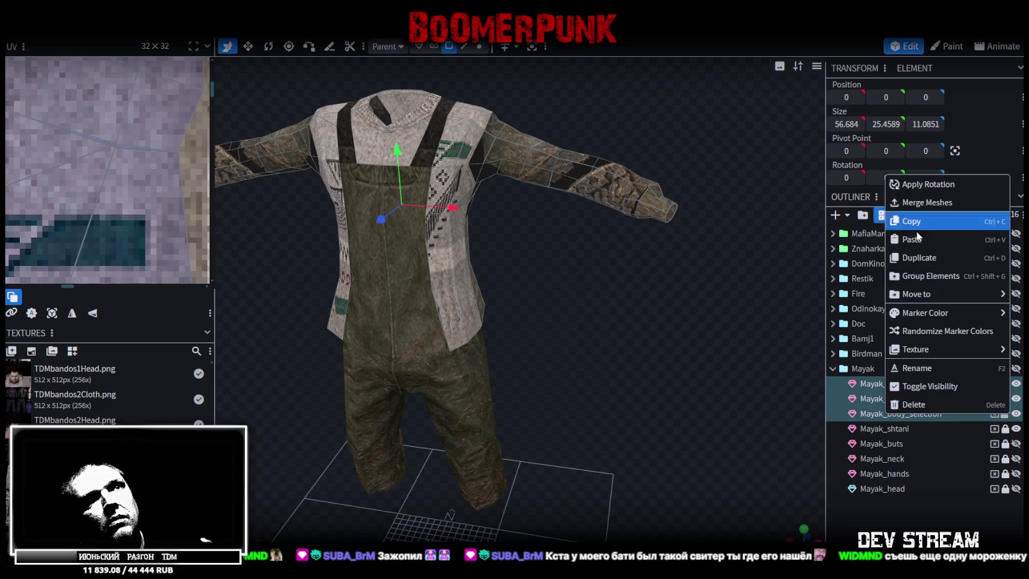
{"action": "left_click", "coordinate": [916, 203]}
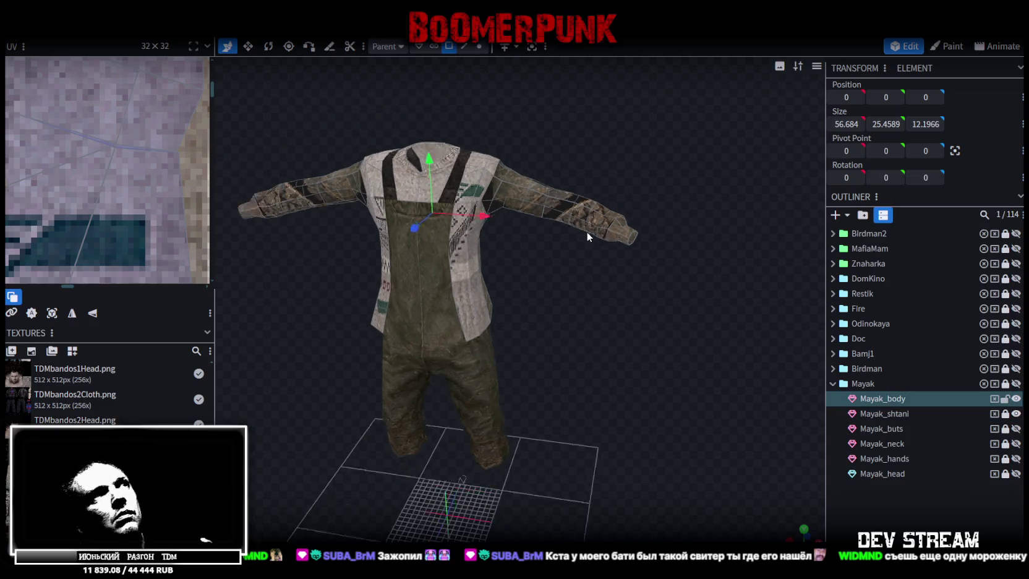
- In vertex mode, weld the 24 duplicate vertices via Auto Fix > Merge Vertices
{"action": "left_click", "coordinate": [480, 46]}
{"action": "left_click_drag", "start_coordinate": [444, 184], "coordinate": [445, 176]}
{"action": "left_click", "coordinate": [514, 134]}
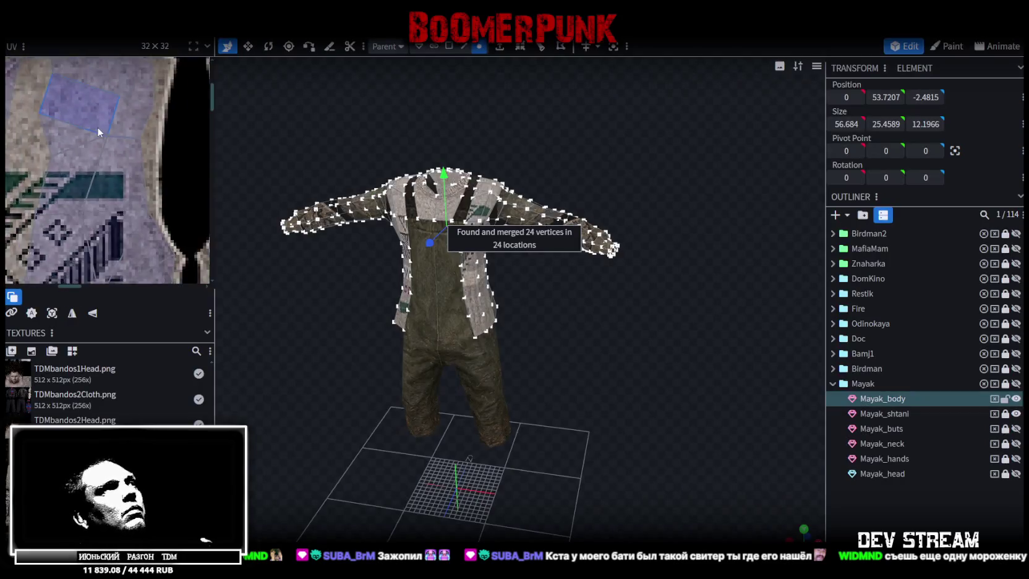
{"action": "scroll", "coordinate": [110, 125], "scroll_direction": "down", "scroll_amount": 3}
{"action": "scroll", "coordinate": [136, 121], "scroll_direction": "down", "scroll_amount": 2}
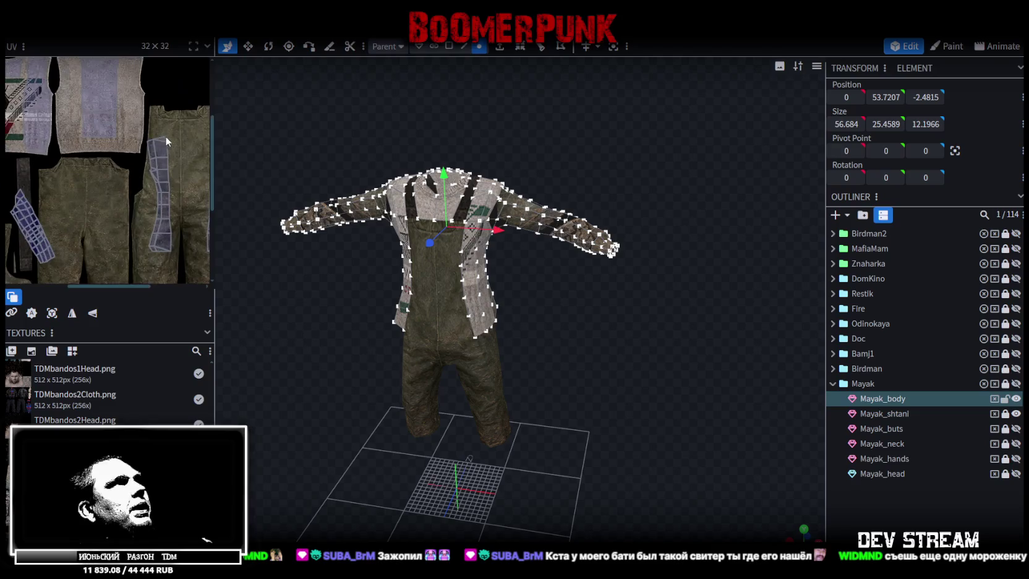
{"action": "scroll", "coordinate": [167, 115], "scroll_direction": "down", "scroll_amount": 2}
{"action": "scroll", "coordinate": [161, 111], "scroll_direction": "down", "scroll_amount": 1}
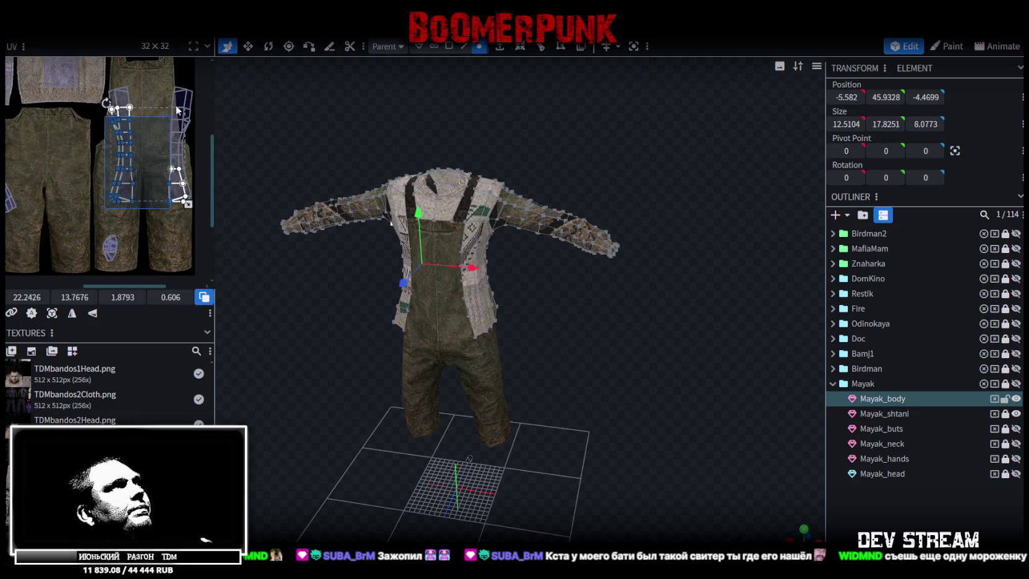
- Select the strap UV islands, switch to face mode, and open actions for the torso side faces
{"action": "left_click_drag", "start_coordinate": [108, 208], "coordinate": [197, 80]}
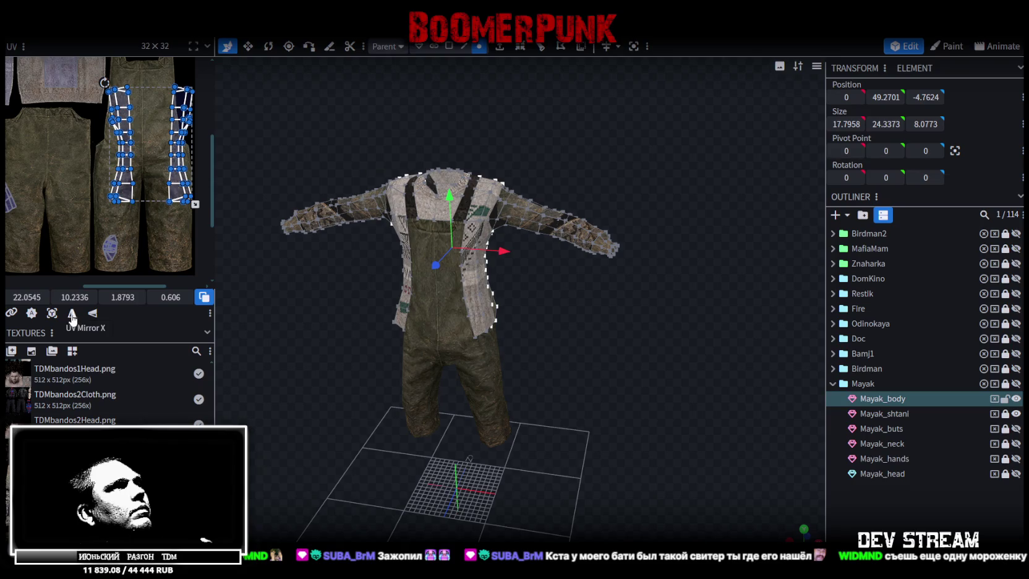
{"action": "left_click", "coordinate": [453, 46]}
{"action": "left_click_drag", "start_coordinate": [469, 458], "coordinate": [653, 360]}
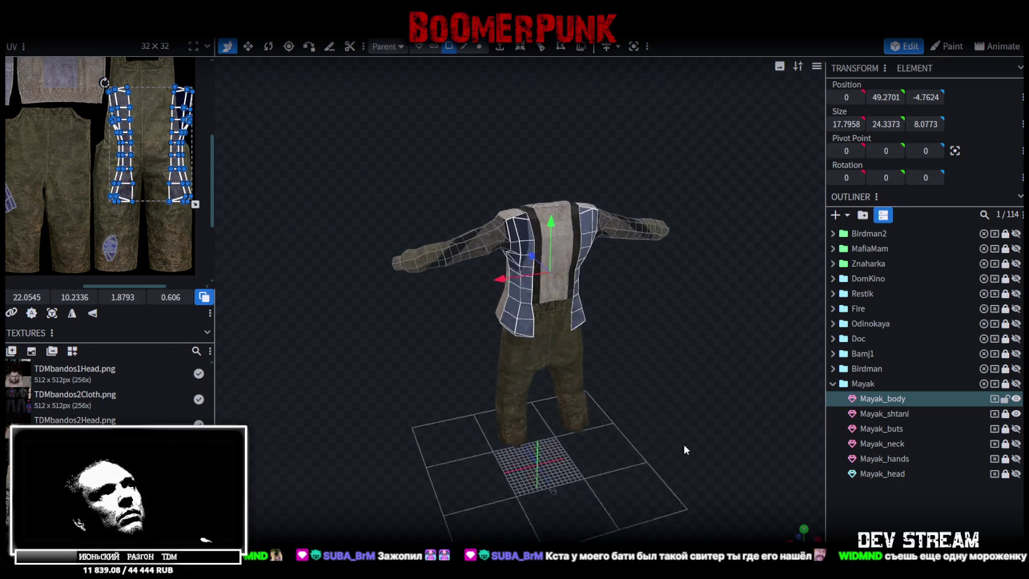
{"action": "scroll", "coordinate": [659, 393], "scroll_direction": "up", "scroll_amount": 5}
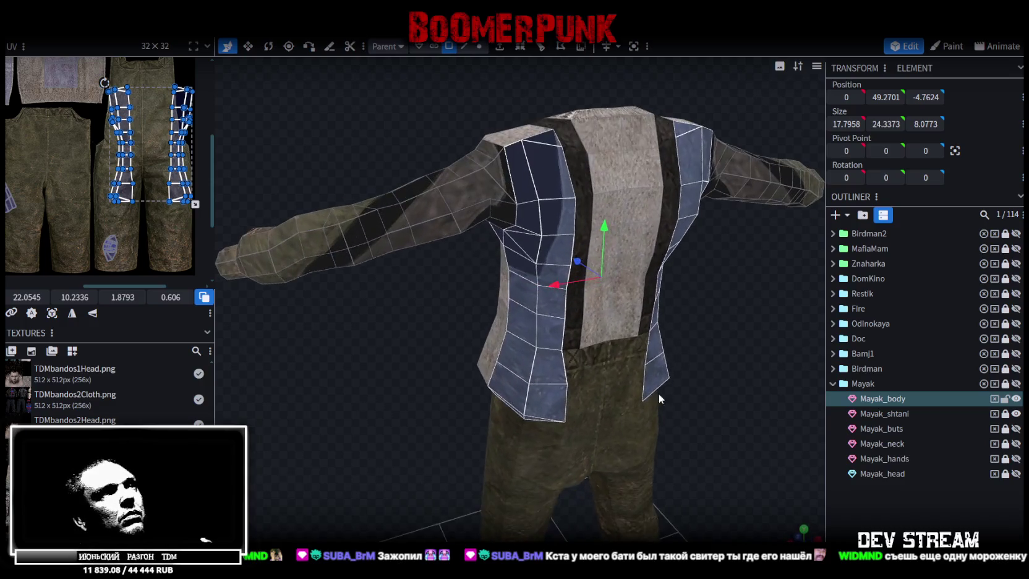
{"action": "right_click", "coordinate": [543, 172]}
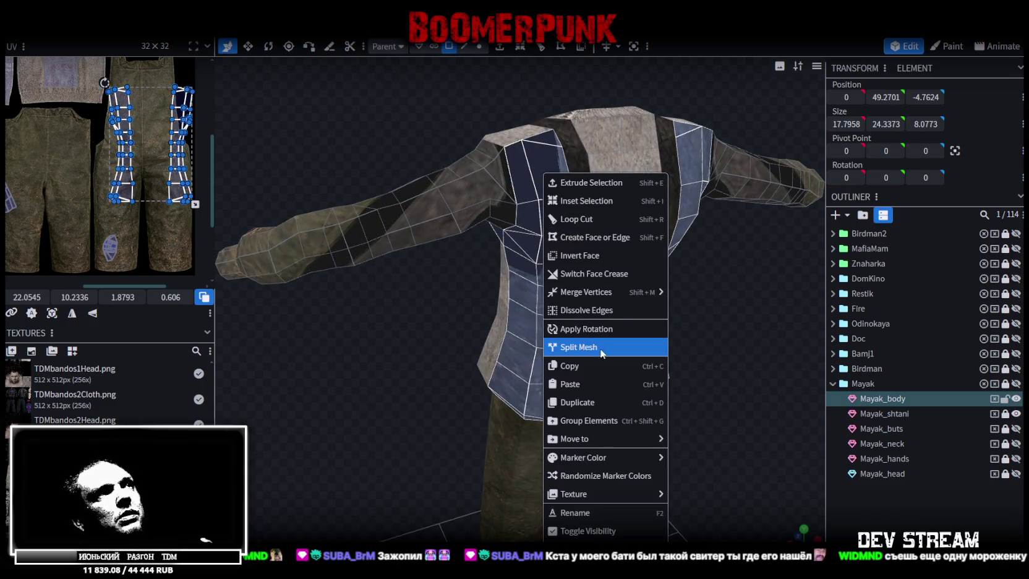
- Split the selected faces into a new mesh, then clear the face selection
{"action": "left_click", "coordinate": [584, 350]}
{"action": "scroll", "coordinate": [698, 379], "scroll_direction": "down", "scroll_amount": 4}
{"action": "left_click_drag", "start_coordinate": [720, 422], "coordinate": [591, 140]}
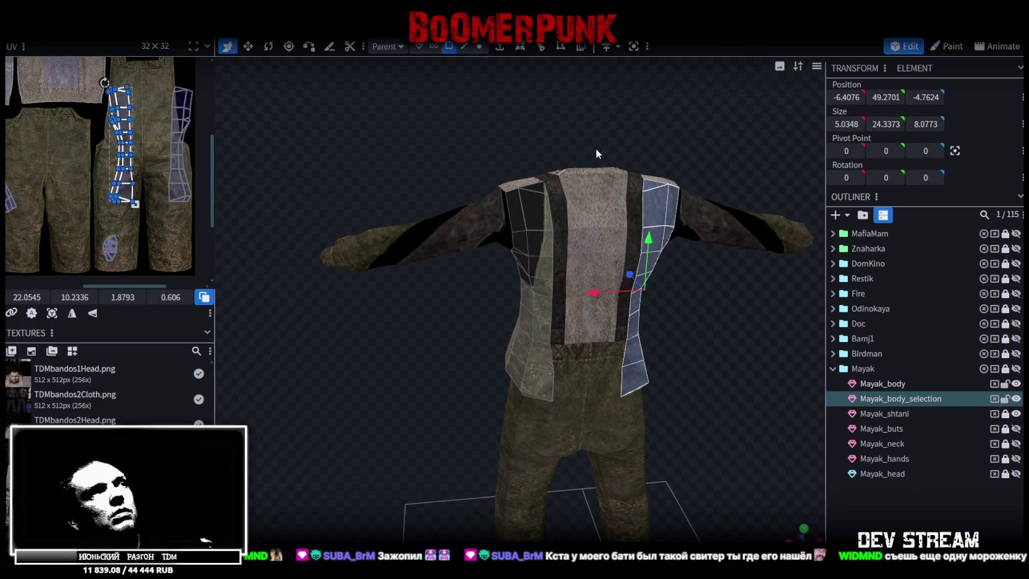
{"action": "left_click", "coordinate": [557, 164]}
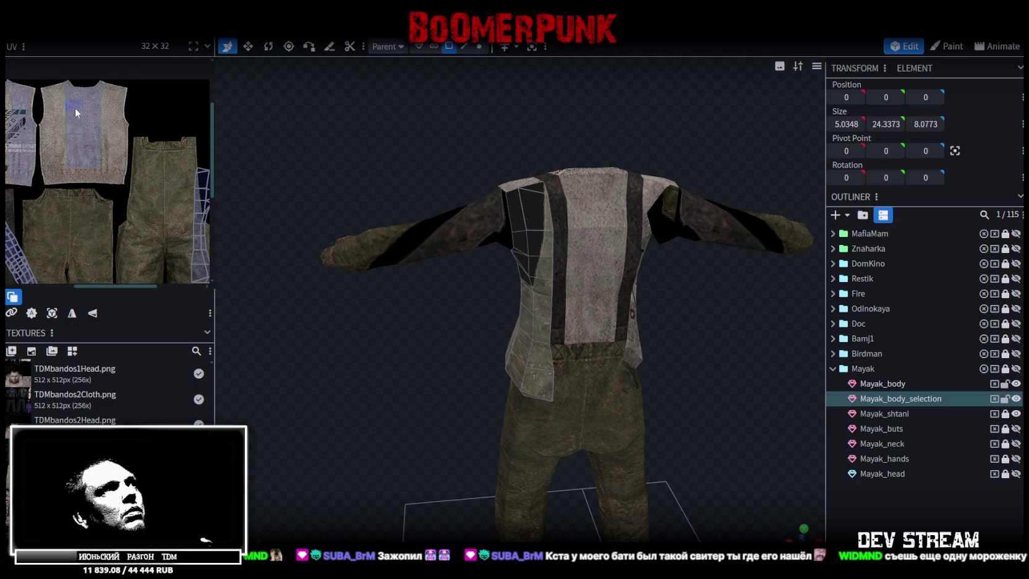
- Select the whole left side strip and drag its UVs onto the sweater texture
{"action": "left_click", "coordinate": [585, 196]}
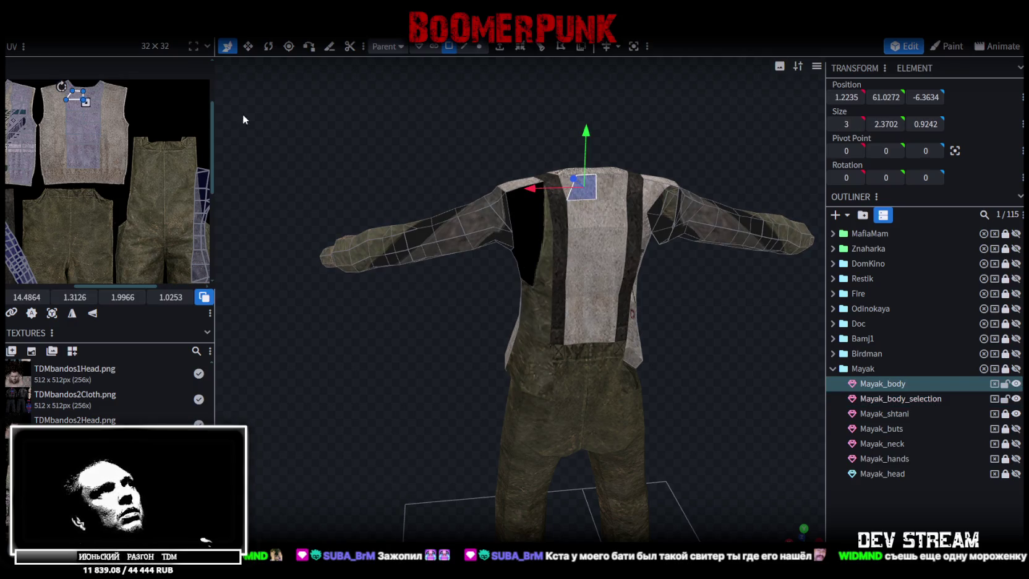
{"action": "scroll", "coordinate": [161, 128], "scroll_direction": "down", "scroll_amount": 2}
{"action": "left_click", "coordinate": [542, 217]}
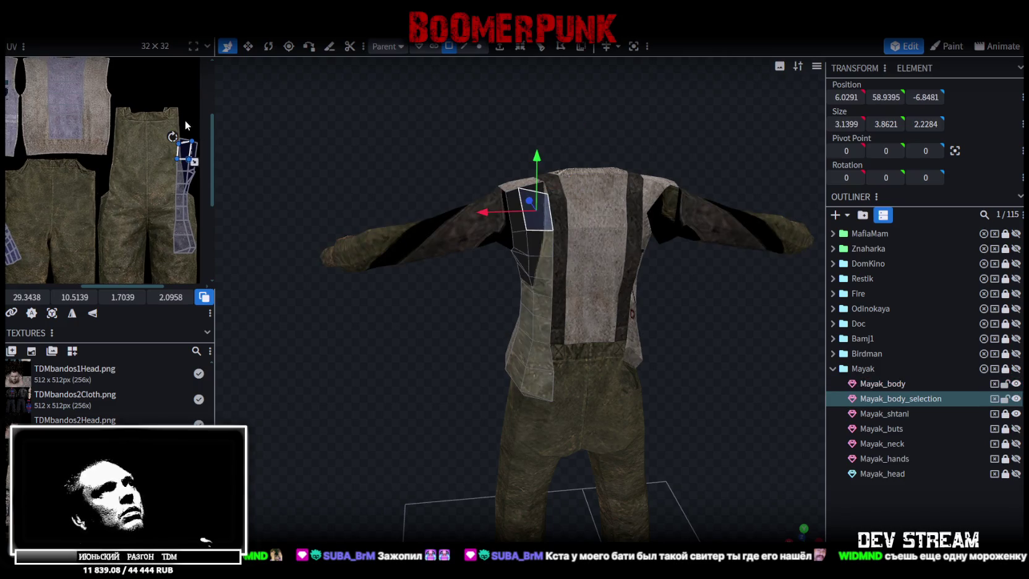
{"action": "double_click", "coordinate": [181, 181]}
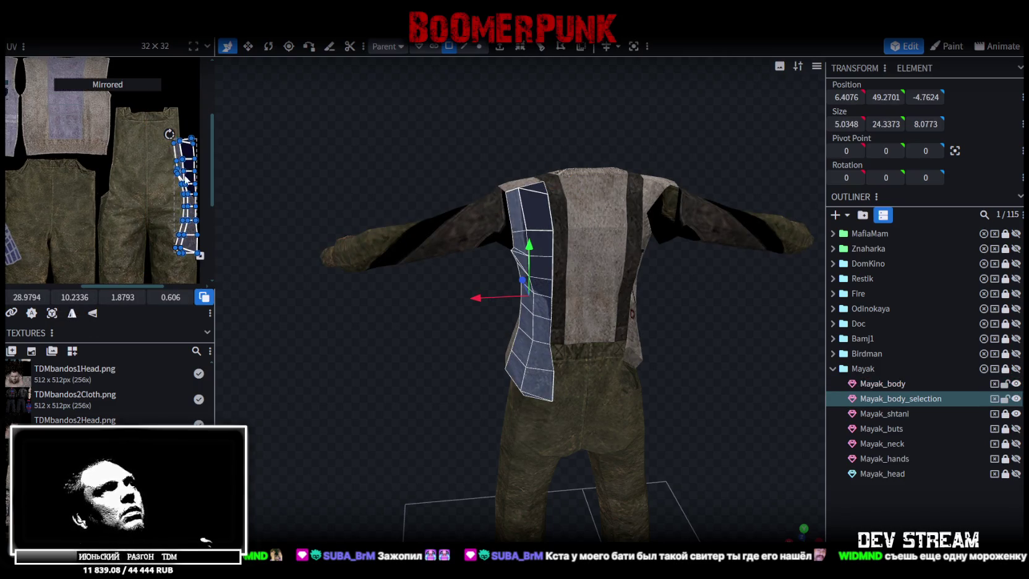
{"action": "left_click_drag", "start_coordinate": [183, 155], "coordinate": [77, 99]}
- Reposition the strip's UVs on the sweater texture and adjust its bottom vertices
{"action": "scroll", "coordinate": [103, 220], "scroll_direction": "up", "scroll_amount": 4}
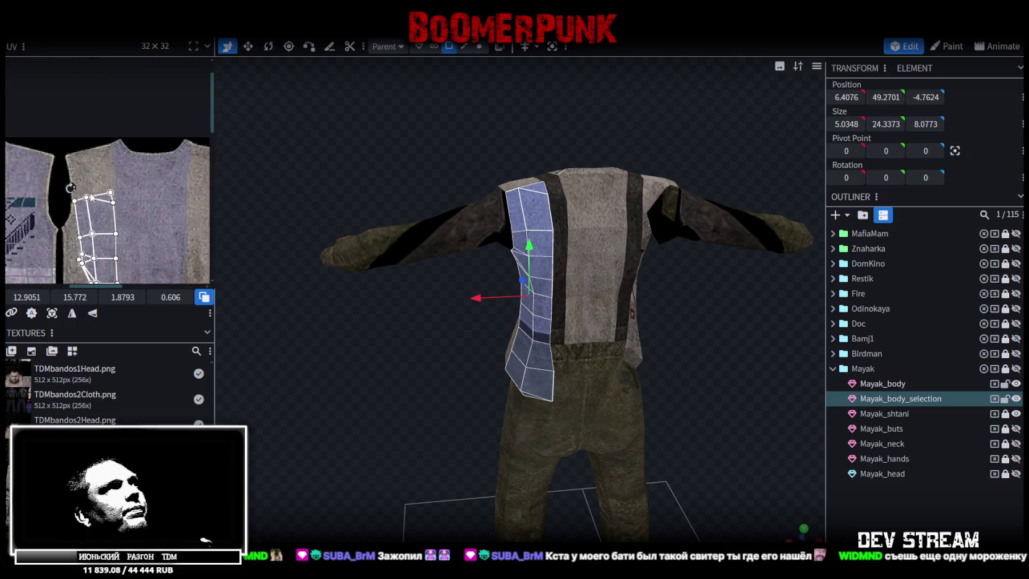
{"action": "left_click_drag", "start_coordinate": [102, 221], "coordinate": [92, 204]}
{"action": "scroll", "coordinate": [120, 161], "scroll_direction": "down", "scroll_amount": 1}
{"action": "mouse_move", "coordinate": [168, 111]}
{"action": "left_mouse_down"}
{"action": "mouse_move", "coordinate": [121, 139]}
{"action": "mouse_move", "coordinate": [126, 166]}
{"action": "mouse_move", "coordinate": [123, 156]}
{"action": "left_mouse_up"}
{"action": "scroll", "coordinate": [132, 219], "scroll_direction": "down", "scroll_amount": 2}
{"action": "scroll", "coordinate": [131, 218], "scroll_direction": "down", "scroll_amount": 1}
{"action": "scroll", "coordinate": [126, 166], "scroll_direction": "up", "scroll_amount": 2}
{"action": "scroll", "coordinate": [81, 148], "scroll_direction": "up", "scroll_amount": 3}
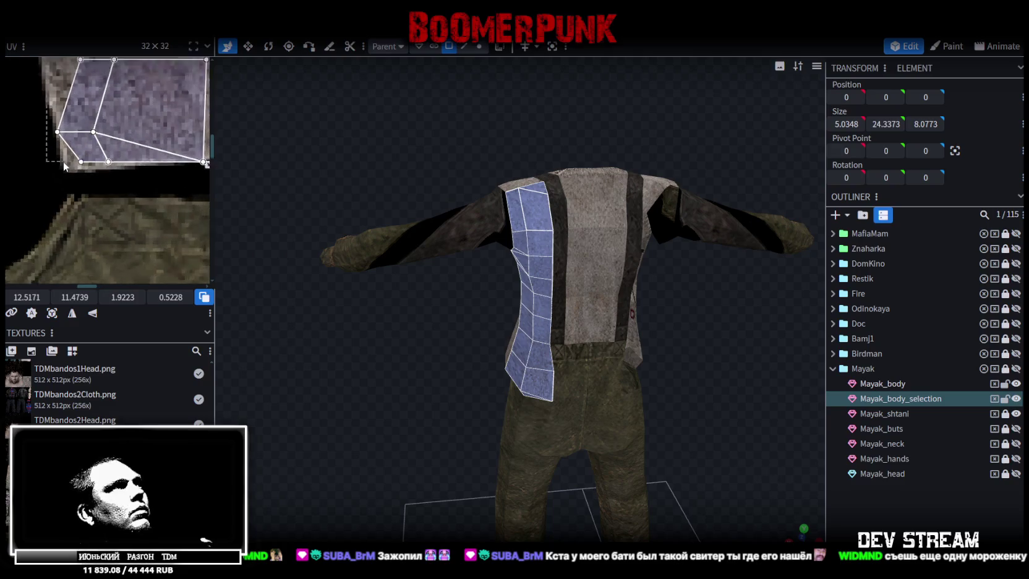
- Fit individual strip faces by stretching a corner and moving a larger face's UVs
{"action": "left_click", "coordinate": [90, 156]}
{"action": "left_click_drag", "start_coordinate": [83, 164], "coordinate": [68, 166]}
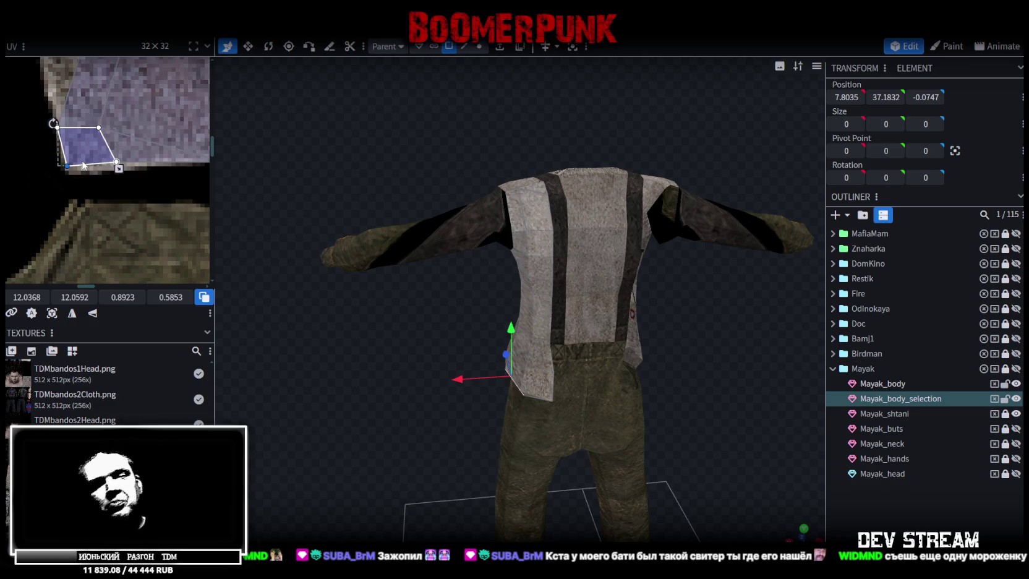
{"action": "scroll", "coordinate": [115, 162], "scroll_direction": "up", "scroll_amount": 3}
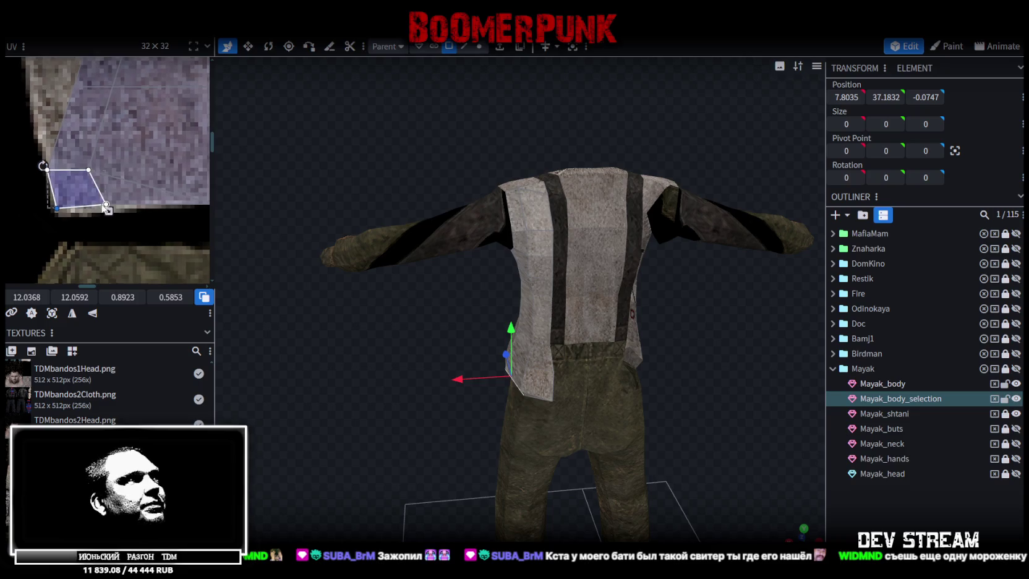
{"action": "left_click", "coordinate": [96, 170]}
{"action": "left_click_drag", "start_coordinate": [87, 168], "coordinate": [106, 166]}
{"action": "scroll", "coordinate": [88, 238], "scroll_direction": "down", "scroll_amount": 3}
{"action": "scroll", "coordinate": [88, 238], "scroll_direction": "up", "scroll_amount": 3}
{"action": "scroll", "coordinate": [99, 210], "scroll_direction": "down", "scroll_amount": 1}
{"action": "left_click", "coordinate": [108, 238]}
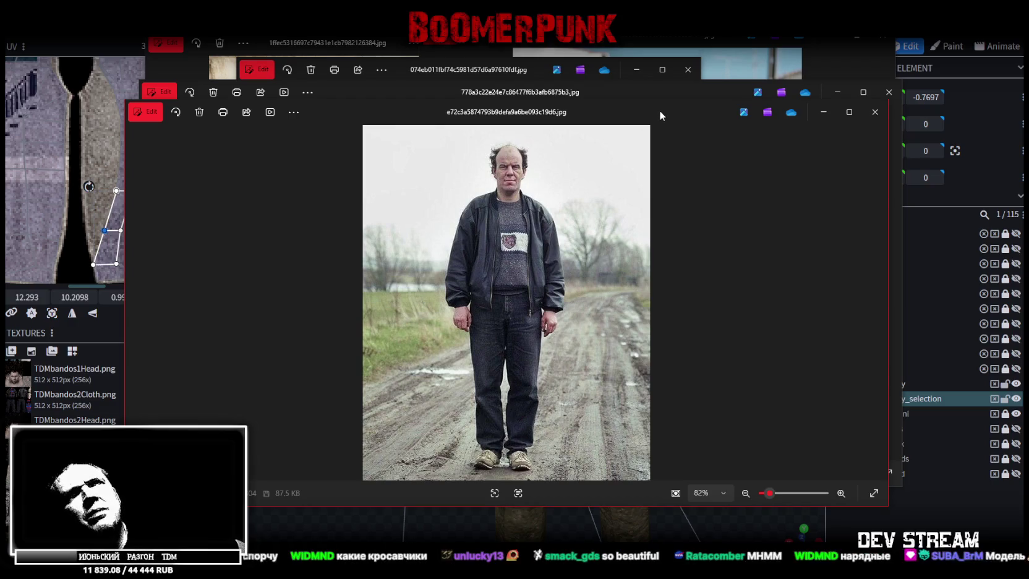
- Close the front, sheepskin coat, seated sweater, standing man and right reference photos
{"action": "key", "text": "alt+F4"}
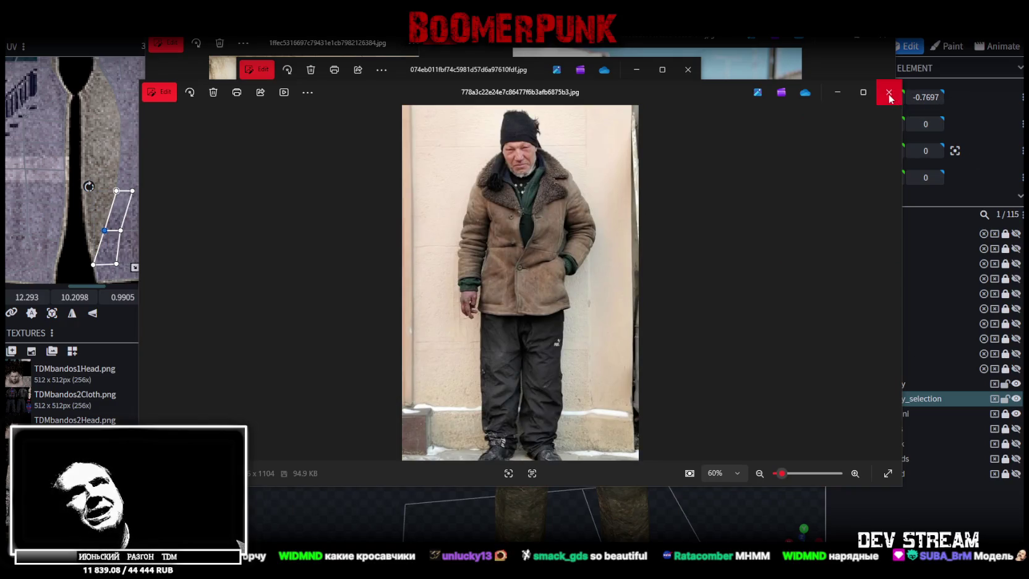
{"action": "key", "text": "alt+F4"}
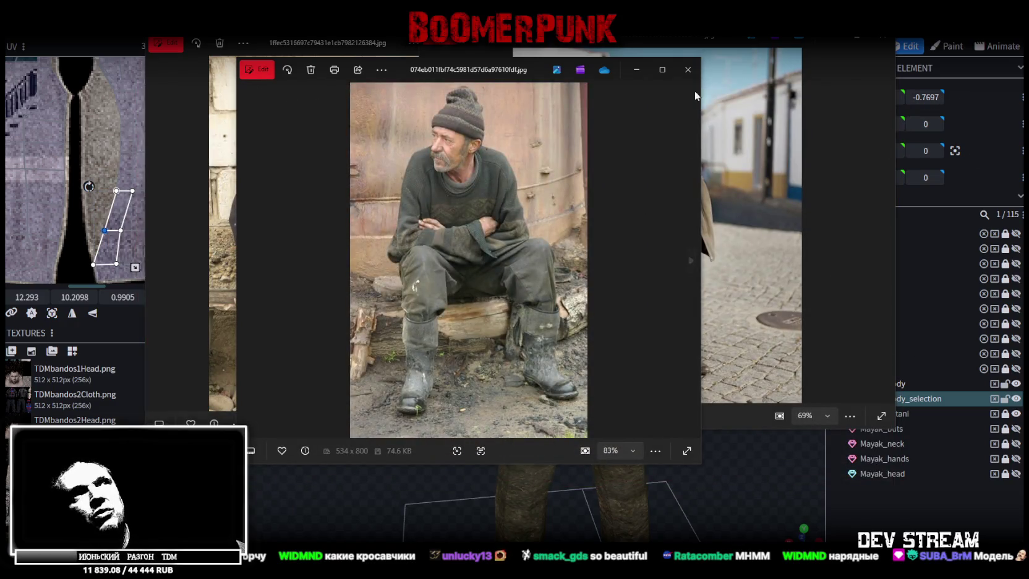
{"action": "left_click", "coordinate": [688, 69]}
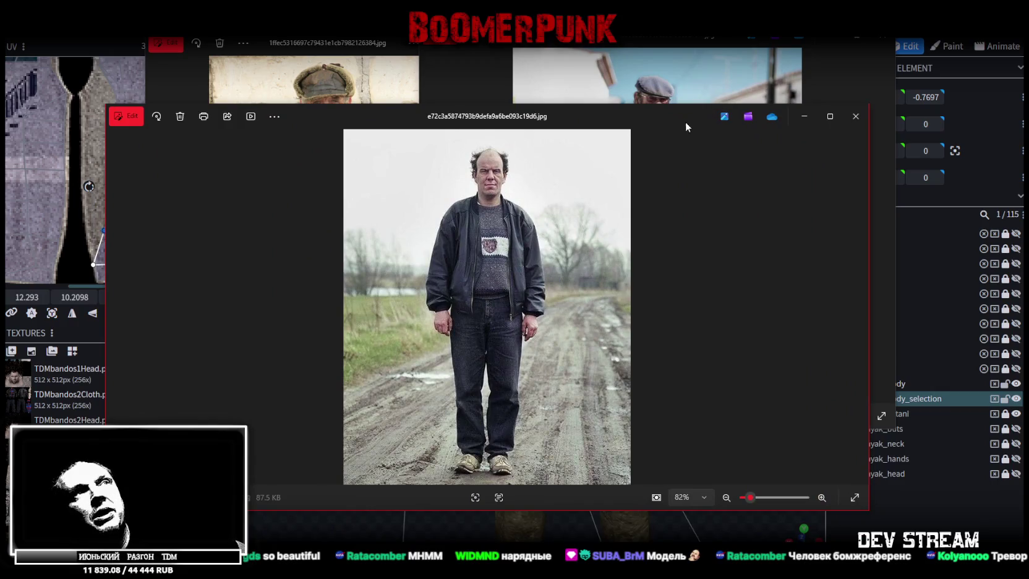
{"action": "key", "text": "ctrl+w"}
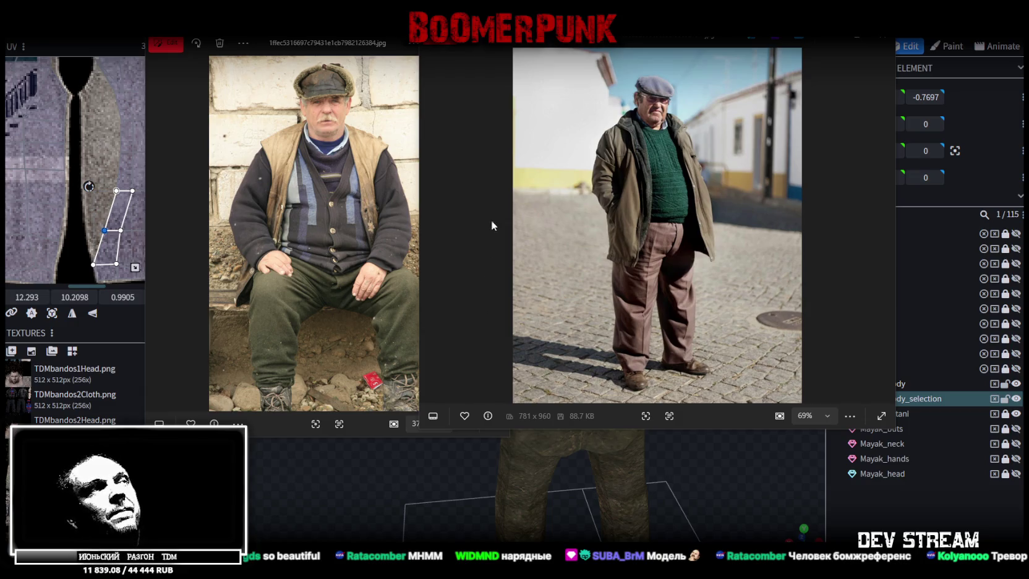
{"action": "left_click", "coordinate": [882, 46]}
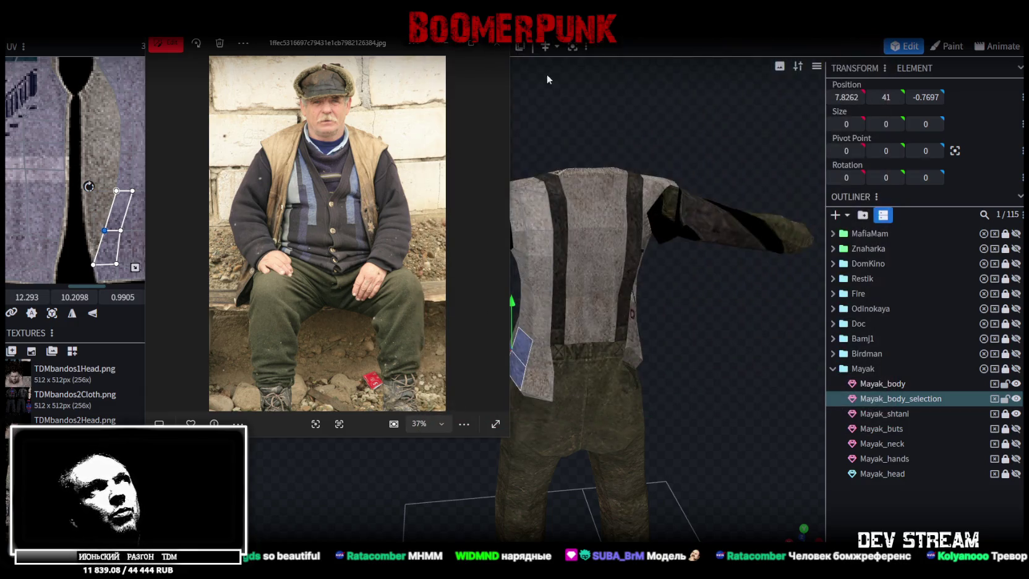
- Close the leftover reference photo and drag the side piece's UV face corners onto the sweater texture
{"action": "left_click", "coordinate": [498, 49]}
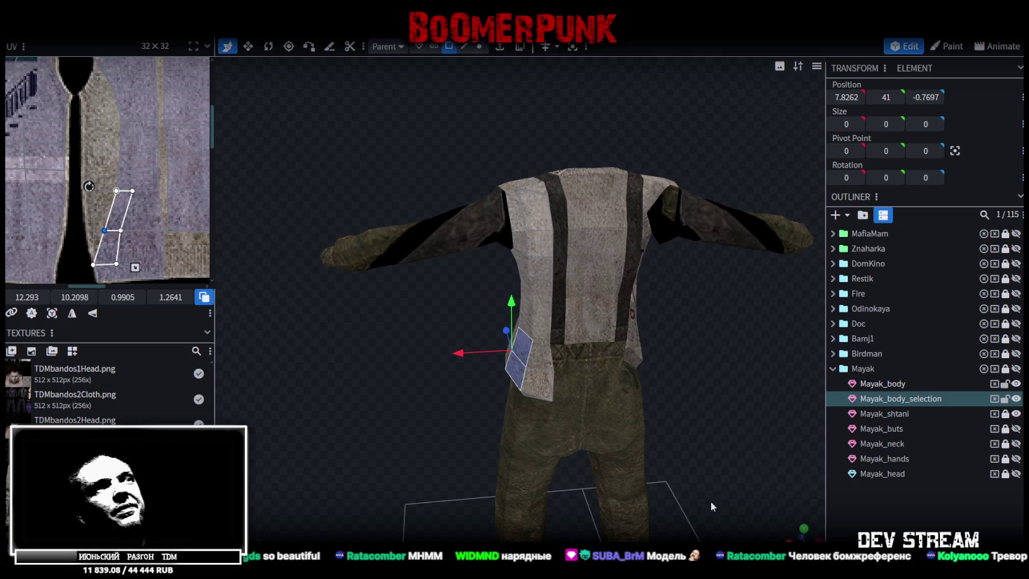
{"action": "scroll", "coordinate": [90, 199], "scroll_direction": "up", "scroll_amount": 2}
{"action": "middle_click_drag", "start_coordinate": [109, 214], "coordinate": [77, 190]}
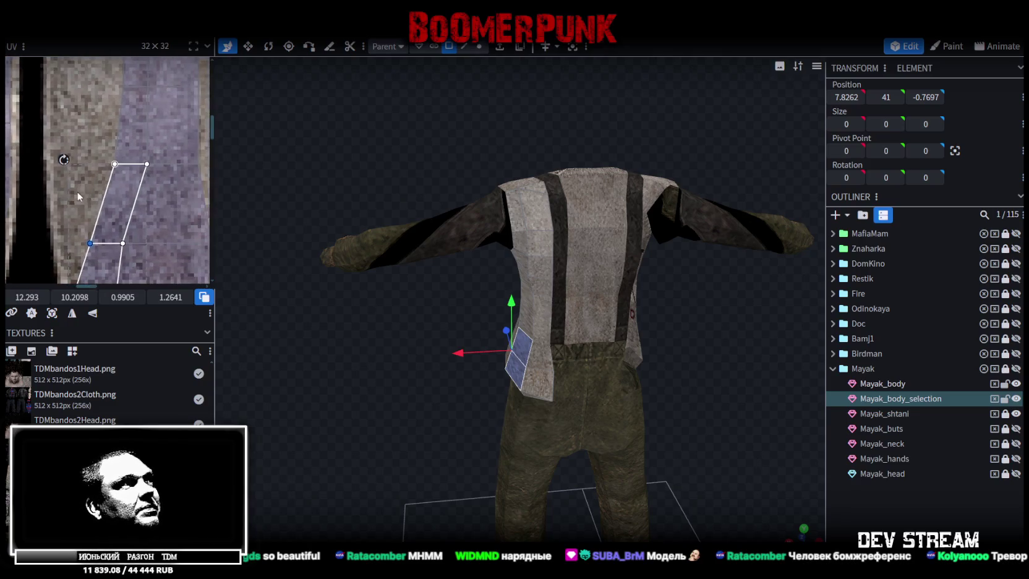
{"action": "scroll", "coordinate": [88, 235], "scroll_direction": "up", "scroll_amount": 2}
{"action": "left_click_drag", "start_coordinate": [88, 235], "coordinate": [48, 228]}
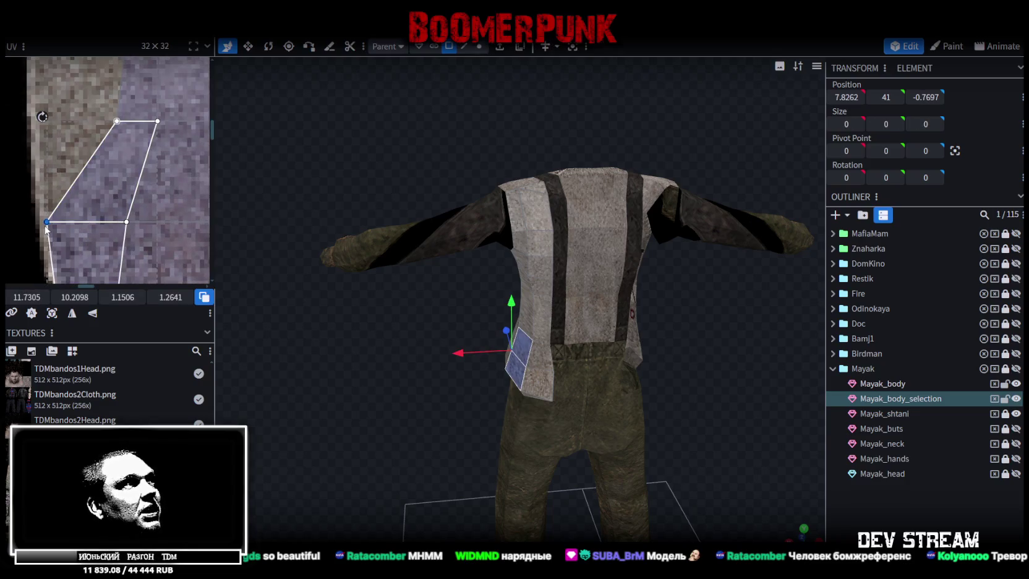
{"action": "mouse_move", "coordinate": [87, 104]}
{"action": "left_mouse_down"}
{"action": "mouse_move", "coordinate": [128, 134]}
{"action": "mouse_move", "coordinate": [51, 119]}
{"action": "left_mouse_up"}
- Bring up the black leather coat reference sheet and move its viewer up to show it whole
{"action": "scroll", "coordinate": [90, 150], "scroll_direction": "up", "scroll_amount": 3}
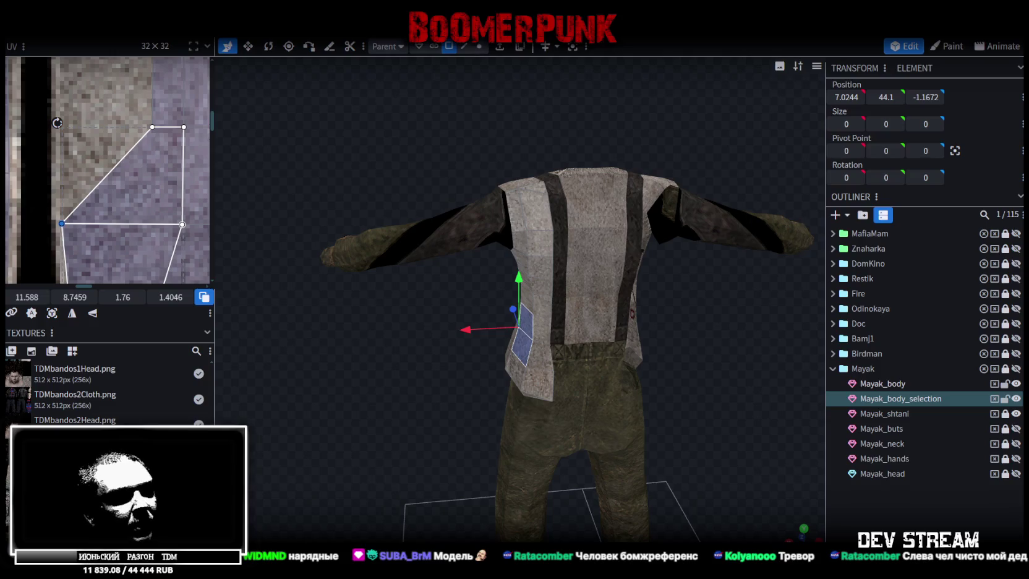
{"action": "key", "text": "alt+Tab"}
{"action": "left_click_drag", "start_coordinate": [688, 177], "coordinate": [691, 68]}
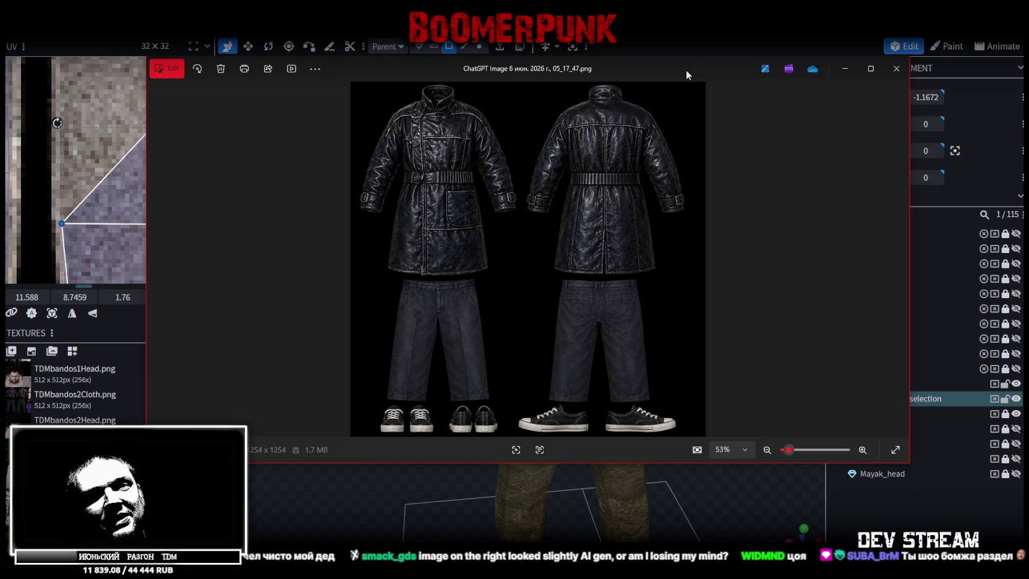
- Step to the brown coat outfit sheet, toggling the viewer to compare it with the model
{"action": "key", "text": "Right"}
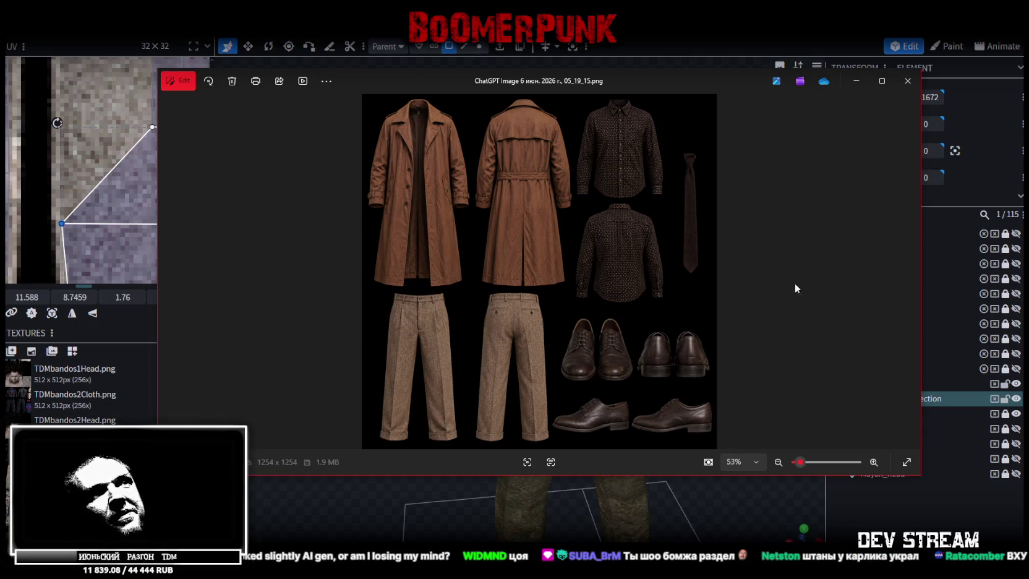
{"action": "key", "text": "alt+Tab"}
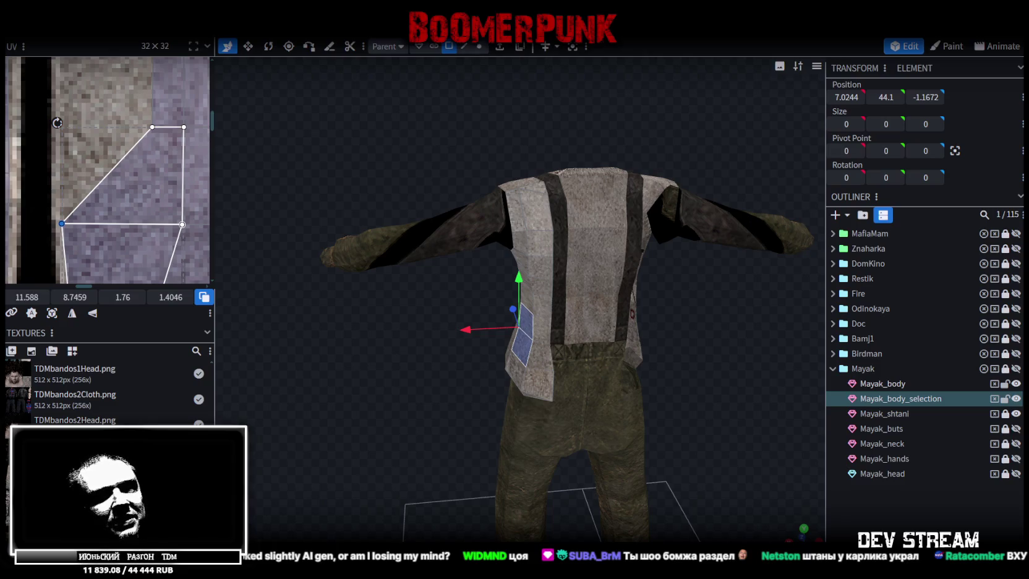
{"action": "key", "text": "alt+Tab"}
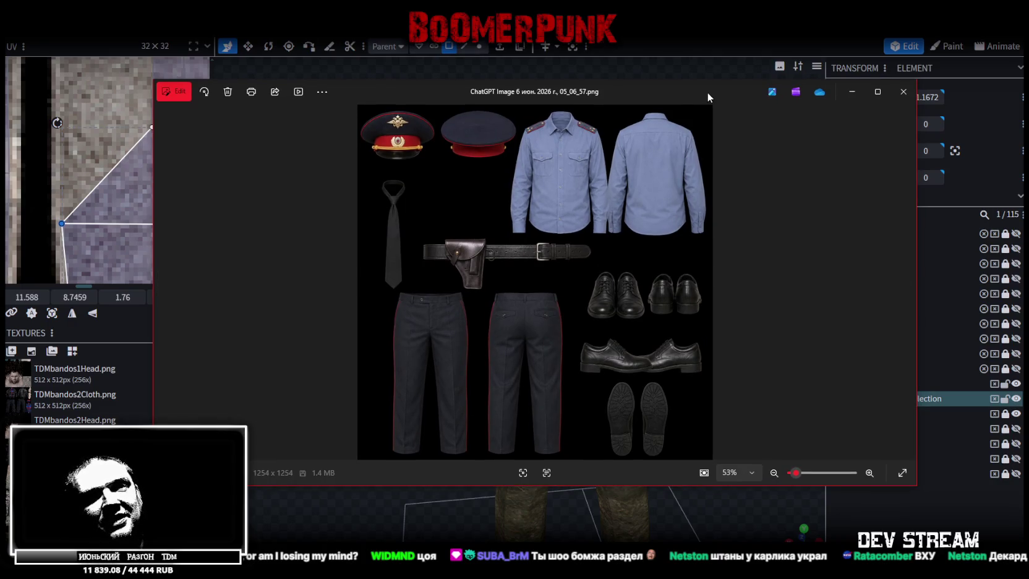
{"action": "key", "text": "alt+Tab"}
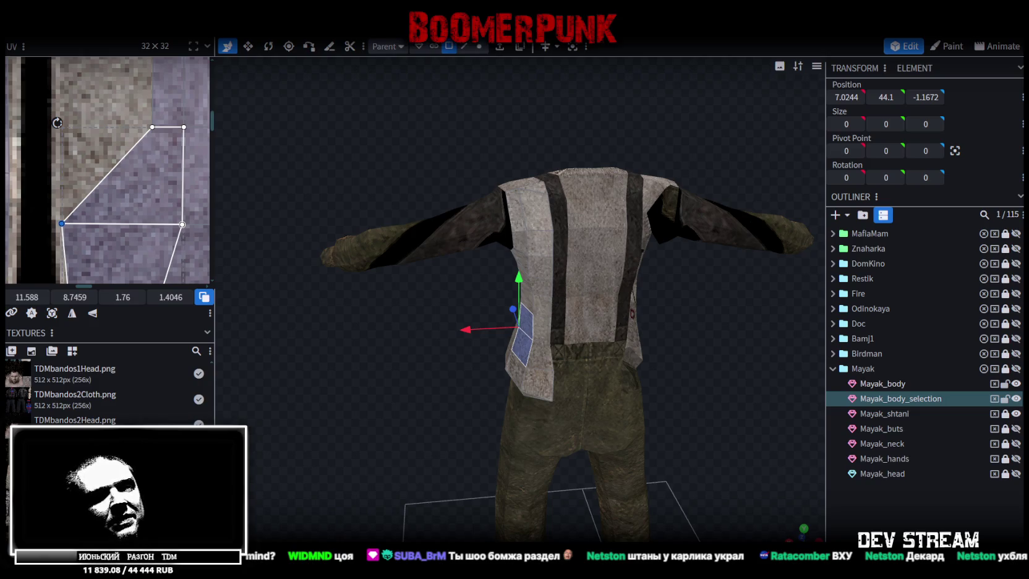
{"action": "key", "text": "alt+Tab"}
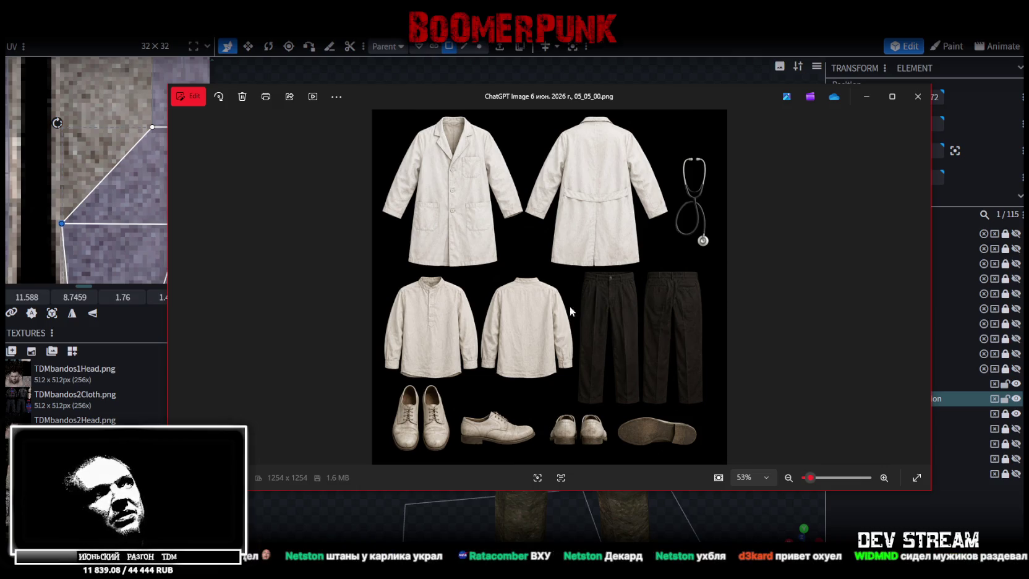
- Close the white coat reference, then shift the leather outfit viewer aside and hide it
{"action": "key", "text": "alt+F4"}
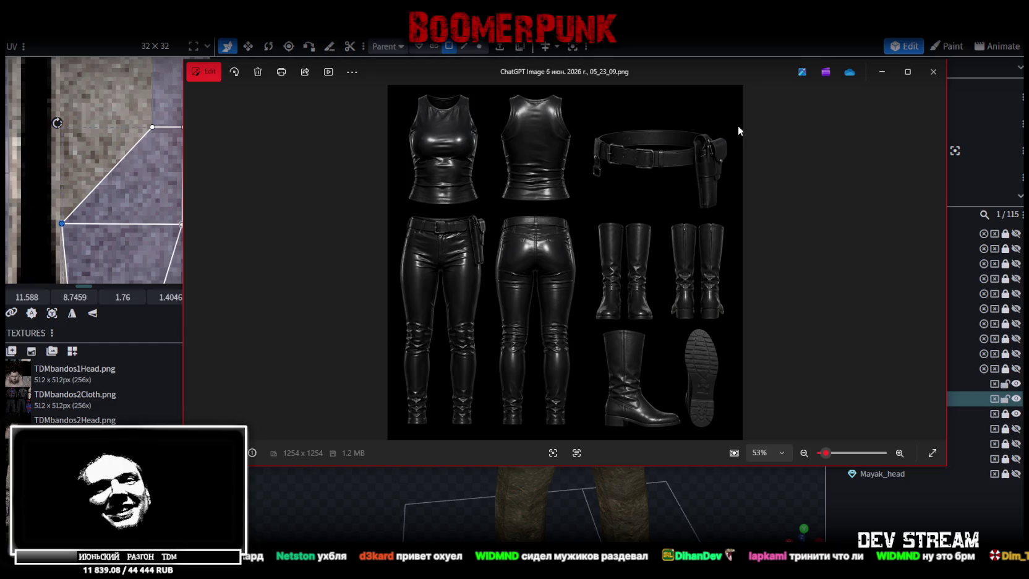
{"action": "left_click_drag", "start_coordinate": [728, 76], "coordinate": [708, 84]}
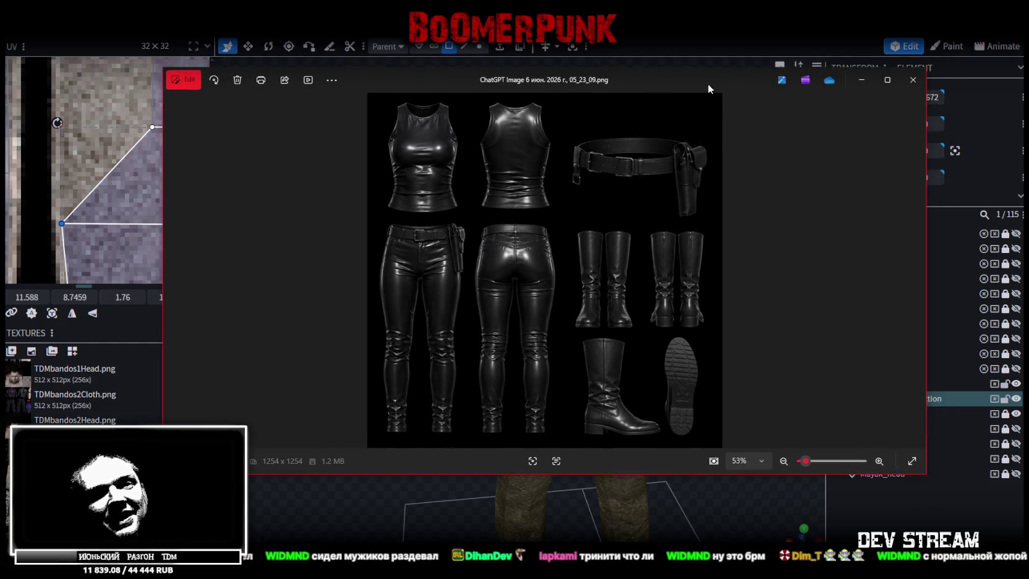
{"action": "key", "text": "alt+Tab"}
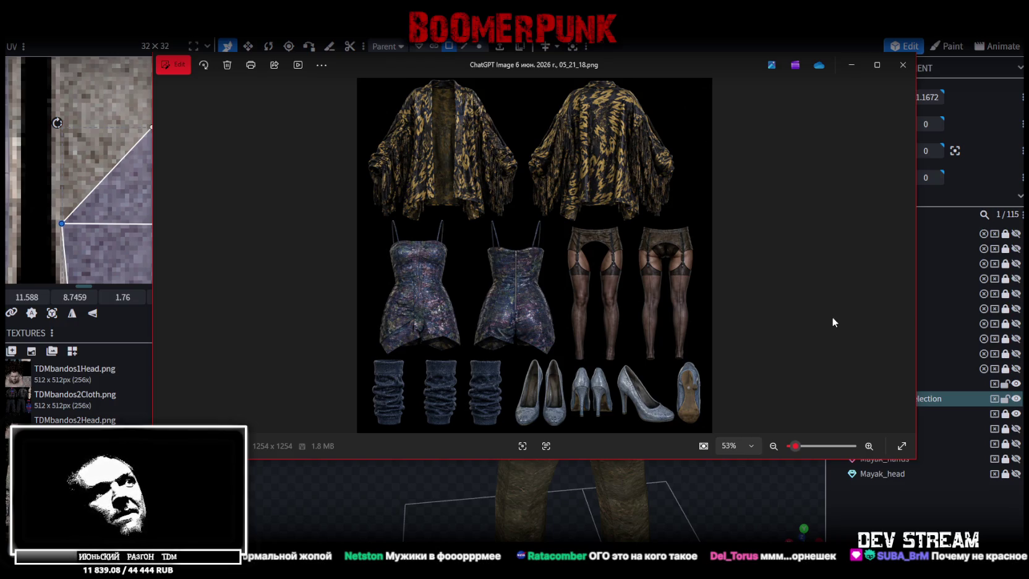
- Move the tweed suit reference viewer aside and back, then hide it
{"action": "left_click_drag", "start_coordinate": [679, 66], "coordinate": [0, 37]}
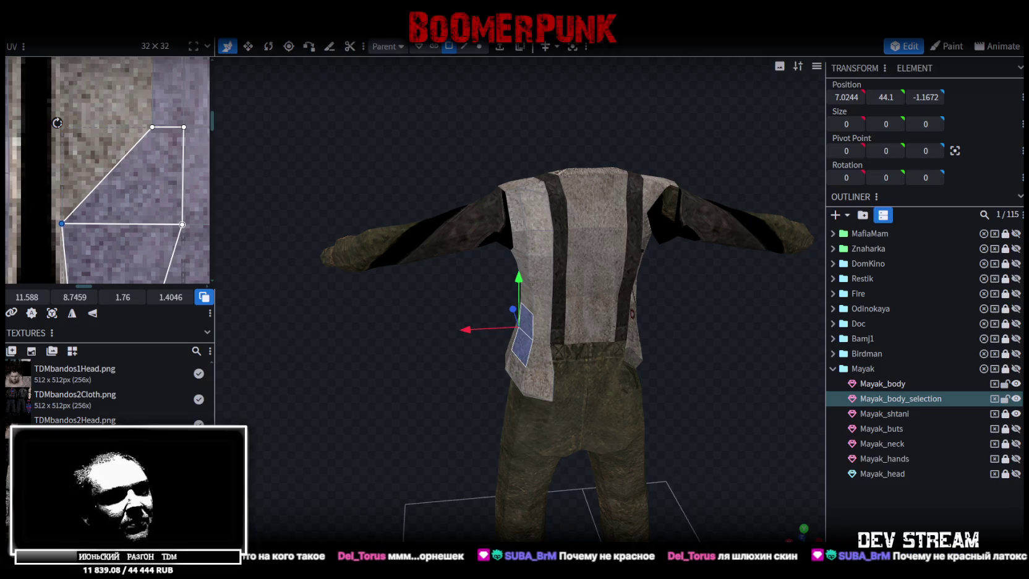
{"action": "mouse_move", "coordinate": [0, 62]}
{"action": "left_mouse_down"}
{"action": "mouse_move", "coordinate": [740, 81]}
{"action": "mouse_move", "coordinate": [676, 67]}
{"action": "left_mouse_up"}
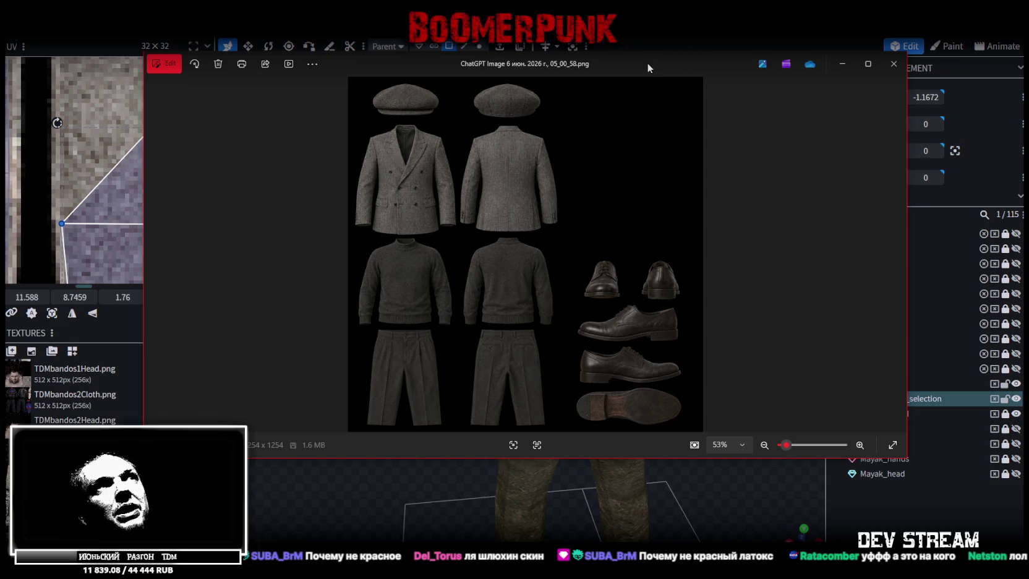
{"action": "left_click_drag", "start_coordinate": [648, 63], "coordinate": [655, 54]}
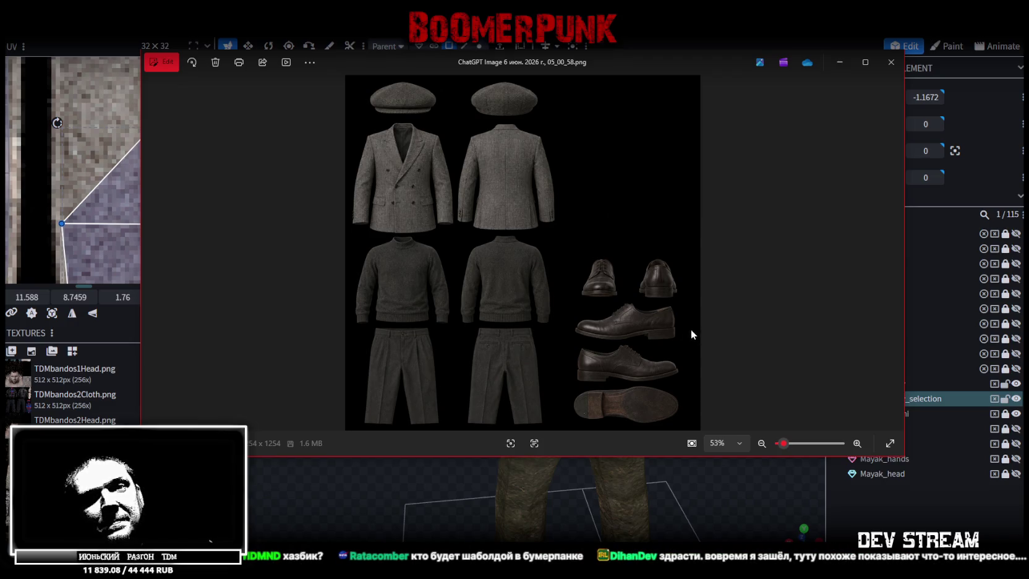
{"action": "key", "text": "Escape"}
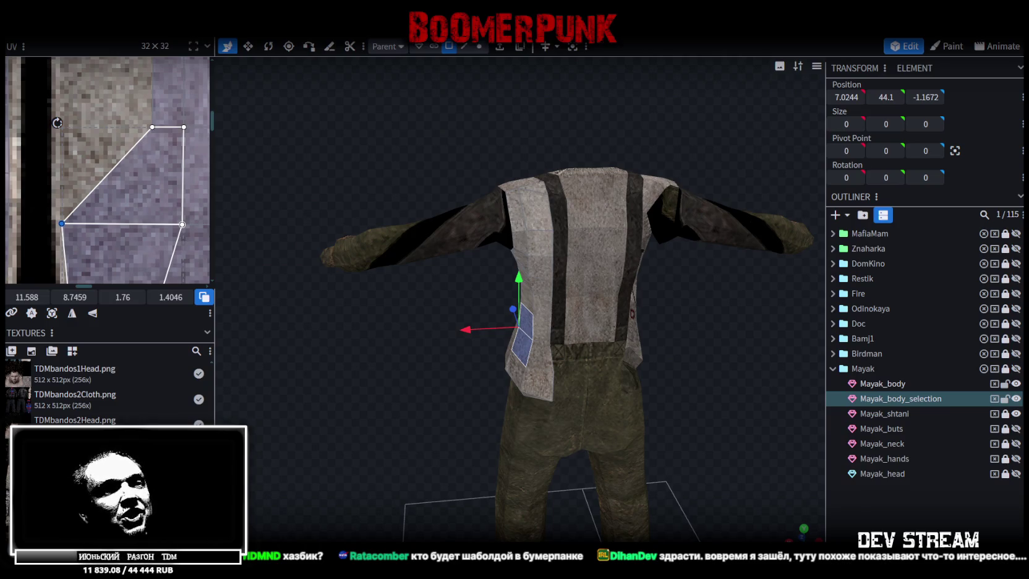
- Reposition the viewer to look over the leather bomber and denim outfit sheets, then hide it
{"action": "key", "text": "alt+Tab"}
{"action": "left_click_drag", "start_coordinate": [711, 180], "coordinate": [734, 84]}
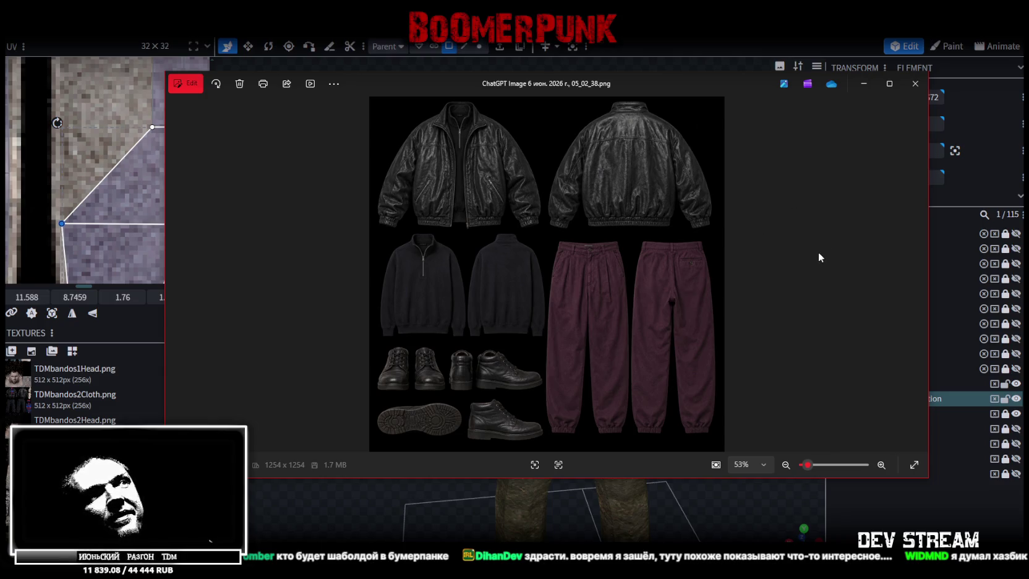
{"action": "left_click_drag", "start_coordinate": [729, 85], "coordinate": [715, 0]}
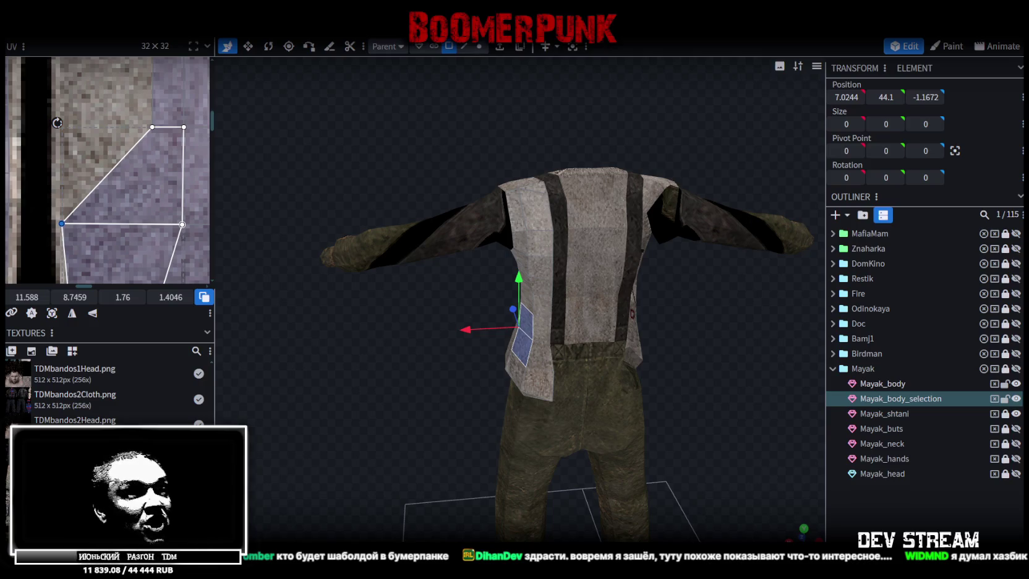
{"action": "key", "text": "alt+Tab"}
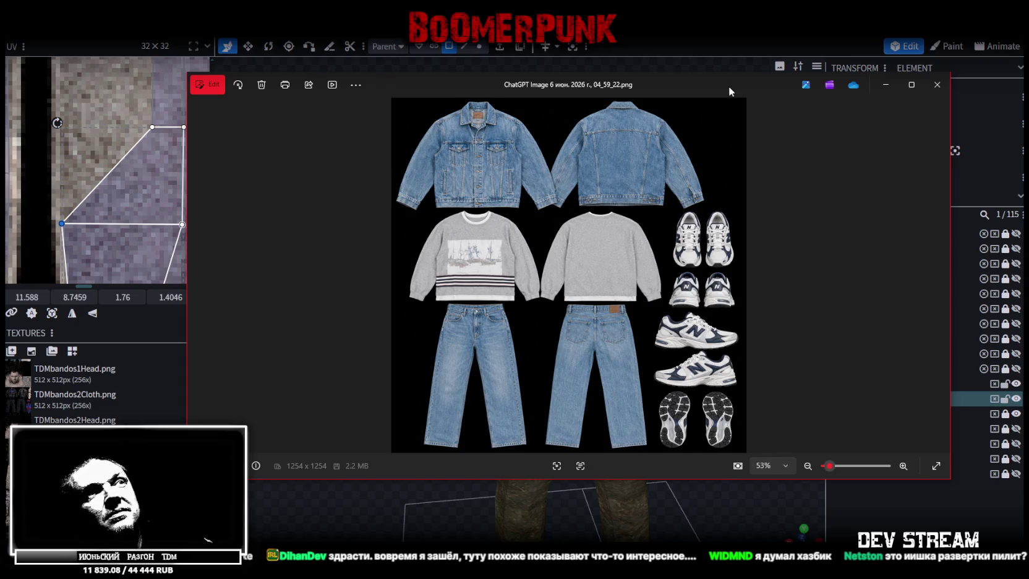
{"action": "left_click_drag", "start_coordinate": [728, 86], "coordinate": [697, 82]}
{"action": "key", "text": "Escape"}
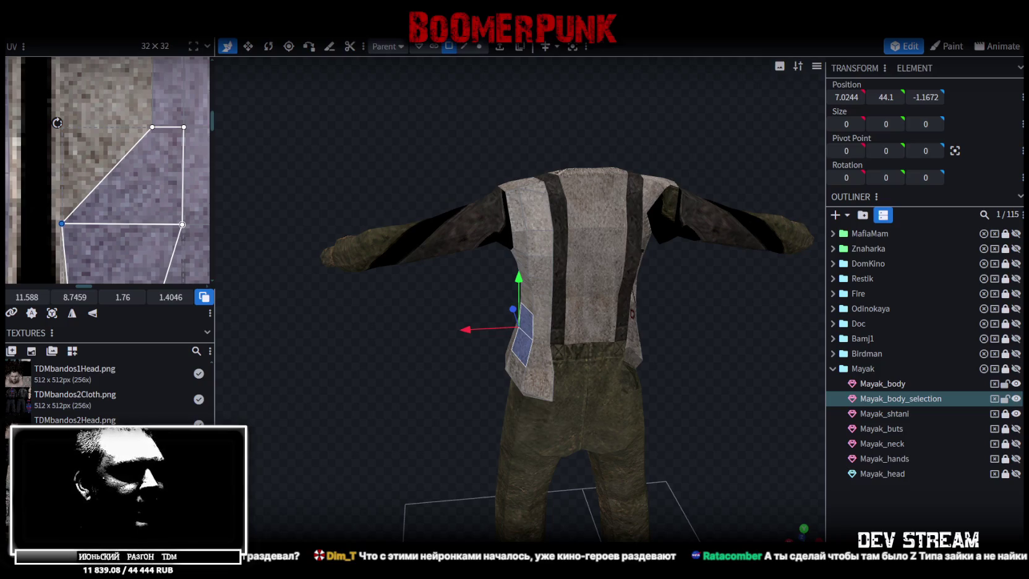
- Switch back to Photos showing the blue windbreaker, teal leggings and gold chain outfit sheet
{"action": "key", "text": "alt+Tab"}
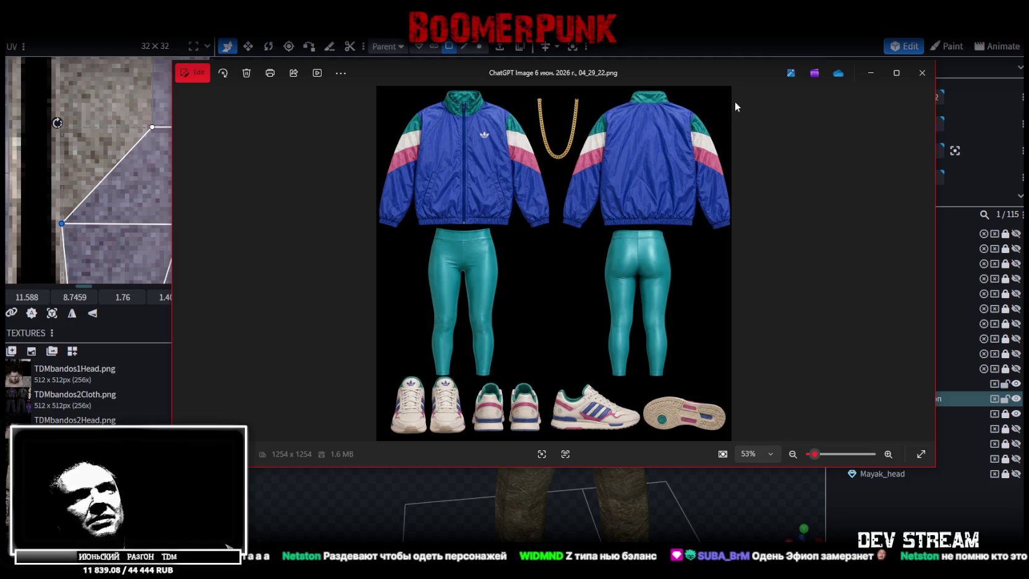
- Drag the track jacket viewer down off screen to reveal the Mayak model
{"action": "mouse_move", "coordinate": [746, 77]}
{"action": "left_mouse_down"}
{"action": "mouse_move", "coordinate": [725, 88]}
{"action": "mouse_move", "coordinate": [784, 428]}
{"action": "mouse_move", "coordinate": [785, 563]}
{"action": "left_mouse_up"}
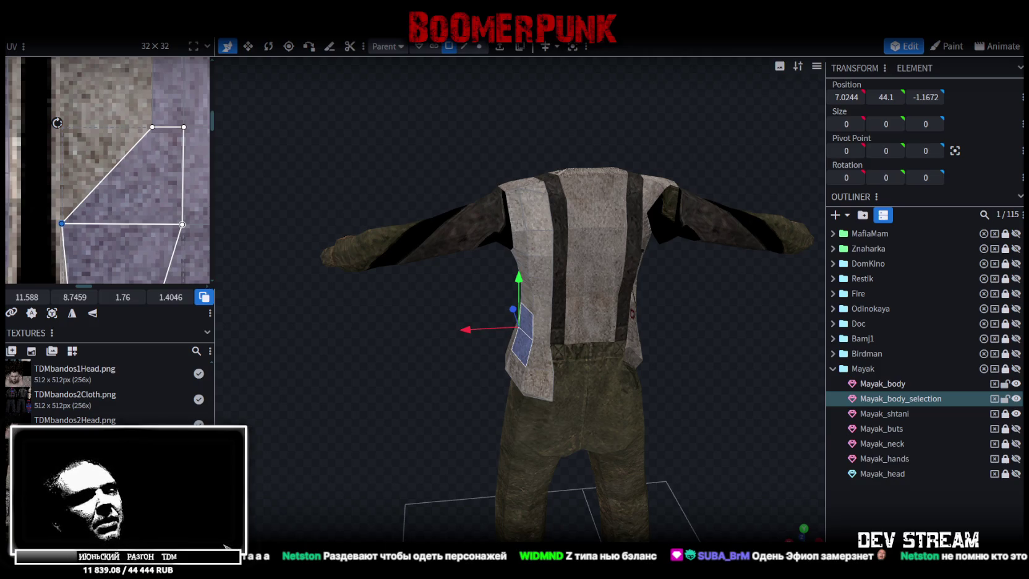
- Drag the reference viewer back over the model, showing the patterned shirt and trousers sheet
{"action": "left_click_drag", "start_coordinate": [786, 563], "coordinate": [688, 109]}
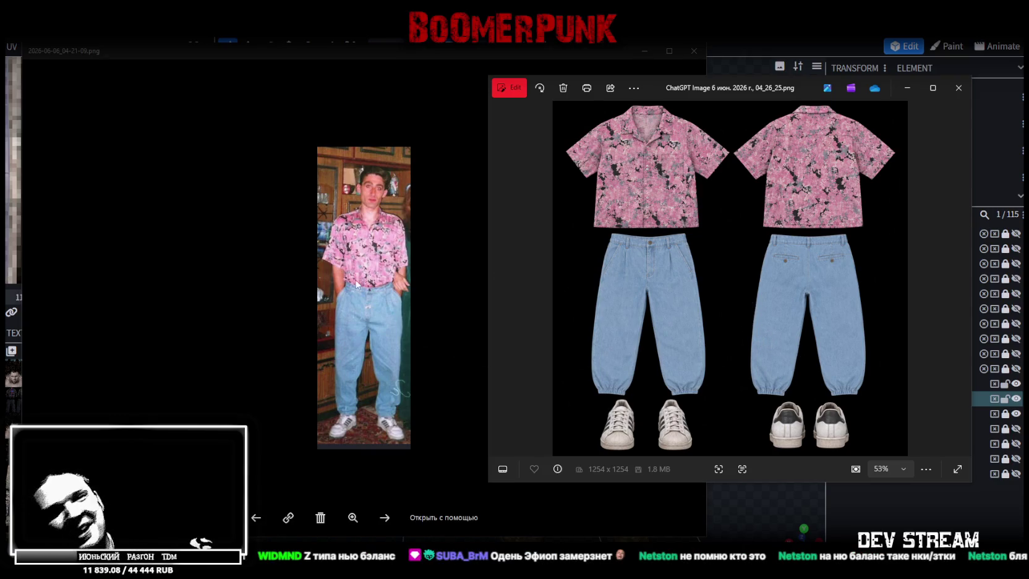
{"action": "mouse_move", "coordinate": [577, 299]}
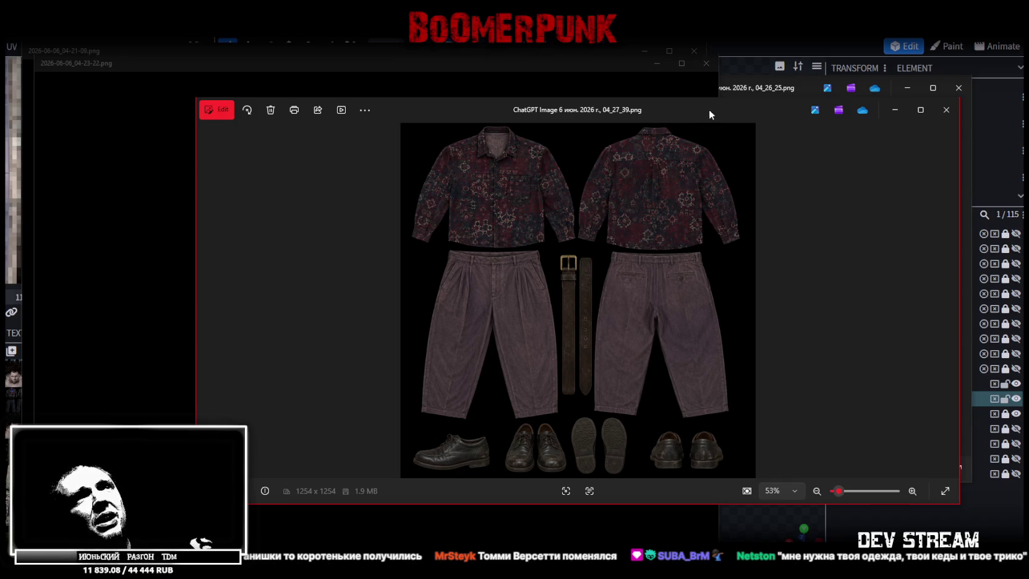
- Close the patterned shirt sheet, the generated clothing image and the photo of the man
{"action": "key", "text": "Escape"}
{"action": "mouse_move", "coordinate": [730, 281]}
{"action": "key", "text": "Escape"}
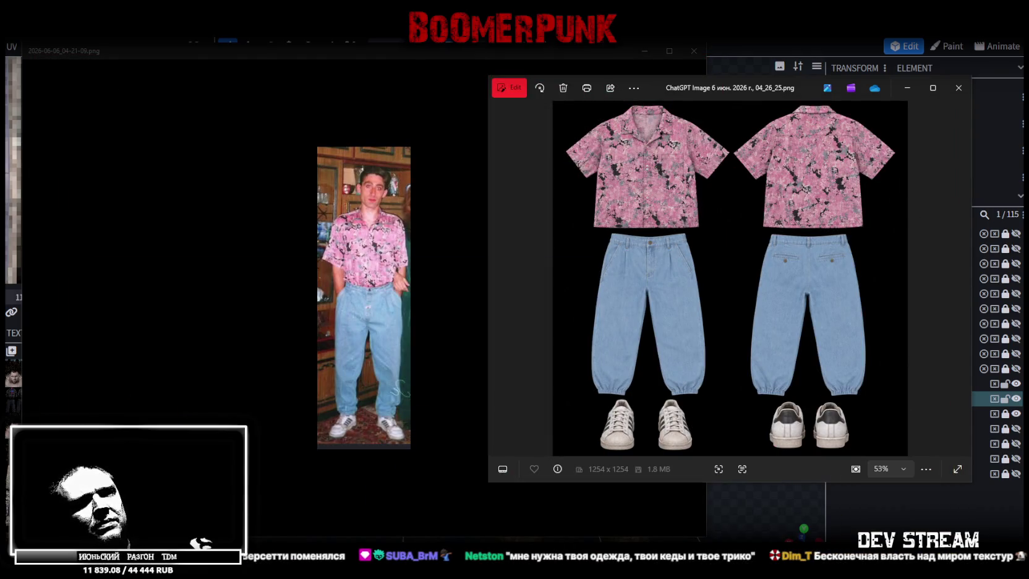
{"action": "key", "text": "Escape"}
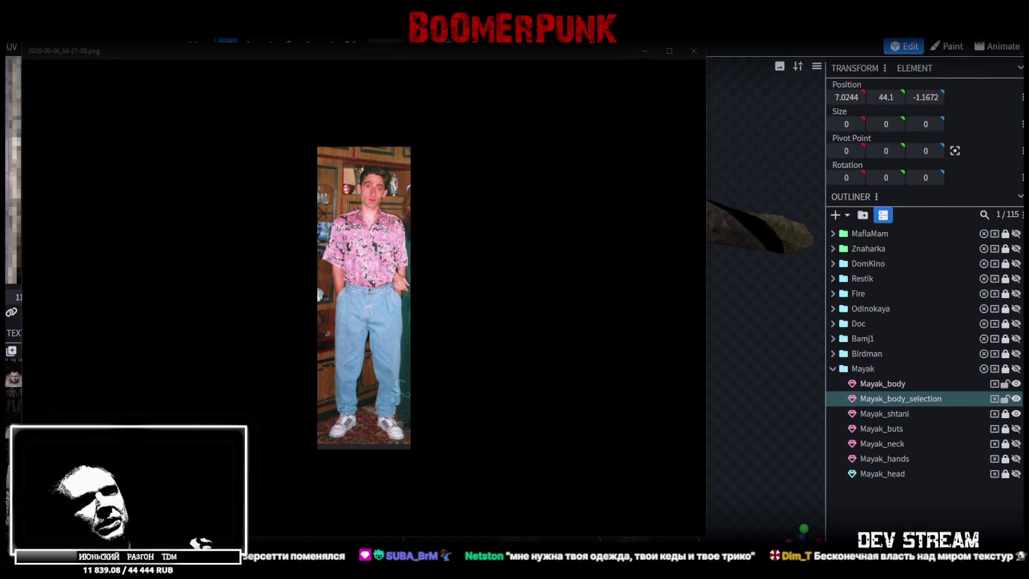
{"action": "left_click", "coordinate": [382, 78]}
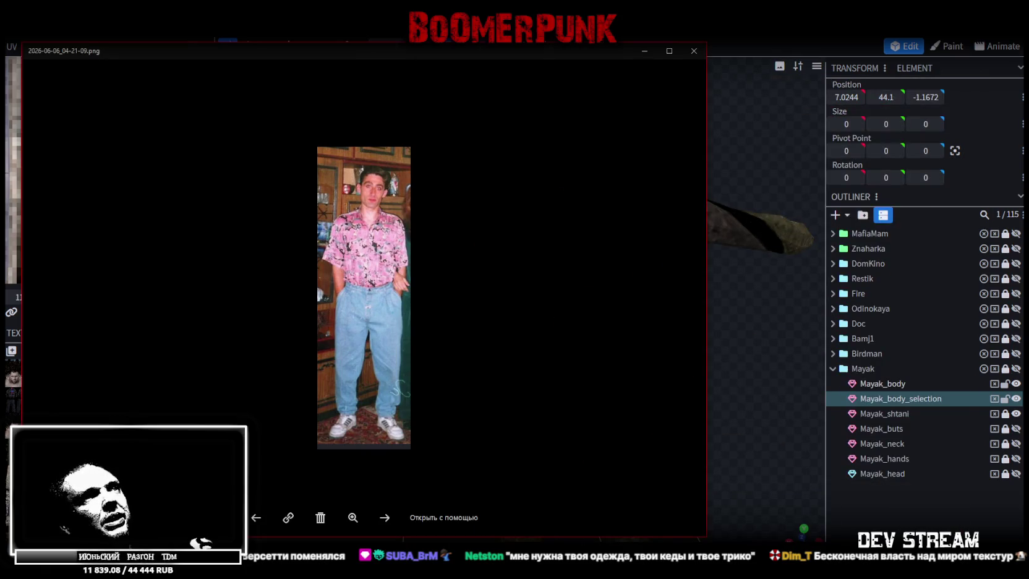
{"action": "key", "text": "Escape"}
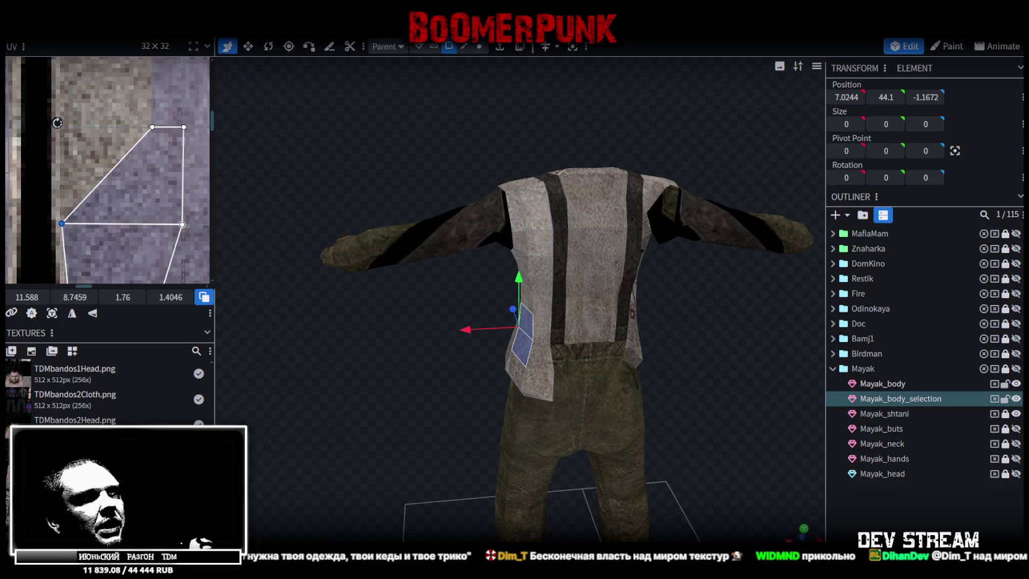
- Drag the denim jacket and mini skirt reference photo up over the model
{"action": "left_click_drag", "start_coordinate": [427, 483], "coordinate": [428, 50]}
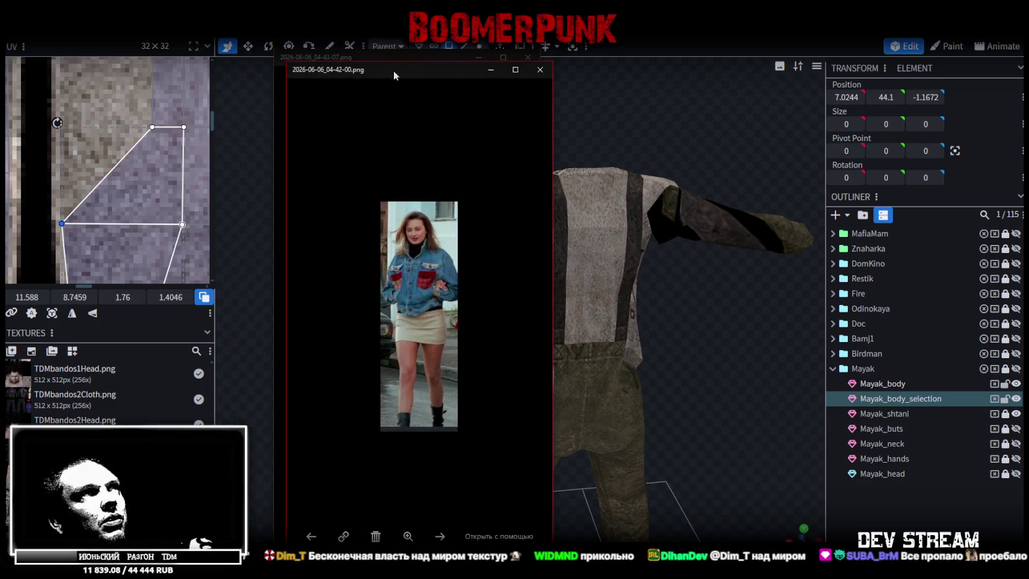
- Spread out the reference windows, moving the plaid-jacket clothing sheet to the right
{"action": "left_click_drag", "start_coordinate": [393, 70], "coordinate": [647, 63]}
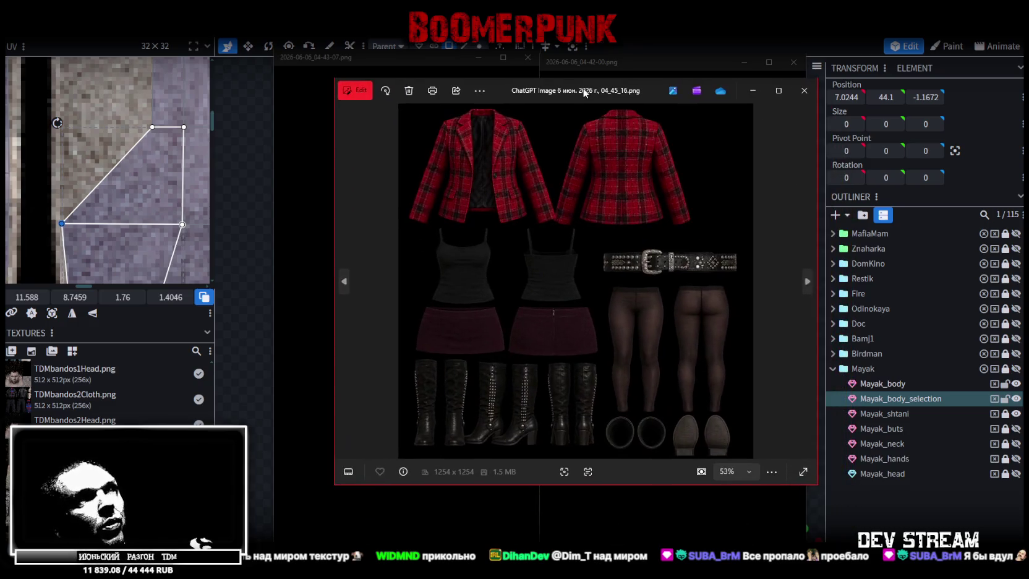
{"action": "left_click_drag", "start_coordinate": [584, 93], "coordinate": [772, 124]}
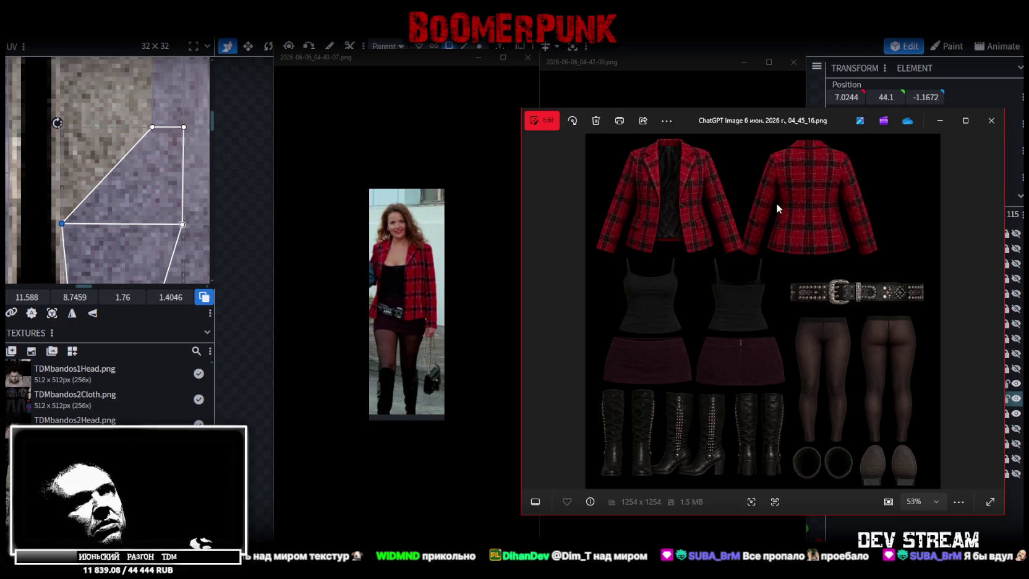
{"action": "left_click_drag", "start_coordinate": [752, 118], "coordinate": [718, 105]}
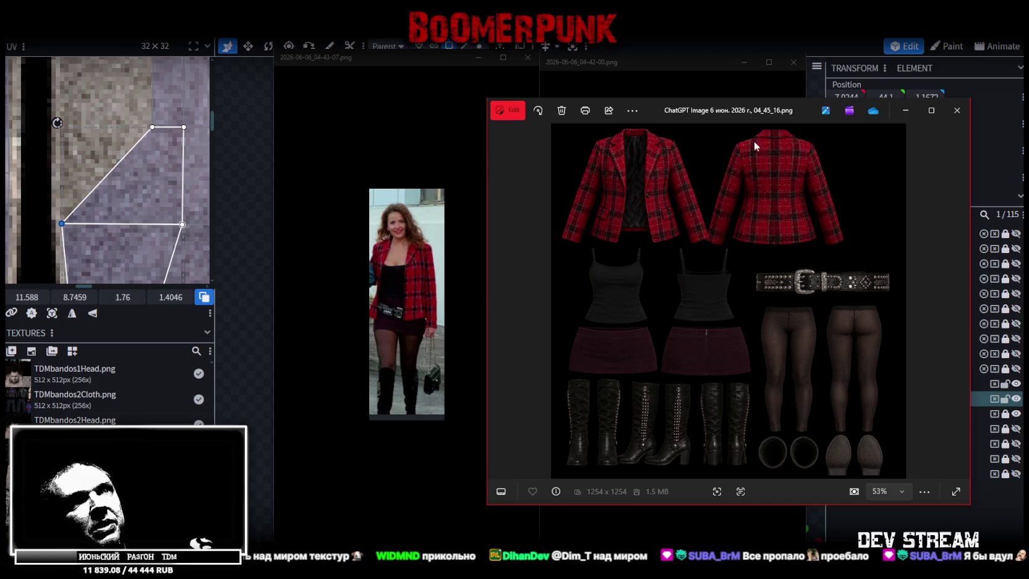
{"action": "left_click_drag", "start_coordinate": [750, 111], "coordinate": [743, 108]}
- Close the clothing texture sheet and the denim-jacket and red-jacket reference photos
{"action": "key", "text": "alt+F4"}
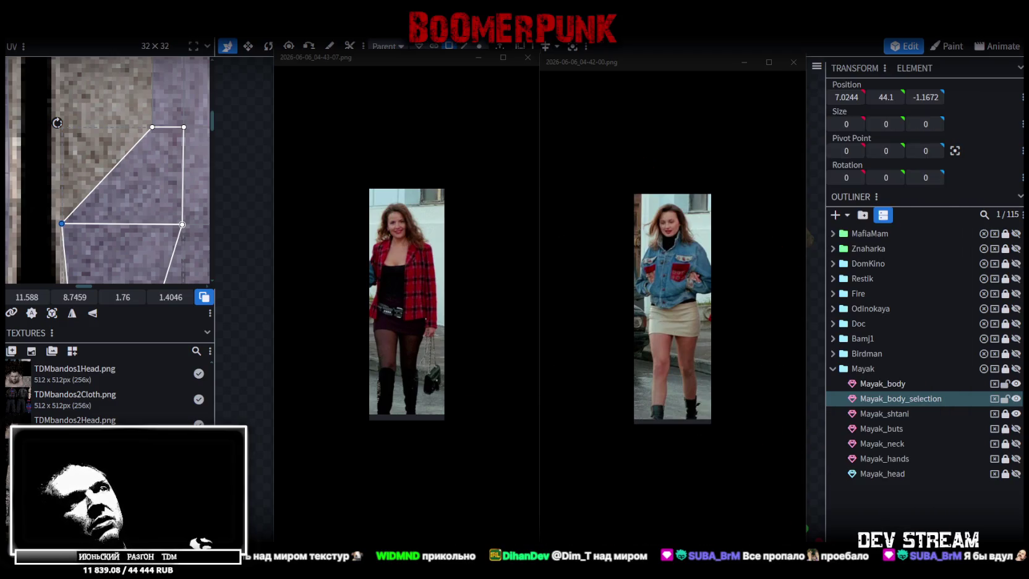
{"action": "left_click", "coordinate": [628, 69]}
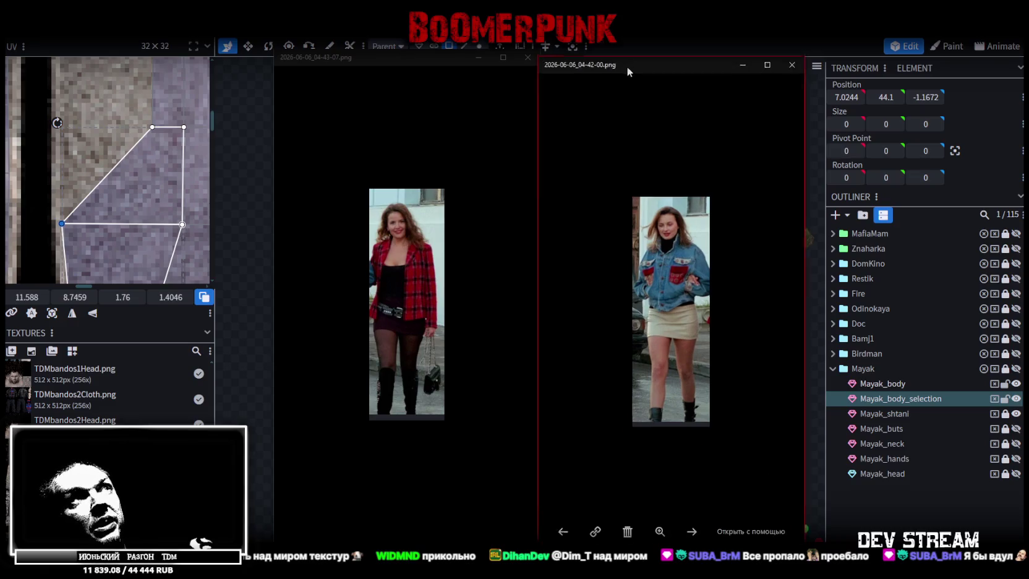
{"action": "key", "text": "alt+F4"}
{"action": "mouse_move", "coordinate": [406, 302]}
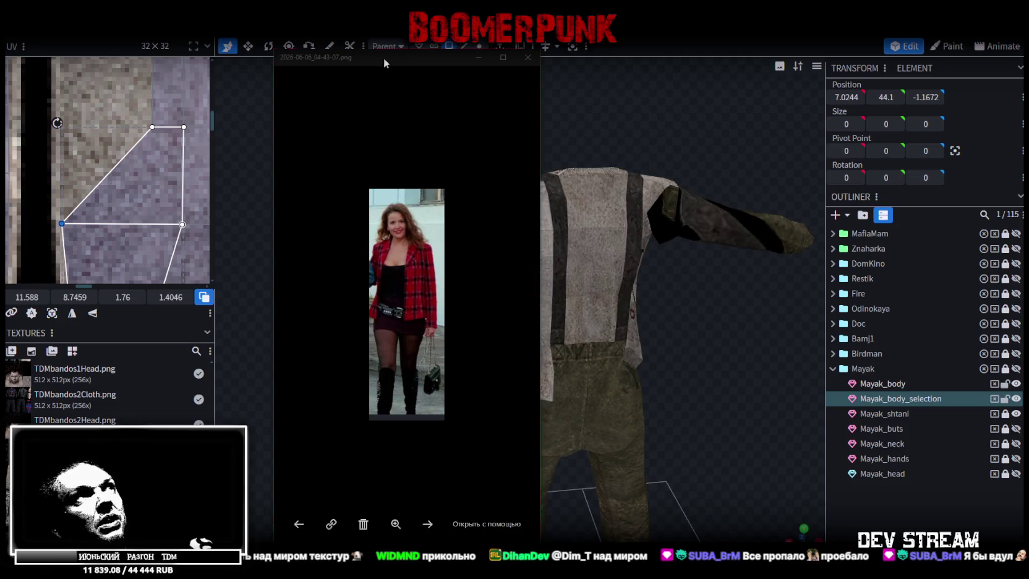
{"action": "key", "text": "alt+F4"}
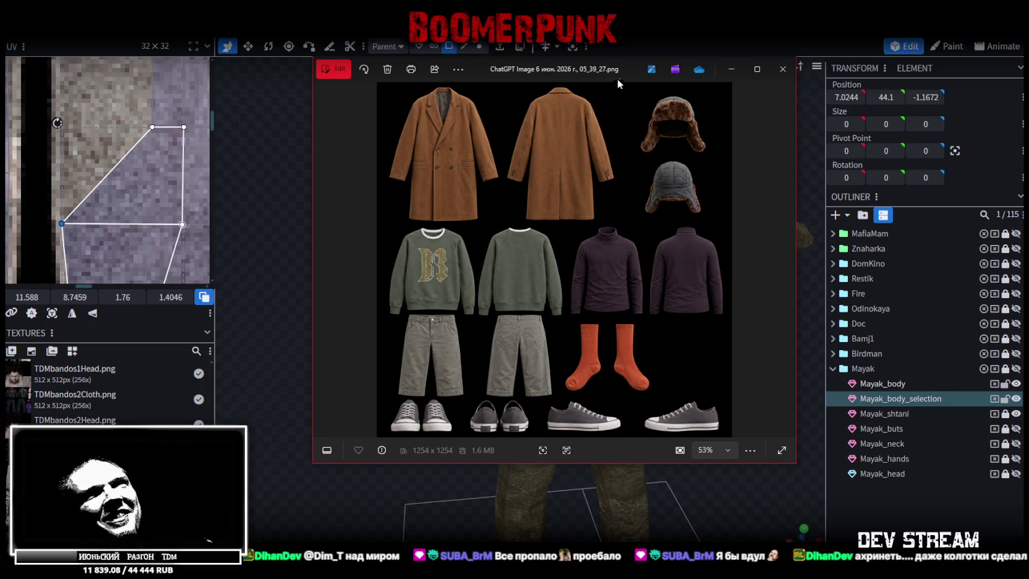
{"action": "key", "text": "alt+F4"}
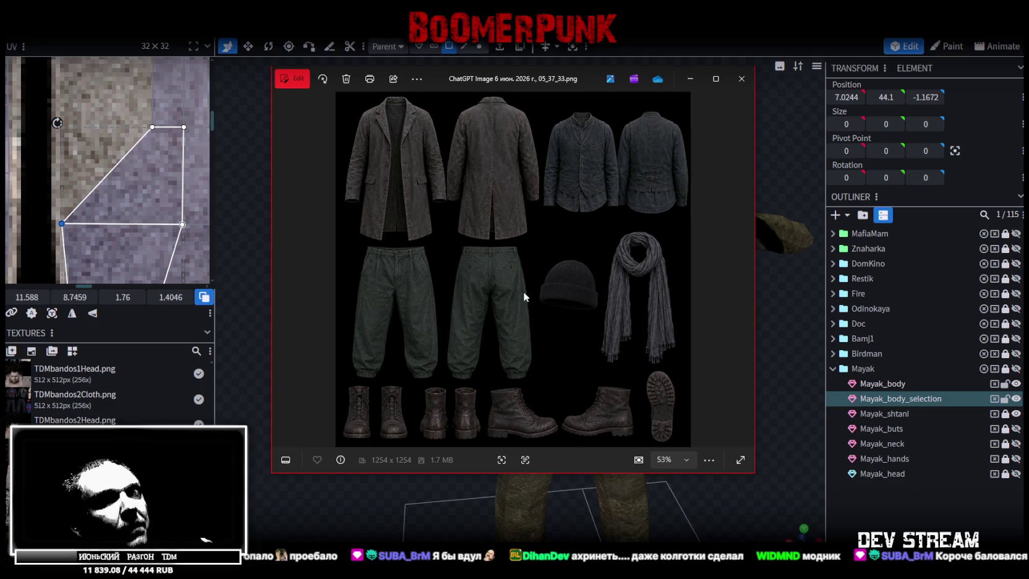
{"action": "left_click_drag", "start_coordinate": [585, 81], "coordinate": [570, 67]}
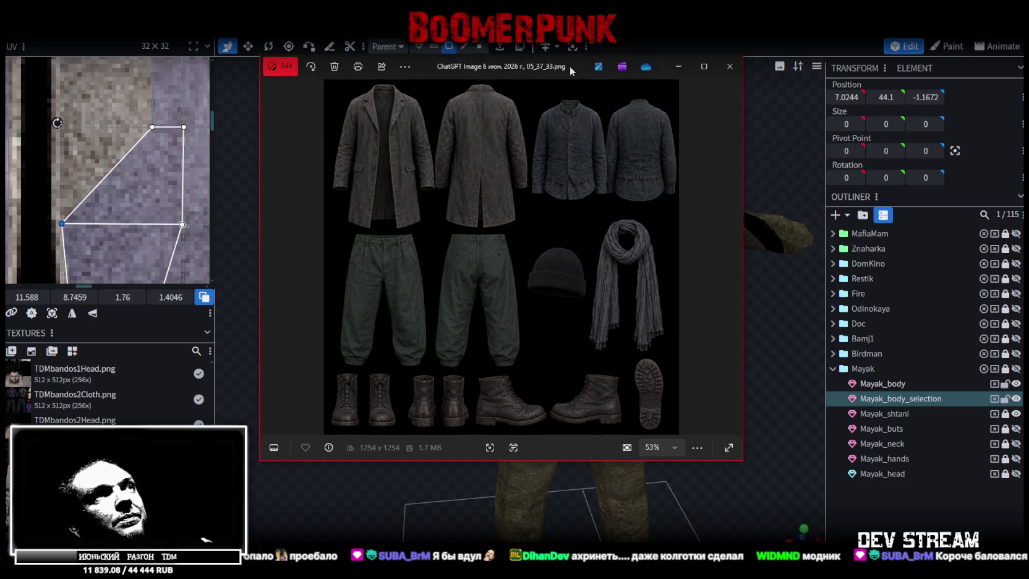
{"action": "key", "text": "alt+Tab"}
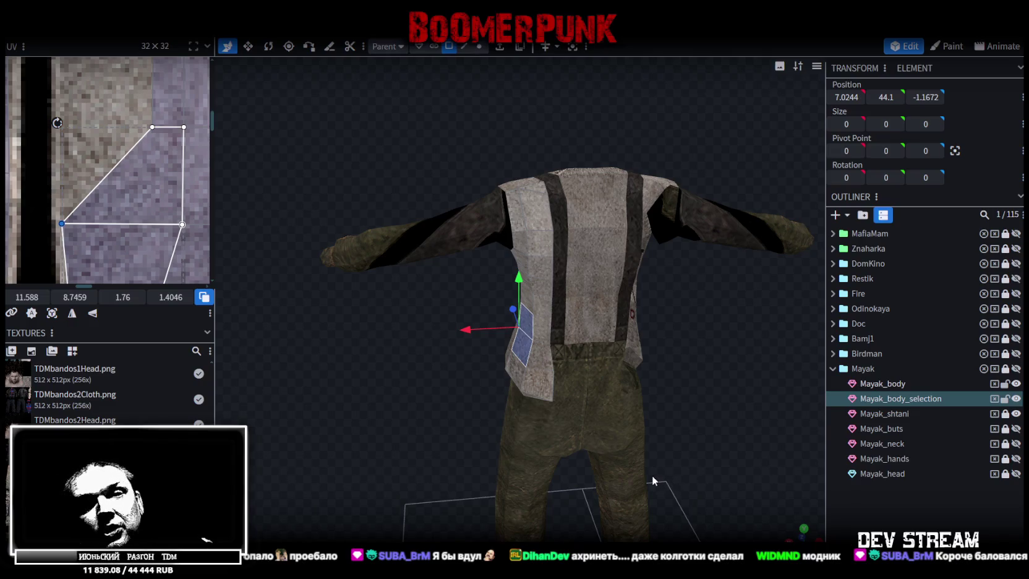
- Widen the thin side strip face's UV across the sweater texture
{"action": "scroll", "coordinate": [451, 374], "scroll_direction": "up", "scroll_amount": 2}
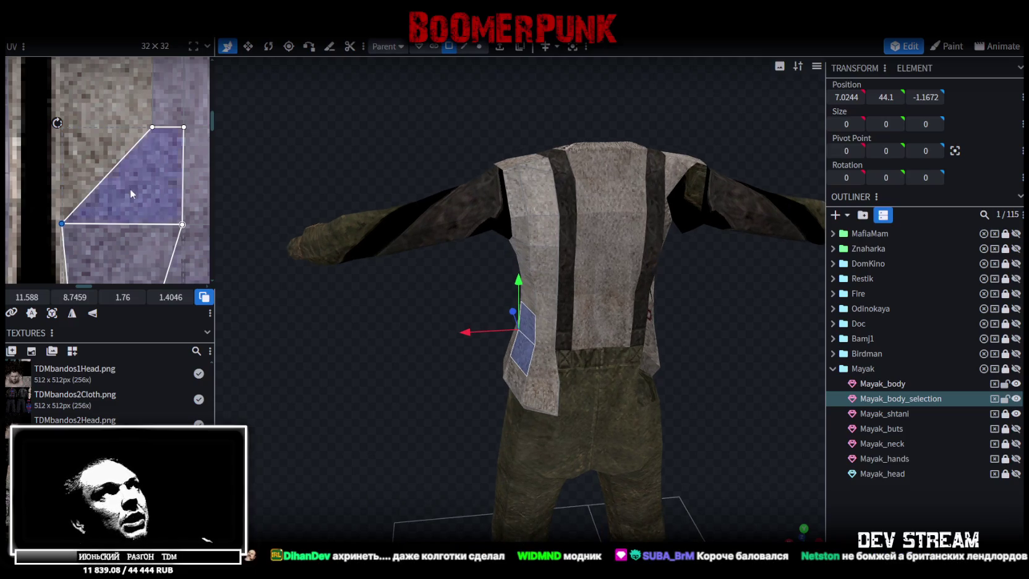
{"action": "scroll", "coordinate": [129, 188], "scroll_direction": "down", "scroll_amount": 2}
{"action": "left_click", "coordinate": [145, 139]}
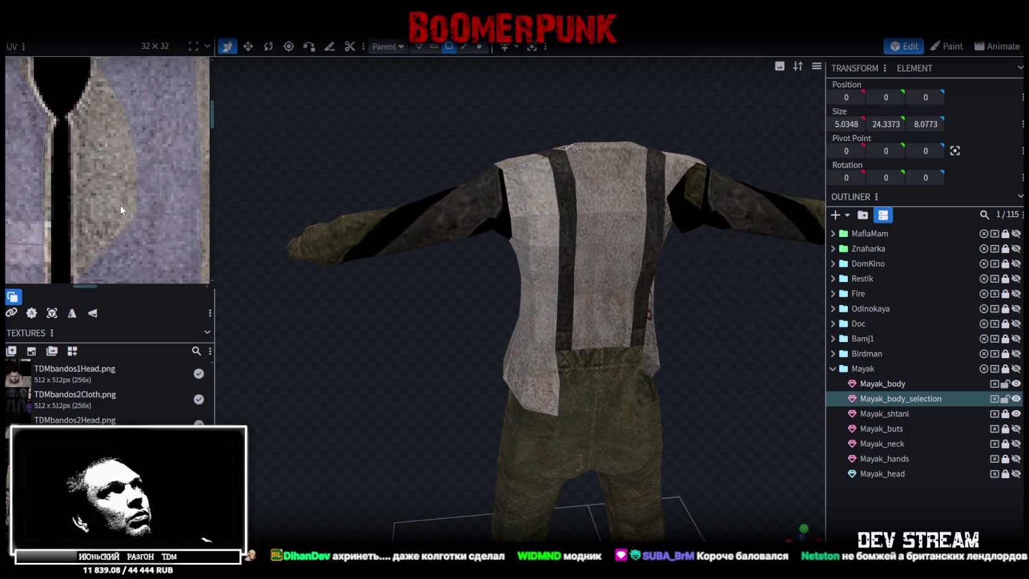
{"action": "left_click_drag", "start_coordinate": [138, 160], "coordinate": [80, 161]}
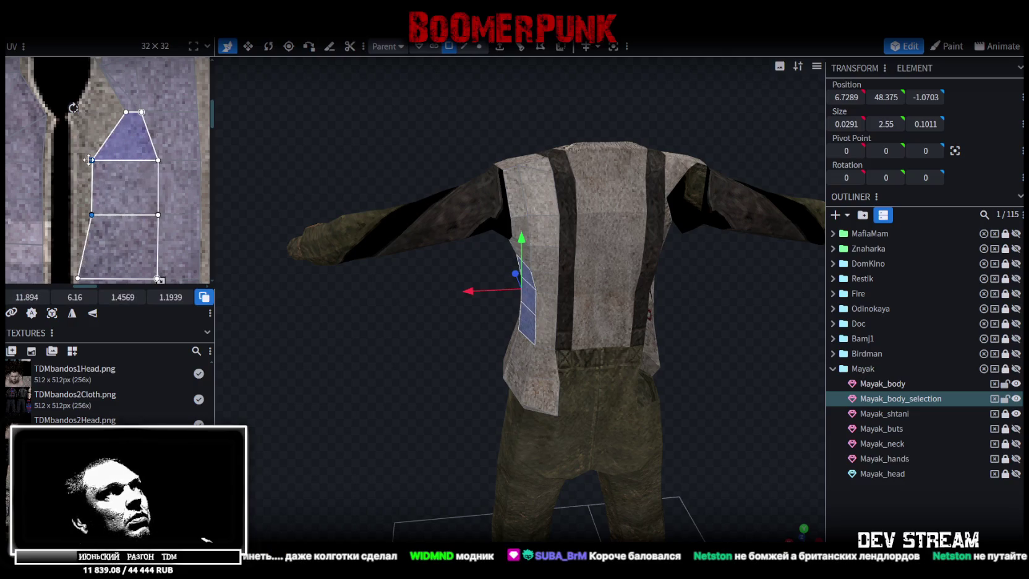
- Reshape the neighbouring triangle face's UV, pulling its shared and top vertices down-left to widen it
{"action": "scroll", "coordinate": [123, 173], "scroll_direction": "up", "scroll_amount": 2}
{"action": "scroll", "coordinate": [133, 181], "scroll_direction": "up", "scroll_amount": 2}
{"action": "left_click", "coordinate": [138, 184]}
{"action": "left_click_drag", "start_coordinate": [148, 180], "coordinate": [60, 188]}
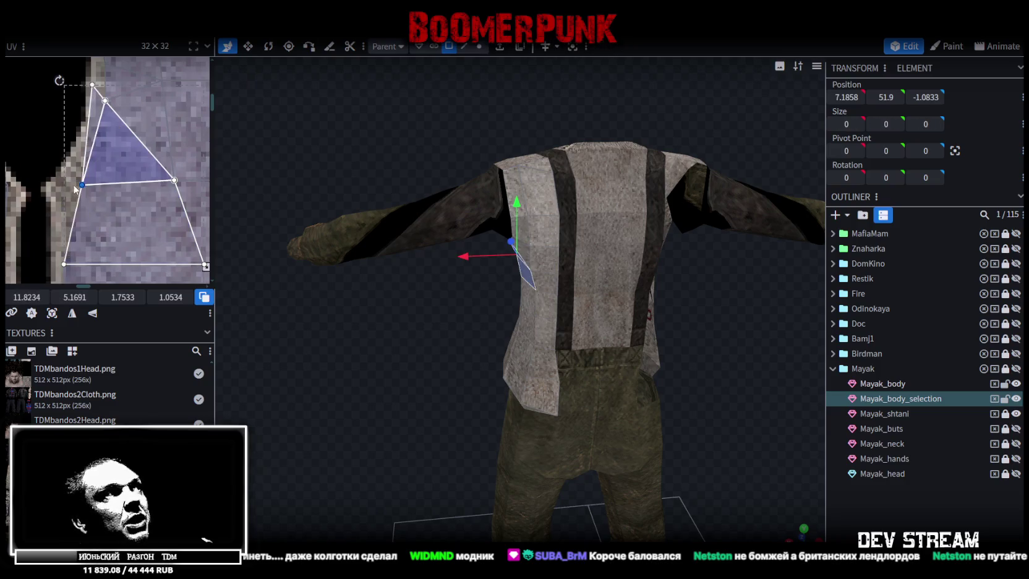
{"action": "left_click_drag", "start_coordinate": [60, 188], "coordinate": [118, 192]}
{"action": "left_click", "coordinate": [96, 81]}
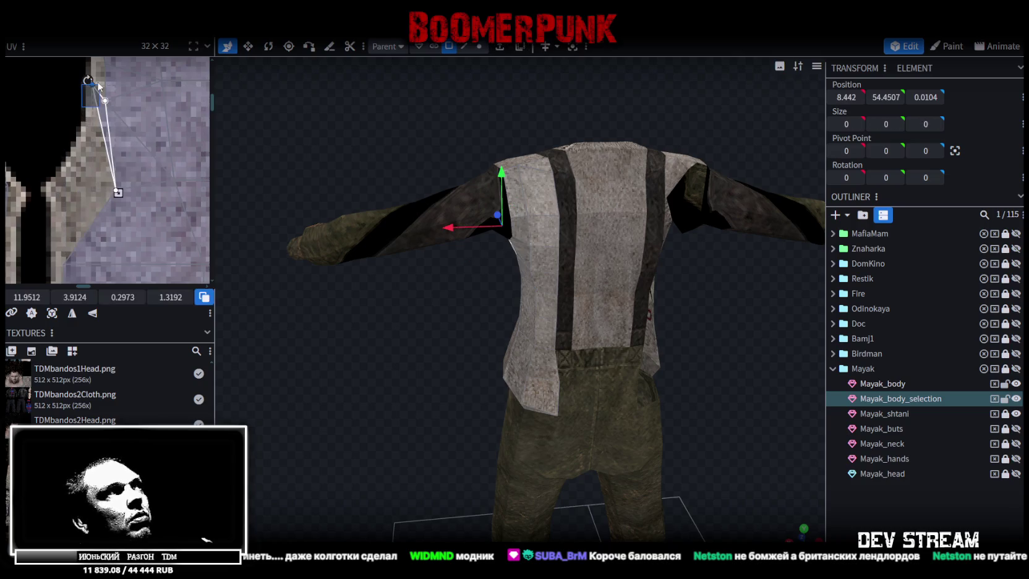
{"action": "left_click_drag", "start_coordinate": [91, 81], "coordinate": [54, 193]}
{"action": "mouse_move", "coordinate": [334, 291]}
{"action": "left_mouse_down"}
{"action": "mouse_move", "coordinate": [379, 307]}
{"action": "mouse_move", "coordinate": [493, 271]}
{"action": "mouse_move", "coordinate": [484, 277]}
{"action": "left_mouse_up"}
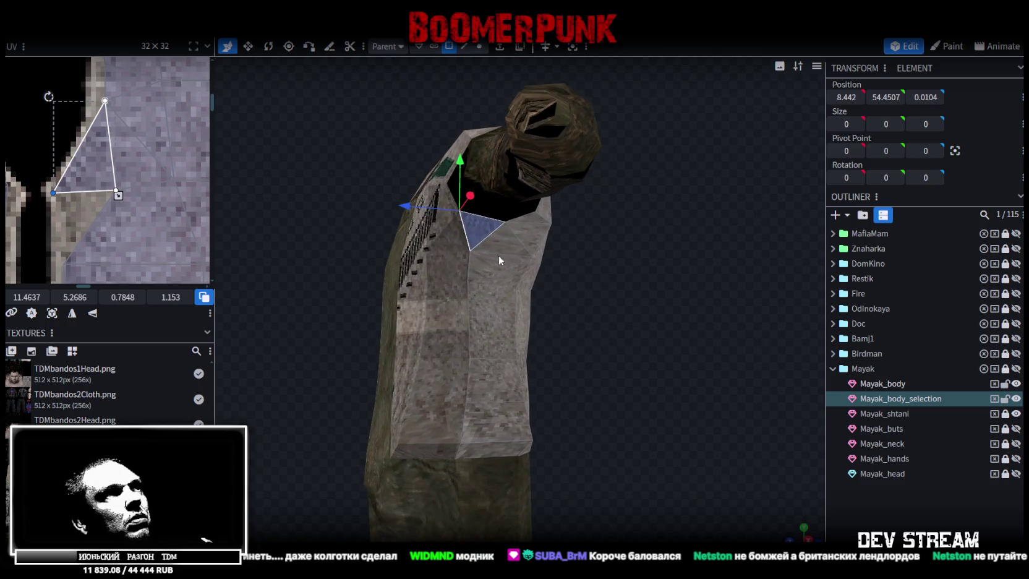
- Move the chest quad face's top-left UV vertex down-left
{"action": "left_click", "coordinate": [498, 256]}
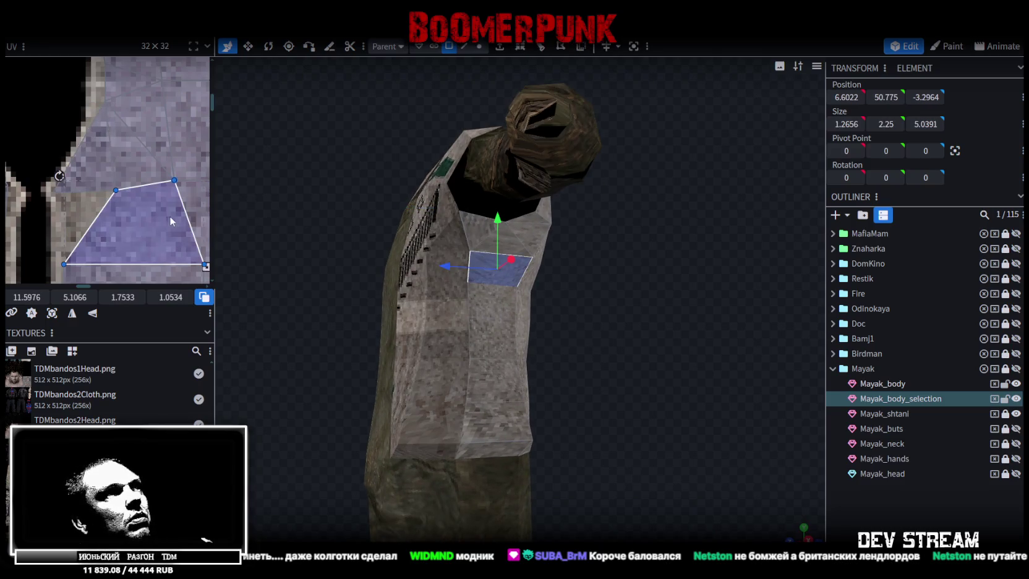
{"action": "left_click", "coordinate": [115, 189]}
{"action": "left_click_drag", "start_coordinate": [116, 190], "coordinate": [66, 214]}
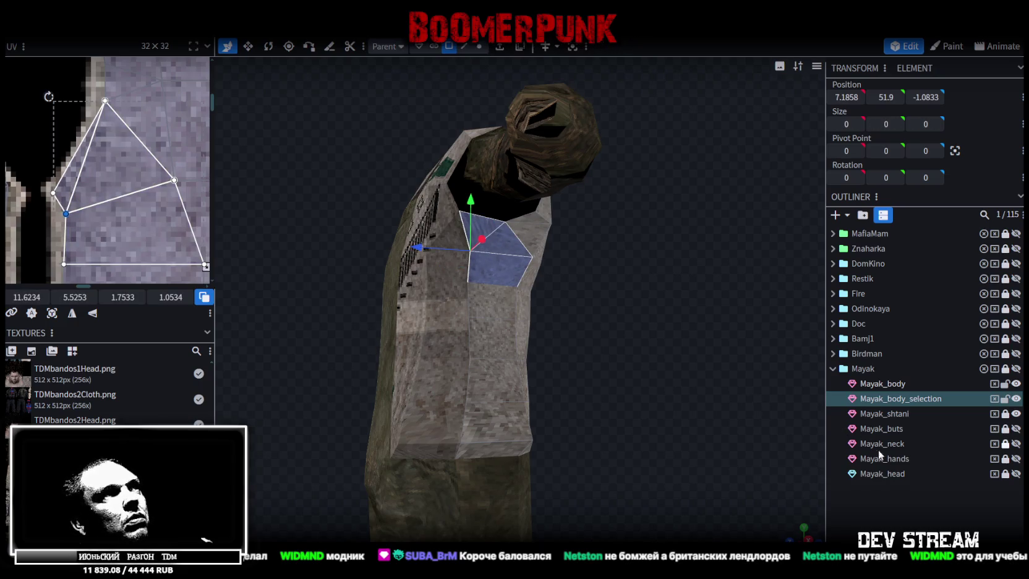
- Select all faces of Mayak_body_selection, shift a UV vertex down-right, then deselect and orbit the model
{"action": "left_click", "coordinate": [464, 241]}
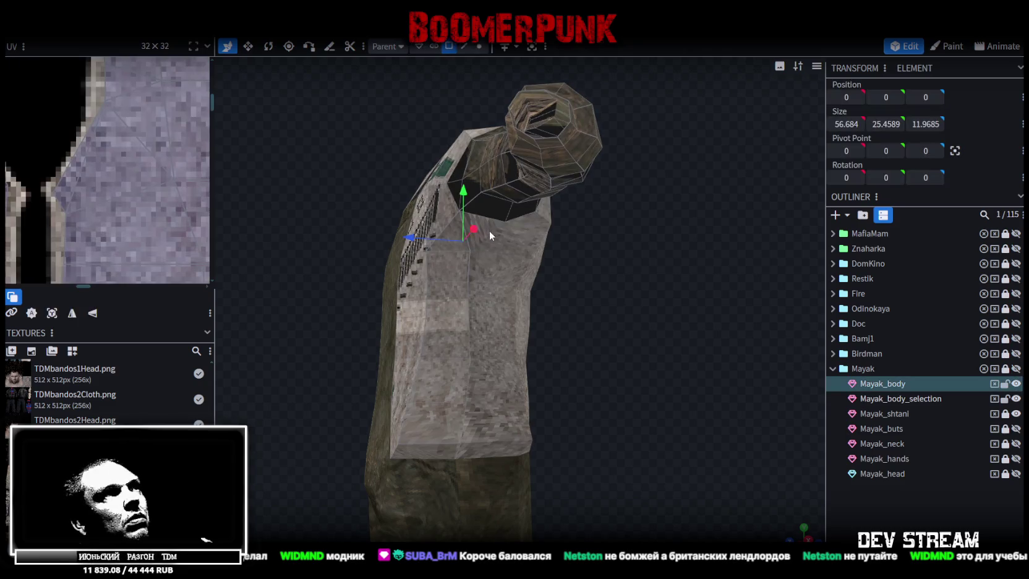
{"action": "left_click", "coordinate": [489, 234]}
{"action": "key", "text": "ctrl+a"}
{"action": "left_click_drag", "start_coordinate": [104, 100], "coordinate": [132, 155]}
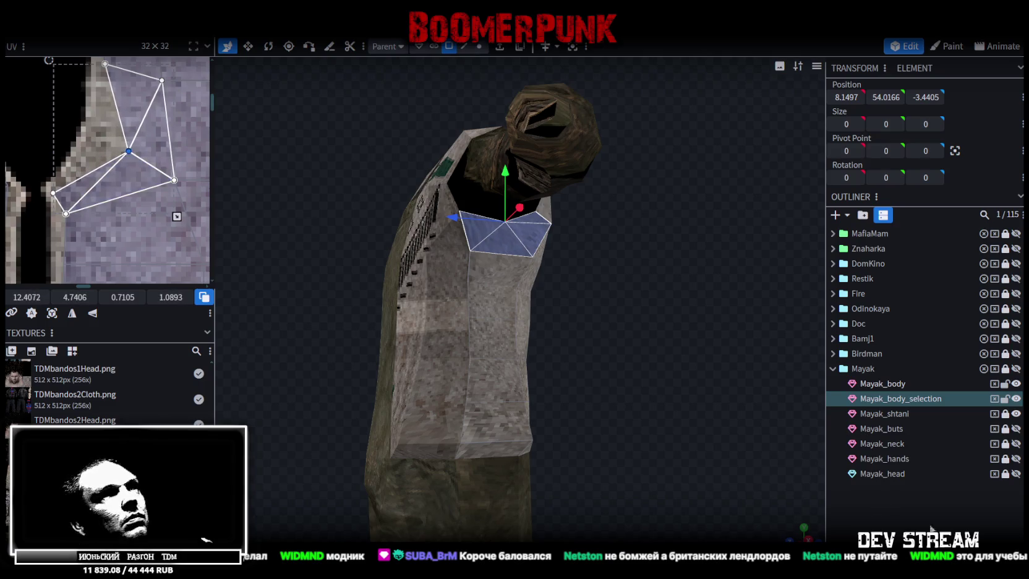
{"action": "left_click", "coordinate": [817, 456]}
{"action": "mouse_move", "coordinate": [817, 455]}
{"action": "left_mouse_down"}
{"action": "mouse_move", "coordinate": [552, 345]}
{"action": "mouse_move", "coordinate": [486, 369]}
{"action": "mouse_move", "coordinate": [550, 352]}
{"action": "left_mouse_up"}
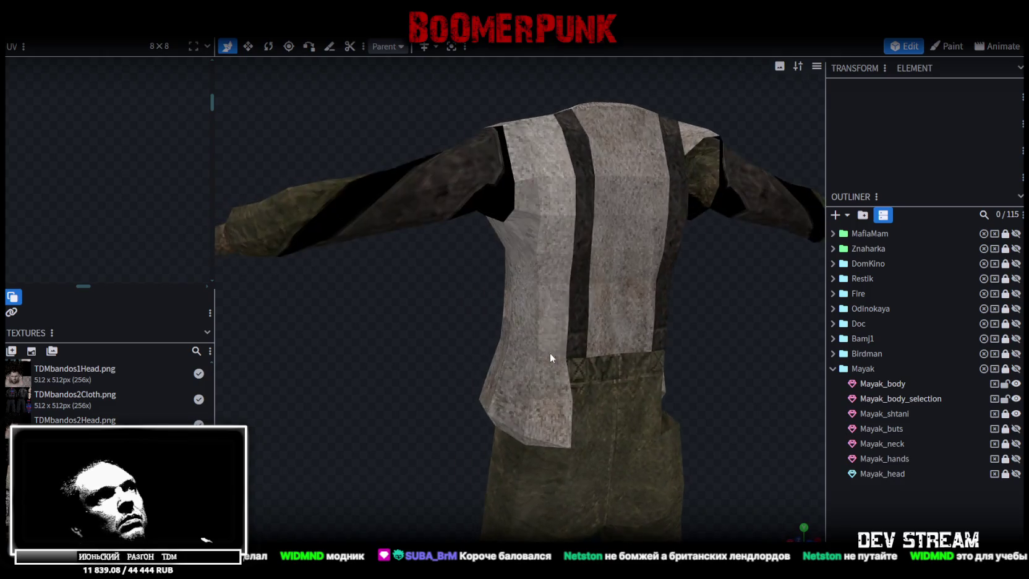
- Select the vertical strip of 22 side faces on the Mayak_body_selection mesh's upper chest
{"action": "left_click", "coordinate": [548, 284]}
{"action": "mouse_move", "coordinate": [728, 349]}
{"action": "left_mouse_down"}
{"action": "mouse_move", "coordinate": [679, 378]}
{"action": "mouse_move", "coordinate": [732, 320]}
{"action": "mouse_move", "coordinate": [638, 361]}
{"action": "mouse_move", "coordinate": [274, 225]}
{"action": "left_mouse_up"}
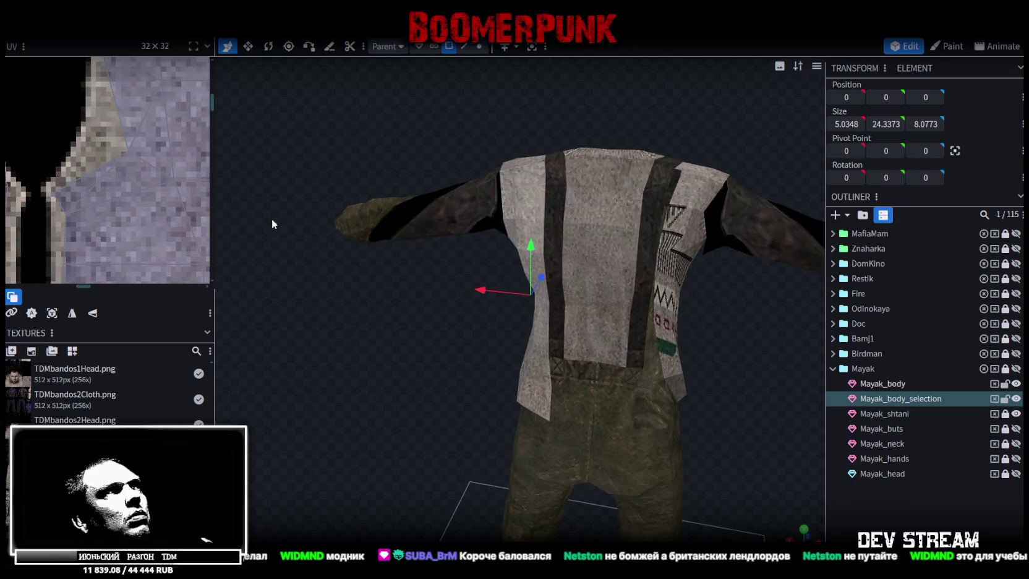
{"action": "left_click", "coordinate": [531, 198]}
{"action": "scroll", "coordinate": [159, 173], "scroll_direction": "down", "scroll_amount": 5}
{"action": "scroll", "coordinate": [159, 174], "scroll_direction": "down", "scroll_amount": 2}
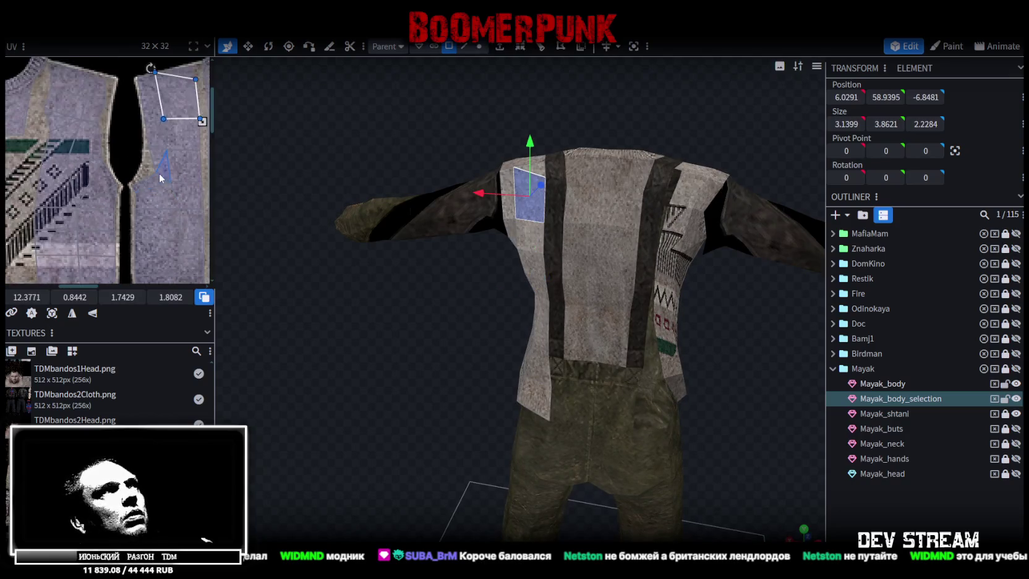
{"action": "double_click", "coordinate": [526, 291]}
{"action": "mouse_move", "coordinate": [517, 303]}
{"action": "left_mouse_down"}
{"action": "mouse_move", "coordinate": [448, 397]}
{"action": "mouse_move", "coordinate": [451, 380]}
{"action": "left_mouse_up"}
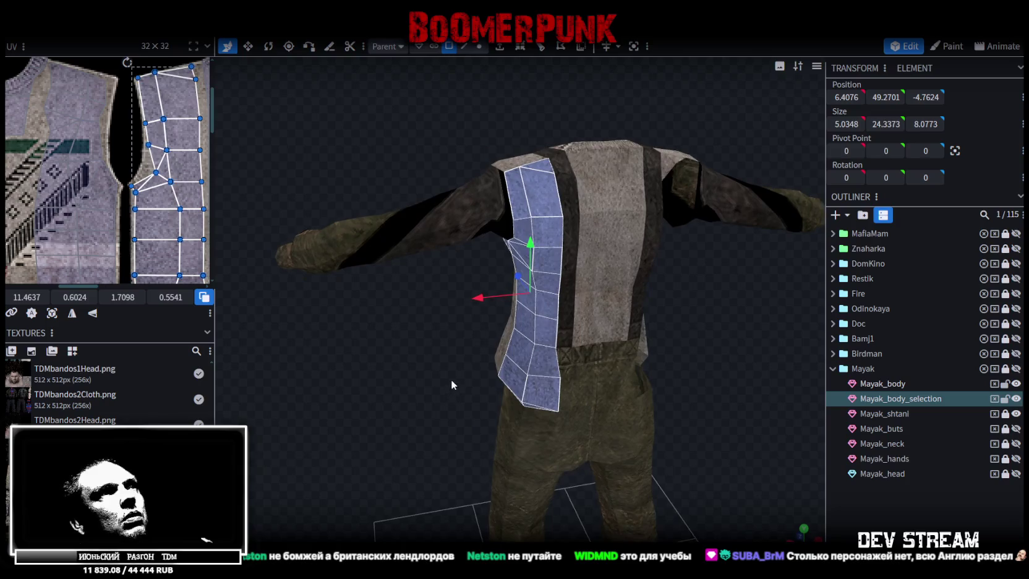
- Copy and paste the side strip, then use Transform > Flip X to mirror it to the opposite side
{"action": "key", "text": "ctrl+c"}
{"action": "key", "text": "ctrl+v"}
{"action": "left_click", "coordinate": [519, 402]}
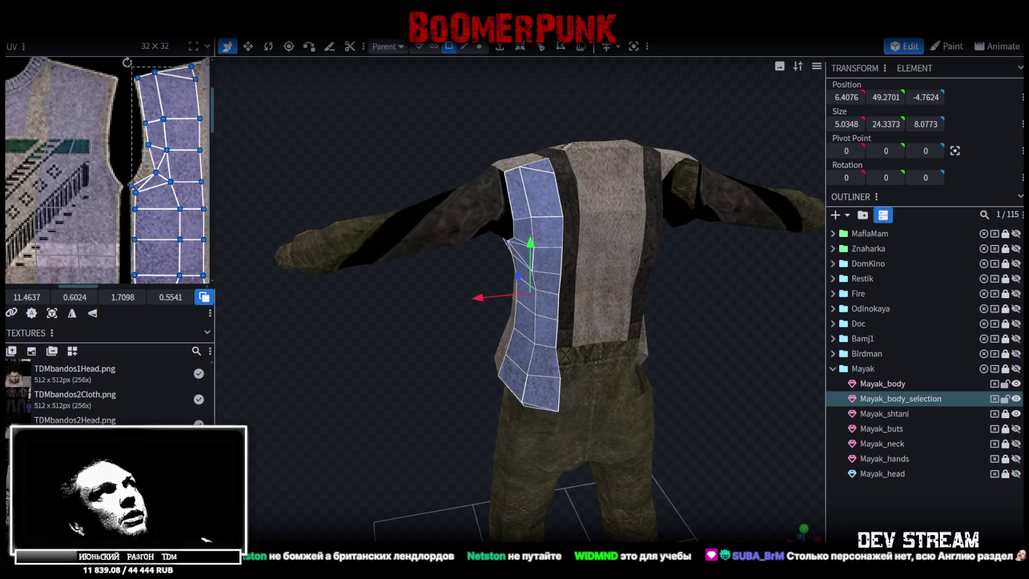
{"action": "left_click", "coordinate": [149, 30]}
{"action": "left_click", "coordinate": [229, 63]}
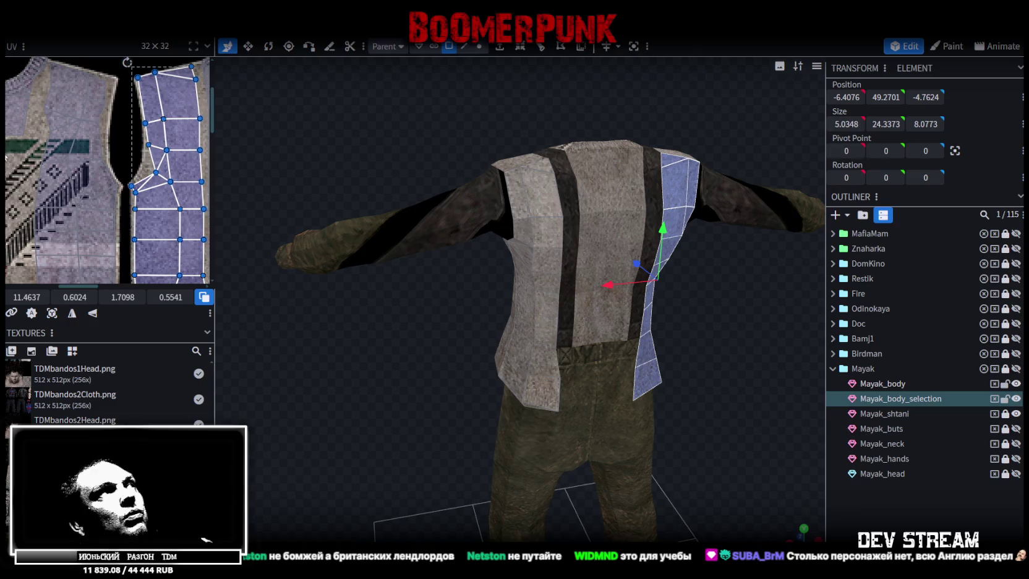
- Flip the pasted strip's UV island horizontally and slide it onto the opposite sweater panel
{"action": "scroll", "coordinate": [37, 161], "scroll_direction": "down", "scroll_amount": 3}
{"action": "middle_click_drag", "start_coordinate": [93, 185], "coordinate": [67, 160]}
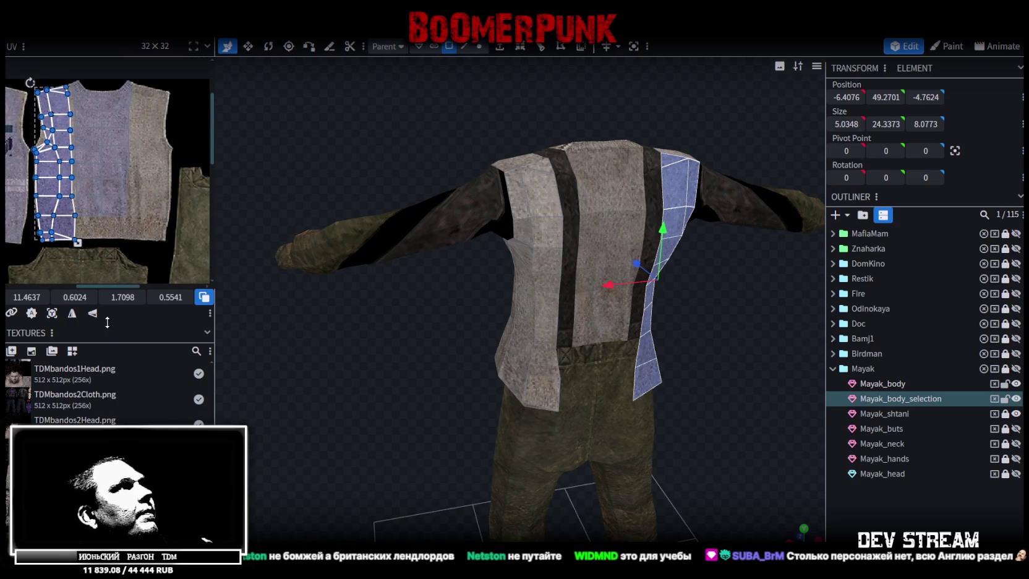
{"action": "left_click", "coordinate": [72, 313]}
{"action": "left_click_drag", "start_coordinate": [17, 297], "coordinate": [45, 298]}
- Shrink the mirrored UV island slightly to fit the sweater's opposite edge
{"action": "scroll", "coordinate": [114, 147], "scroll_direction": "up", "scroll_amount": 2}
{"action": "scroll", "coordinate": [115, 147], "scroll_direction": "up", "scroll_amount": 2}
{"action": "scroll", "coordinate": [115, 147], "scroll_direction": "up", "scroll_amount": 2}
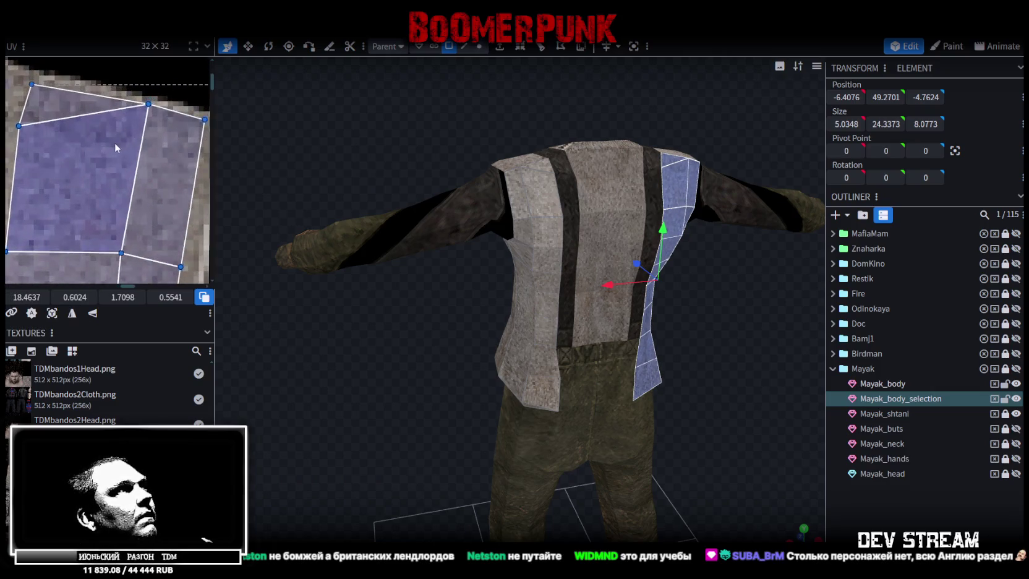
{"action": "scroll", "coordinate": [115, 146], "scroll_direction": "down", "scroll_amount": 3}
{"action": "left_click", "coordinate": [93, 160]}
{"action": "scroll", "coordinate": [102, 222], "scroll_direction": "down", "scroll_amount": 2}
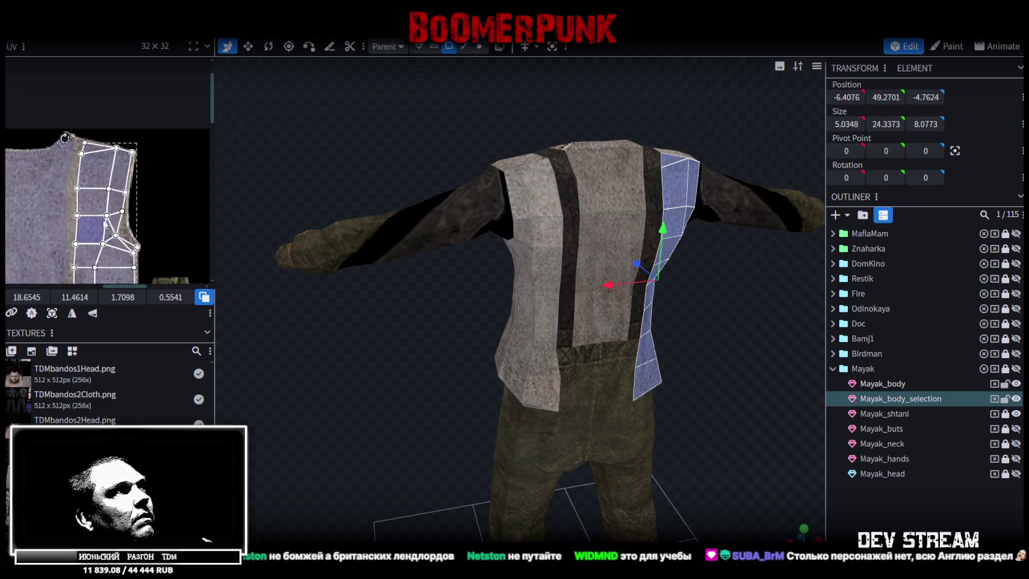
{"action": "scroll", "coordinate": [104, 228], "scroll_direction": "up", "scroll_amount": 2}
{"action": "scroll", "coordinate": [108, 173], "scroll_direction": "up", "scroll_amount": 2}
{"action": "scroll", "coordinate": [173, 197], "scroll_direction": "up", "scroll_amount": 2}
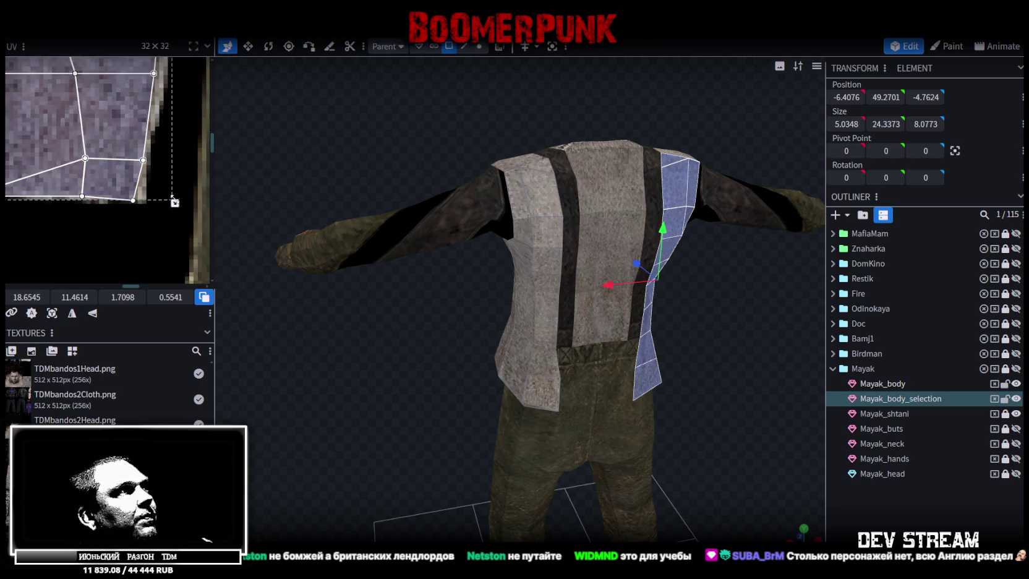
{"action": "left_click_drag", "start_coordinate": [173, 196], "coordinate": [167, 195]}
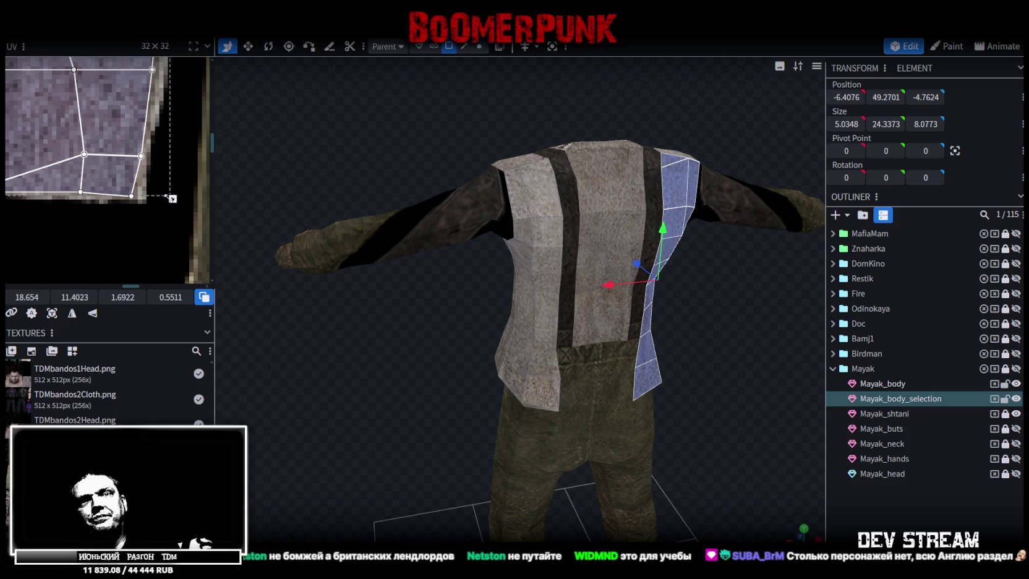
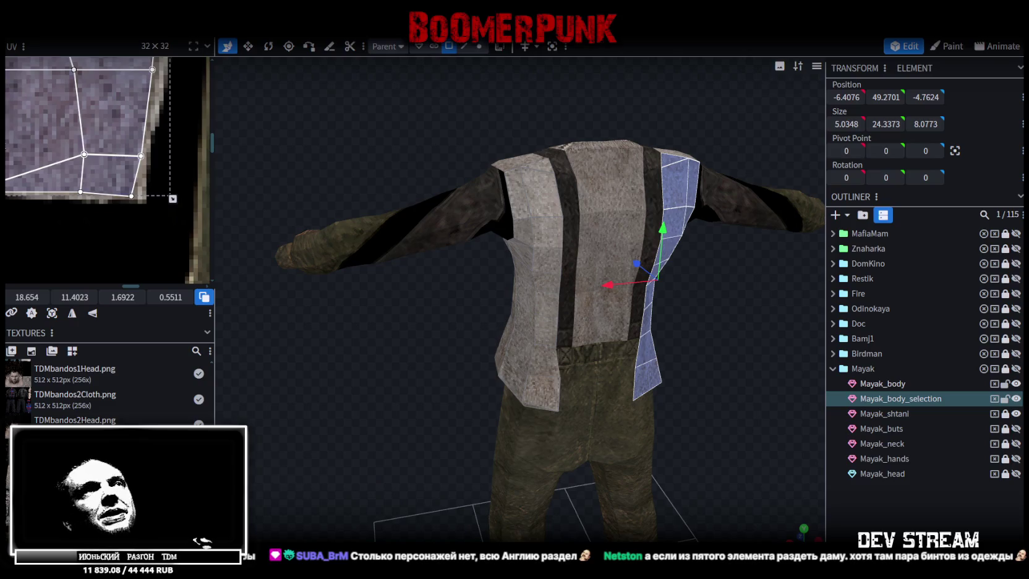
- Select the Mayak_body mesh and pick faces around the torso opening, neck rim and upper arm
{"action": "left_click", "coordinate": [615, 191]}
{"action": "mouse_move", "coordinate": [377, 110]}
{"action": "left_mouse_down"}
{"action": "mouse_move", "coordinate": [684, 252]}
{"action": "mouse_move", "coordinate": [617, 271]}
{"action": "left_mouse_up"}
{"action": "left_click", "coordinate": [597, 253]}
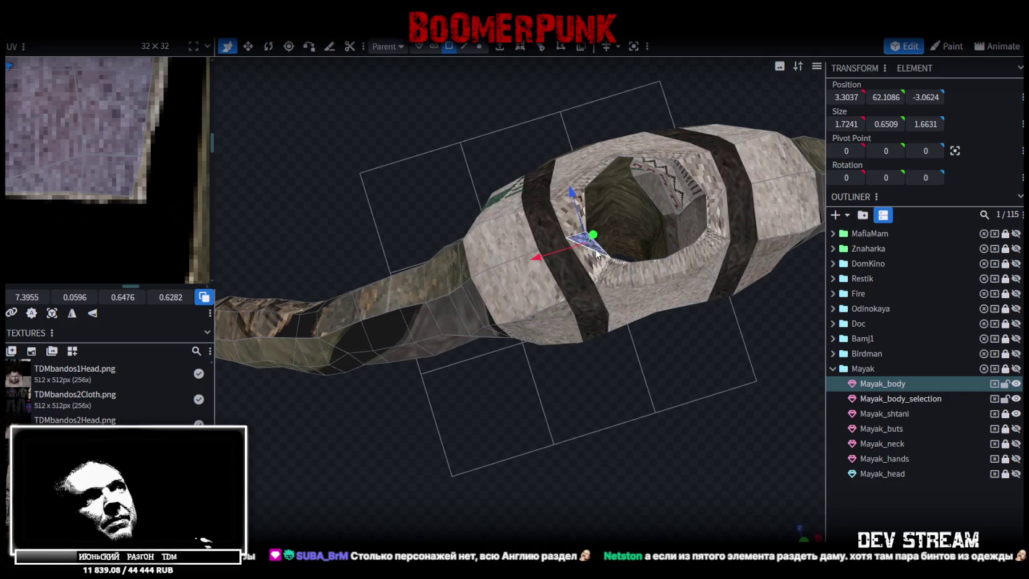
{"action": "left_click", "coordinate": [618, 272]}
{"action": "mouse_move", "coordinate": [448, 178]}
{"action": "left_mouse_down"}
{"action": "mouse_move", "coordinate": [678, 150]}
{"action": "mouse_move", "coordinate": [518, 204]}
{"action": "left_mouse_up"}
{"action": "left_click", "coordinate": [504, 229]}
{"action": "left_click", "coordinate": [473, 206]}
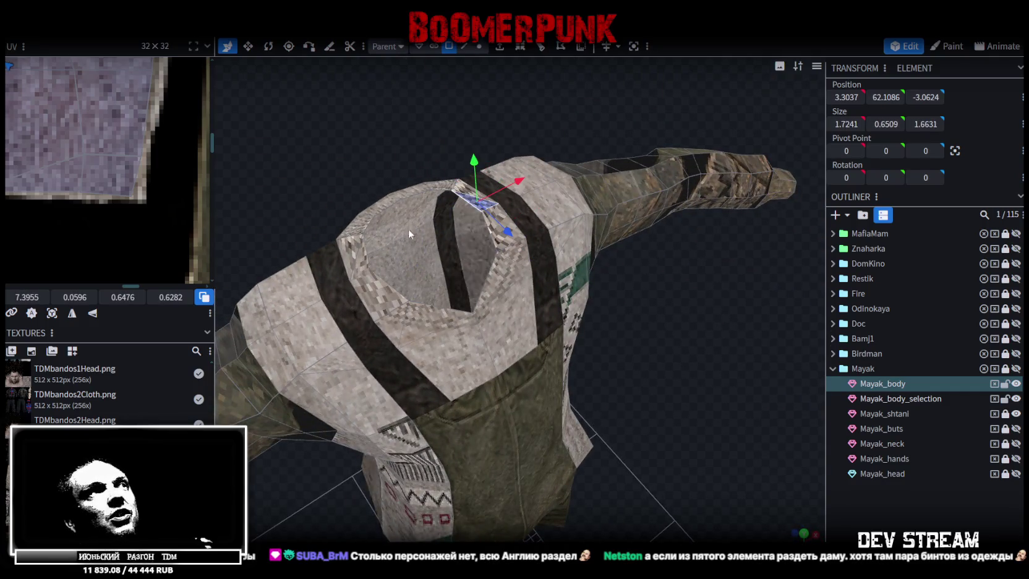
{"action": "left_click", "coordinate": [364, 276]}
{"action": "left_click", "coordinate": [365, 254]}
{"action": "left_click", "coordinate": [377, 278]}
{"action": "left_click", "coordinate": [433, 315]}
{"action": "left_click", "coordinate": [501, 283]}
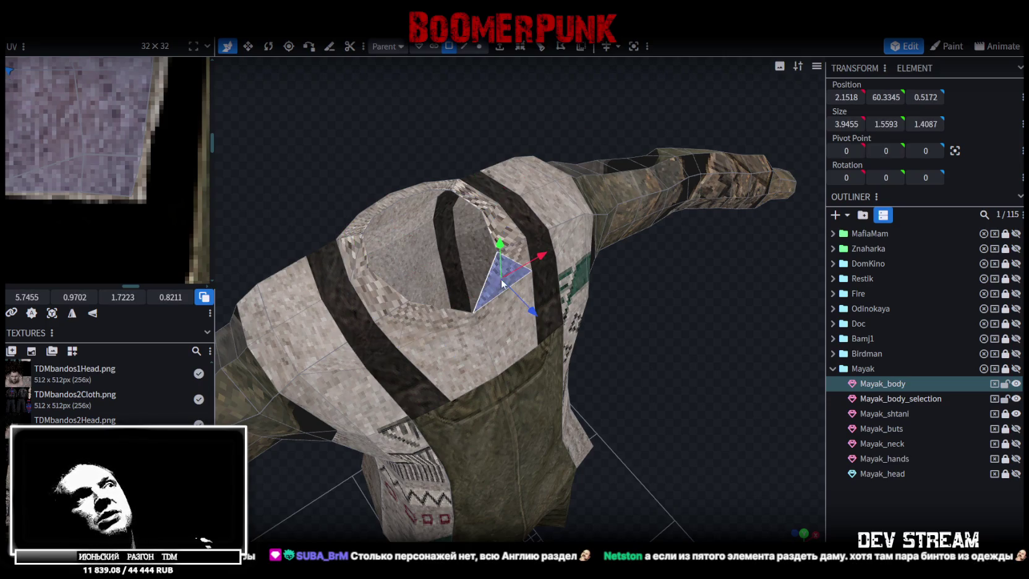
{"action": "left_click", "coordinate": [506, 234]}
{"action": "mouse_move", "coordinate": [496, 219]}
{"action": "left_mouse_down"}
{"action": "mouse_move", "coordinate": [672, 334]}
{"action": "mouse_move", "coordinate": [597, 270]}
{"action": "mouse_move", "coordinate": [605, 219]}
{"action": "left_mouse_up"}
{"action": "left_click", "coordinate": [605, 219]}
- Select the first sleeve's UV island, move it onto the sweater area and turn it upright
{"action": "scroll", "coordinate": [133, 244], "scroll_direction": "down", "scroll_amount": 2}
{"action": "scroll", "coordinate": [134, 235], "scroll_direction": "down", "scroll_amount": 3}
{"action": "scroll", "coordinate": [136, 229], "scroll_direction": "down", "scroll_amount": 1}
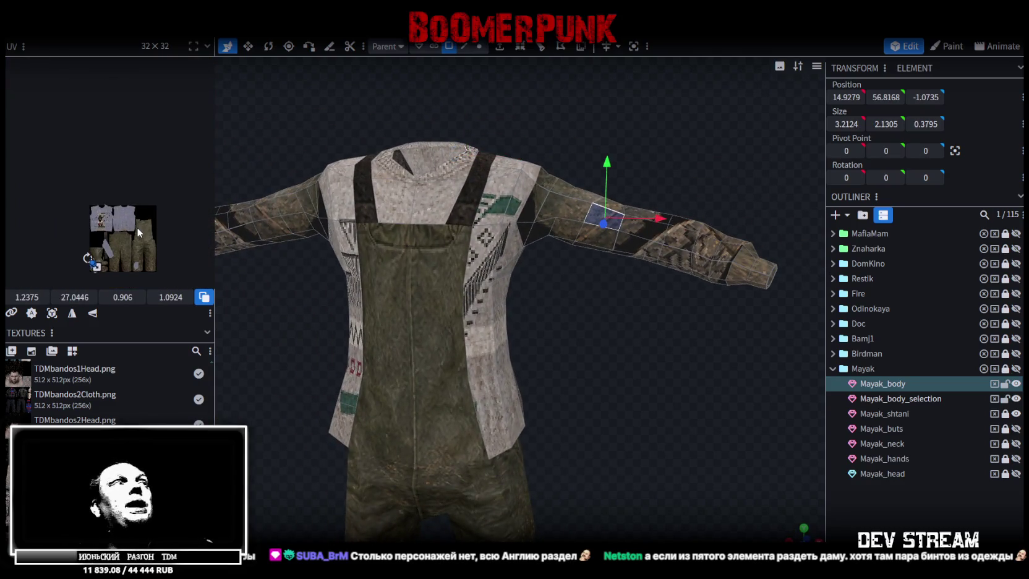
{"action": "scroll", "coordinate": [134, 231], "scroll_direction": "up", "scroll_amount": 2}
{"action": "scroll", "coordinate": [140, 216], "scroll_direction": "up", "scroll_amount": 2}
{"action": "scroll", "coordinate": [160, 164], "scroll_direction": "up", "scroll_amount": 2}
{"action": "scroll", "coordinate": [91, 185], "scroll_direction": "up", "scroll_amount": 1}
{"action": "scroll", "coordinate": [93, 169], "scroll_direction": "up", "scroll_amount": 1}
{"action": "scroll", "coordinate": [120, 148], "scroll_direction": "up", "scroll_amount": 1}
{"action": "double_click", "coordinate": [60, 199]}
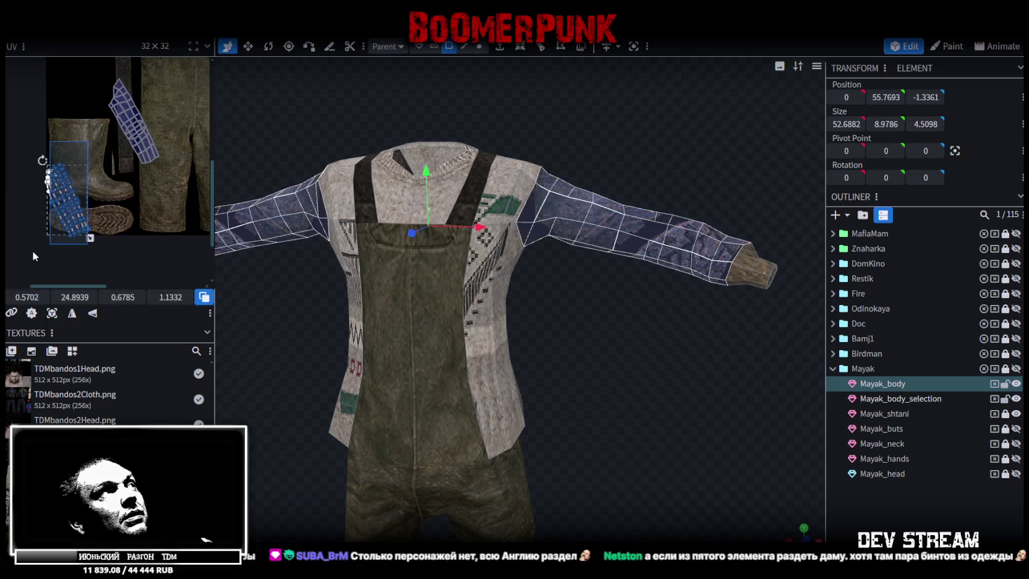
{"action": "scroll", "coordinate": [131, 190], "scroll_direction": "right", "scroll_amount": 1}
{"action": "mouse_move", "coordinate": [305, 240]}
{"action": "left_mouse_down"}
{"action": "mouse_move", "coordinate": [681, 396]}
{"action": "mouse_move", "coordinate": [542, 341]}
{"action": "left_mouse_up"}
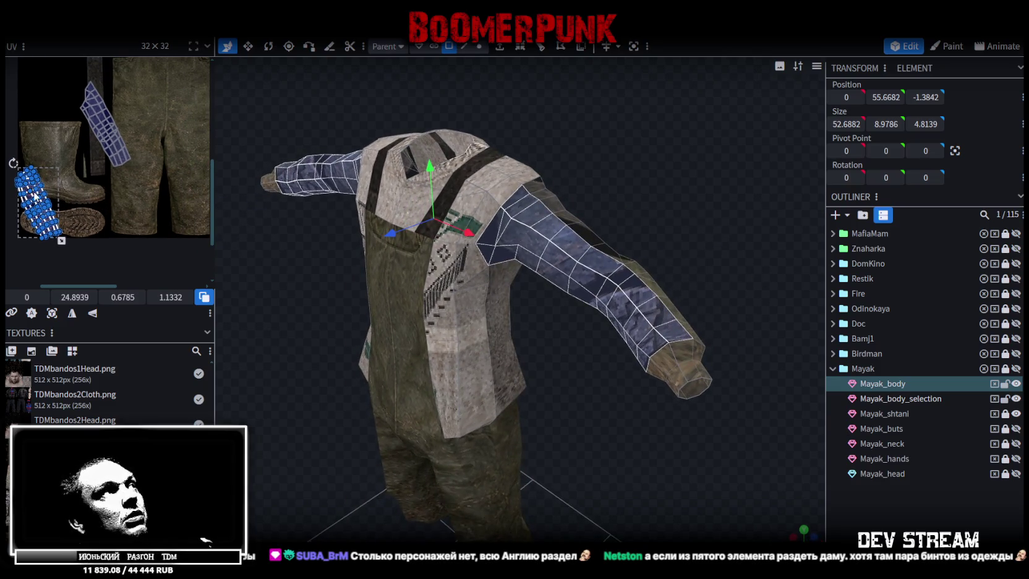
{"action": "left_click_drag", "start_coordinate": [37, 193], "coordinate": [153, 192]}
{"action": "scroll", "coordinate": [153, 191], "scroll_direction": "down", "scroll_amount": 3}
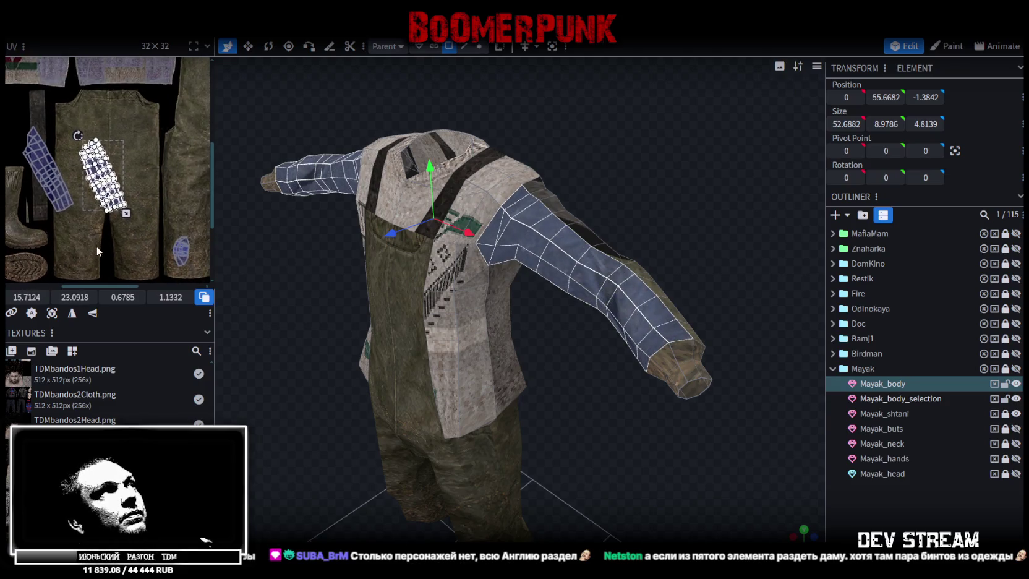
{"action": "scroll", "coordinate": [101, 194], "scroll_direction": "up", "scroll_amount": 1}
{"action": "scroll", "coordinate": [99, 193], "scroll_direction": "up", "scroll_amount": 1}
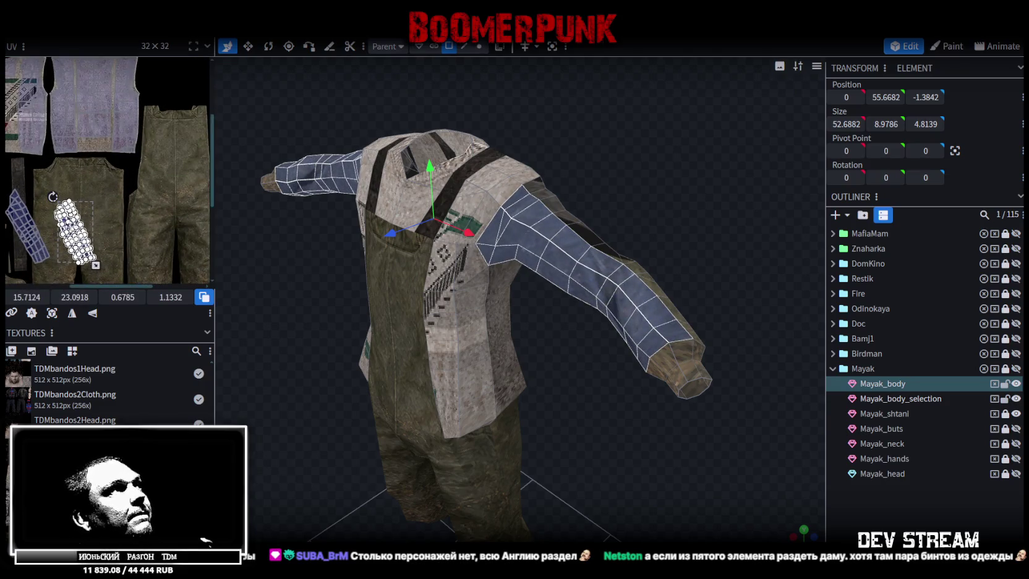
{"action": "scroll", "coordinate": [147, 185], "scroll_direction": "up", "scroll_amount": 1}
{"action": "left_click_drag", "start_coordinate": [97, 147], "coordinate": [112, 144]}
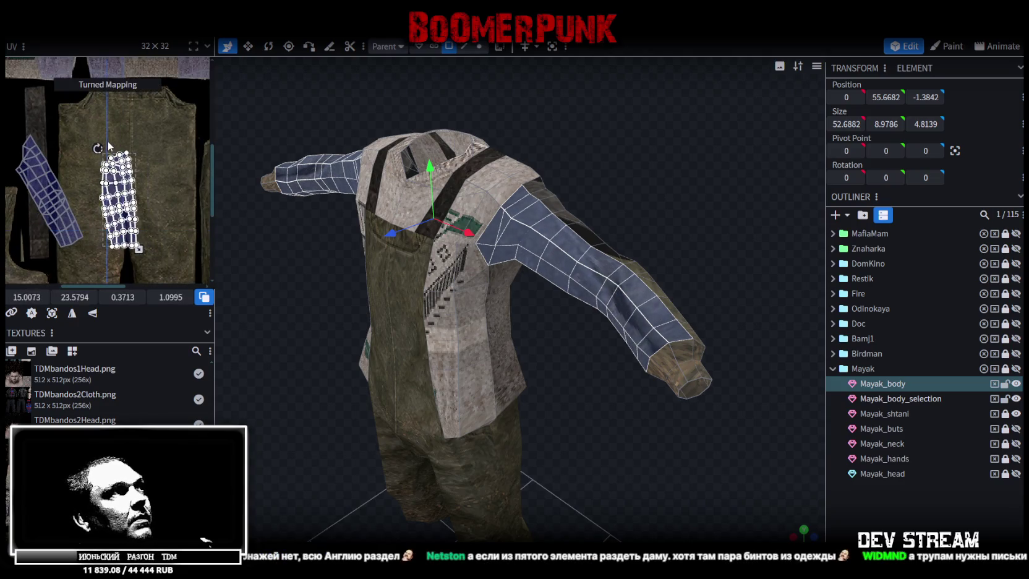
- Turn the second sleeve island upright, mirror it on X and place it beside the first
{"action": "middle_click_drag", "start_coordinate": [74, 164], "coordinate": [113, 161]}
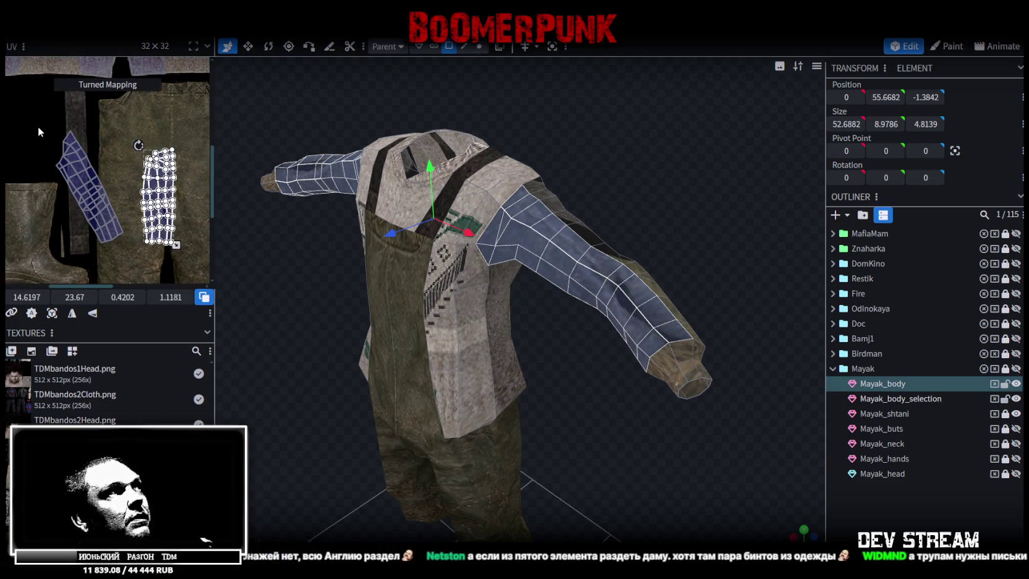
{"action": "left_click_drag", "start_coordinate": [57, 137], "coordinate": [121, 243]}
{"action": "left_click_drag", "start_coordinate": [52, 126], "coordinate": [88, 113]}
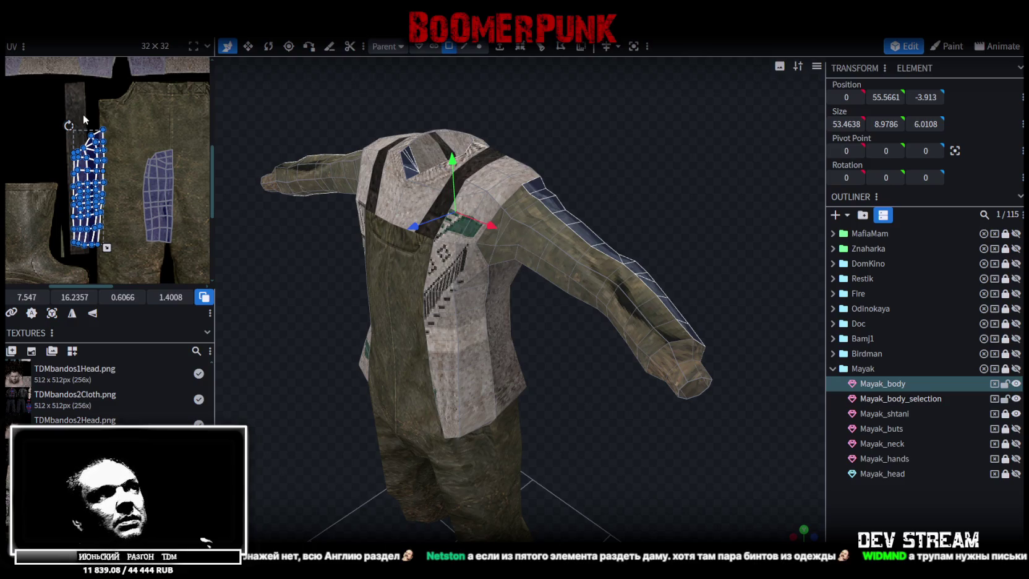
{"action": "left_click", "coordinate": [71, 315]}
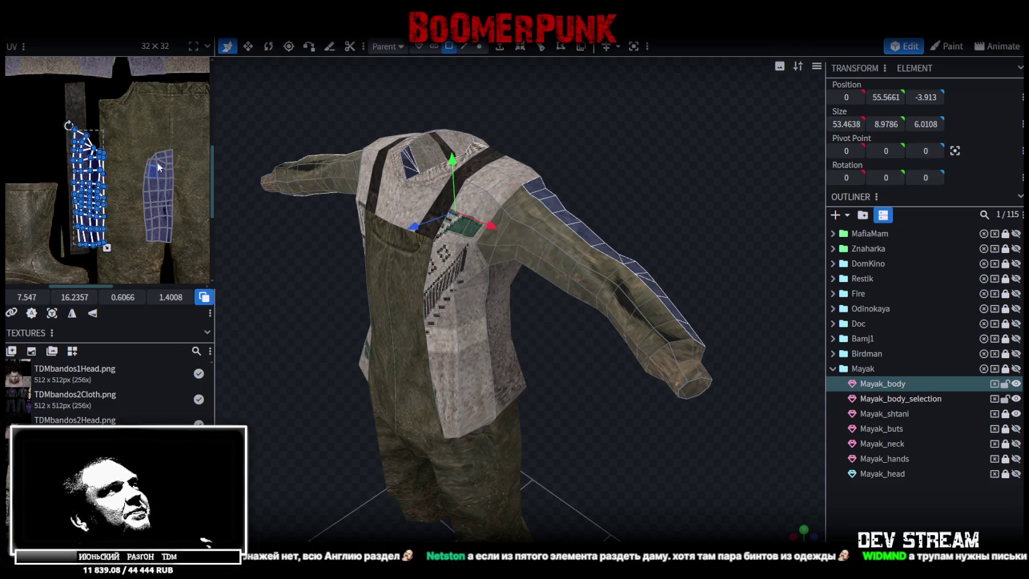
{"action": "left_click_drag", "start_coordinate": [96, 168], "coordinate": [132, 162]}
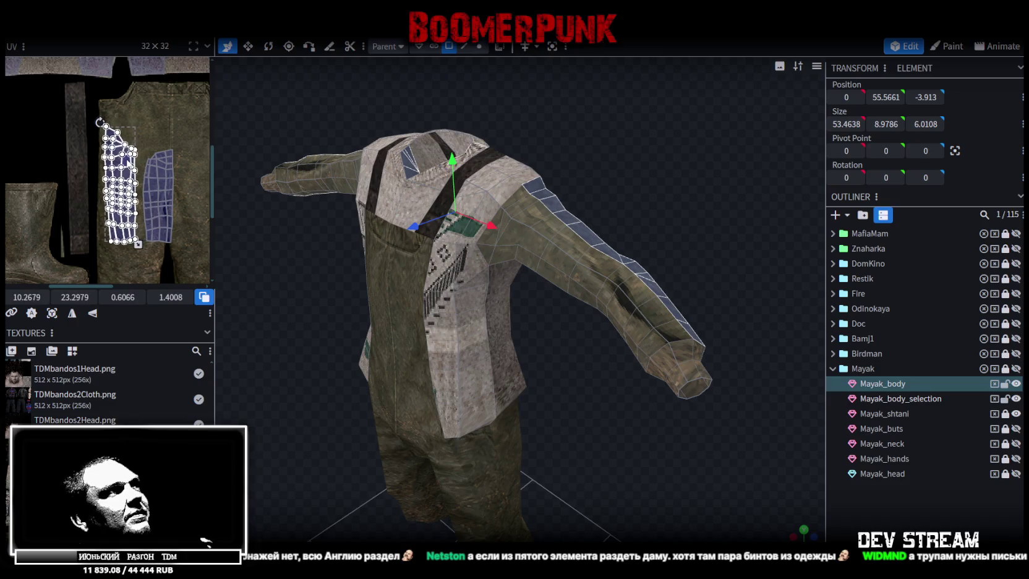
- Box-select both sleeve islands and drag them together onto the sweater texture
{"action": "left_click_drag", "start_coordinate": [66, 102], "coordinate": [197, 260]}
{"action": "scroll", "coordinate": [107, 227], "scroll_direction": "down", "scroll_amount": 3}
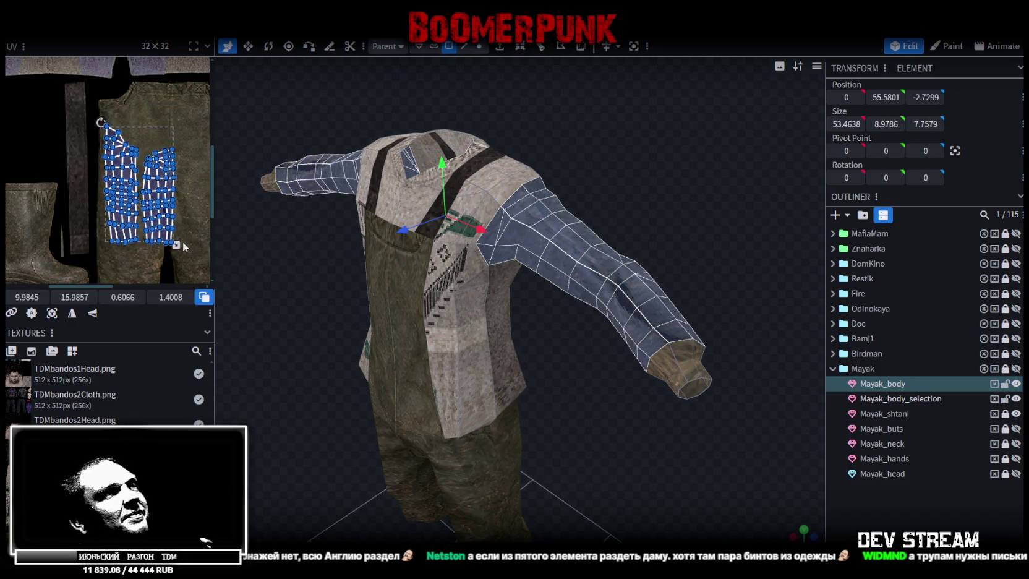
{"action": "scroll", "coordinate": [106, 226], "scroll_direction": "up", "scroll_amount": 1}
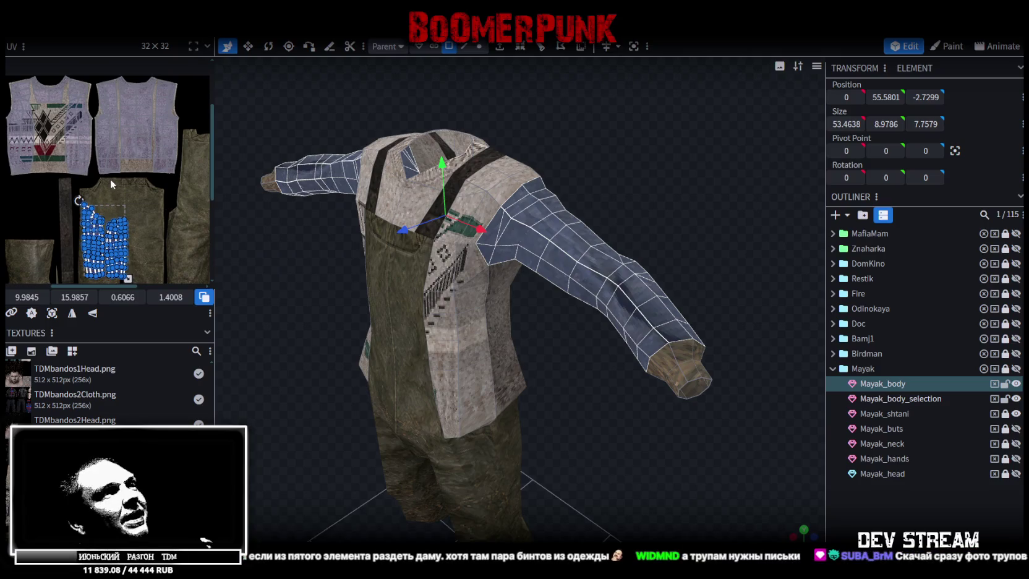
{"action": "scroll", "coordinate": [120, 210], "scroll_direction": "up", "scroll_amount": 2}
{"action": "scroll", "coordinate": [117, 226], "scroll_direction": "down", "scroll_amount": 1}
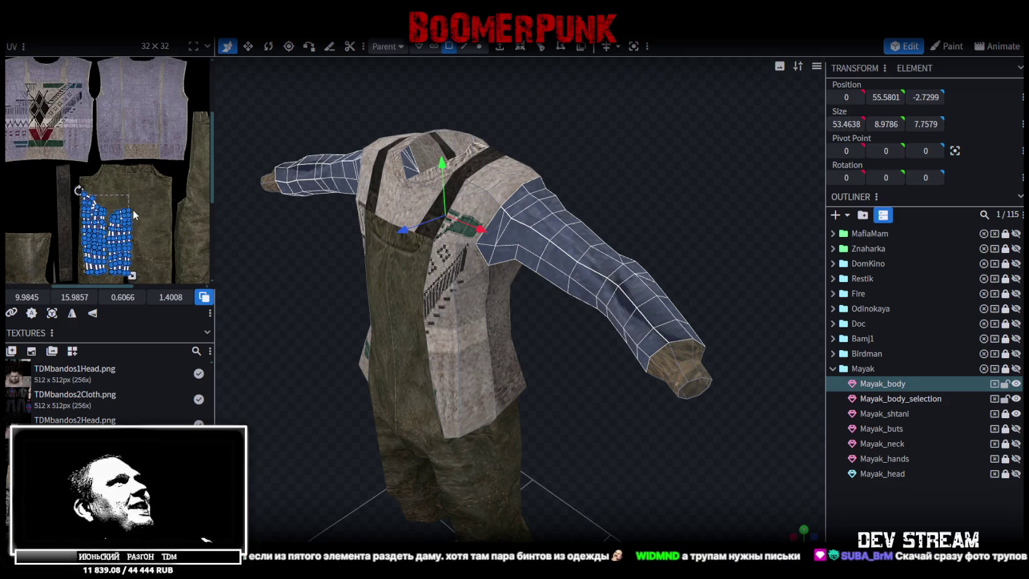
{"action": "scroll", "coordinate": [115, 234], "scroll_direction": "up", "scroll_amount": 1}
{"action": "left_click_drag", "start_coordinate": [115, 233], "coordinate": [133, 142]}
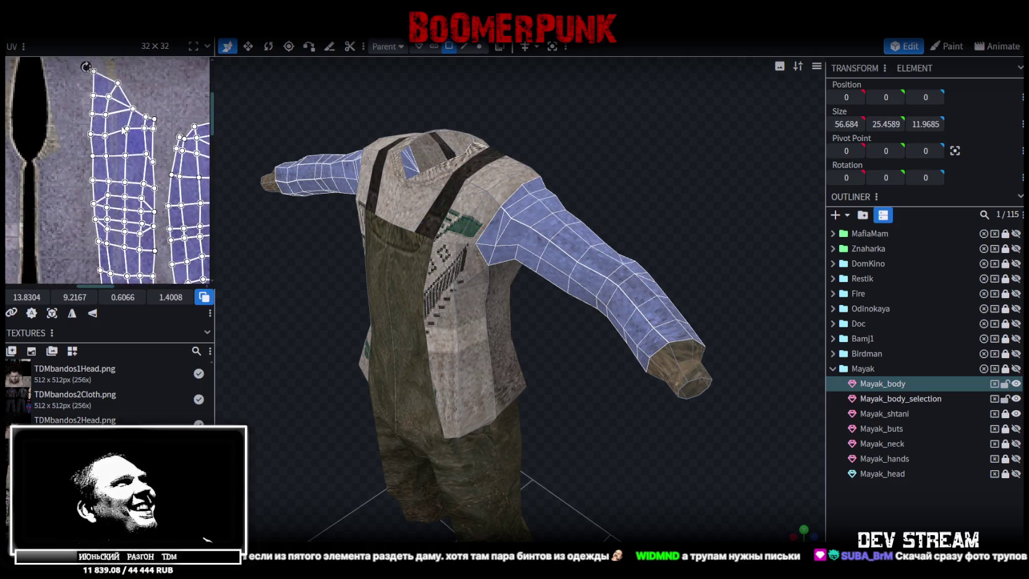
- Scale up the sleeve islands and reposition them over the plain knit part of the sweater texture
{"action": "scroll", "coordinate": [123, 130], "scroll_direction": "down", "scroll_amount": 2}
{"action": "scroll", "coordinate": [125, 146], "scroll_direction": "down", "scroll_amount": 2}
{"action": "scroll", "coordinate": [128, 162], "scroll_direction": "down", "scroll_amount": 1}
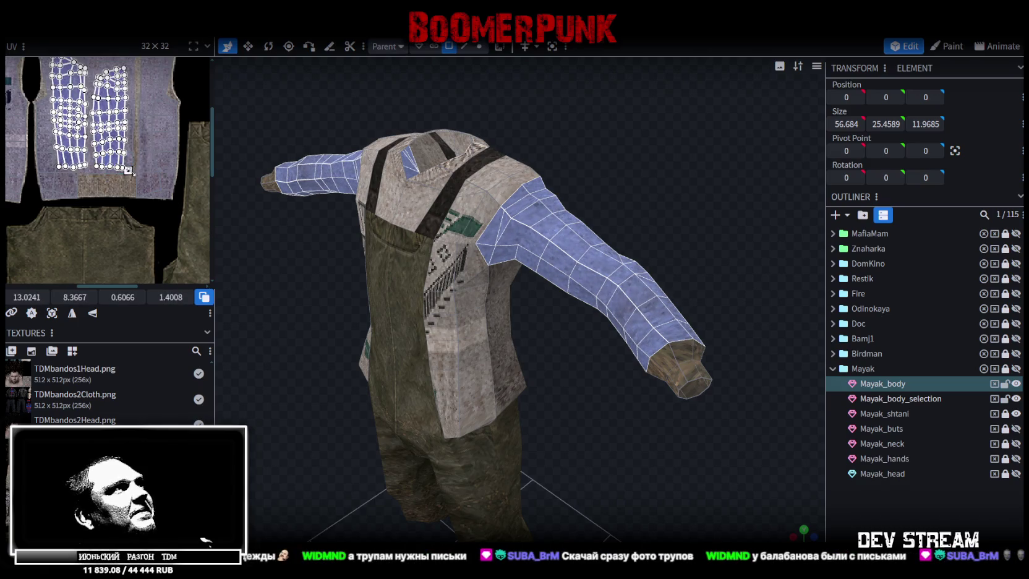
{"action": "left_click_drag", "start_coordinate": [143, 184], "coordinate": [151, 187]}
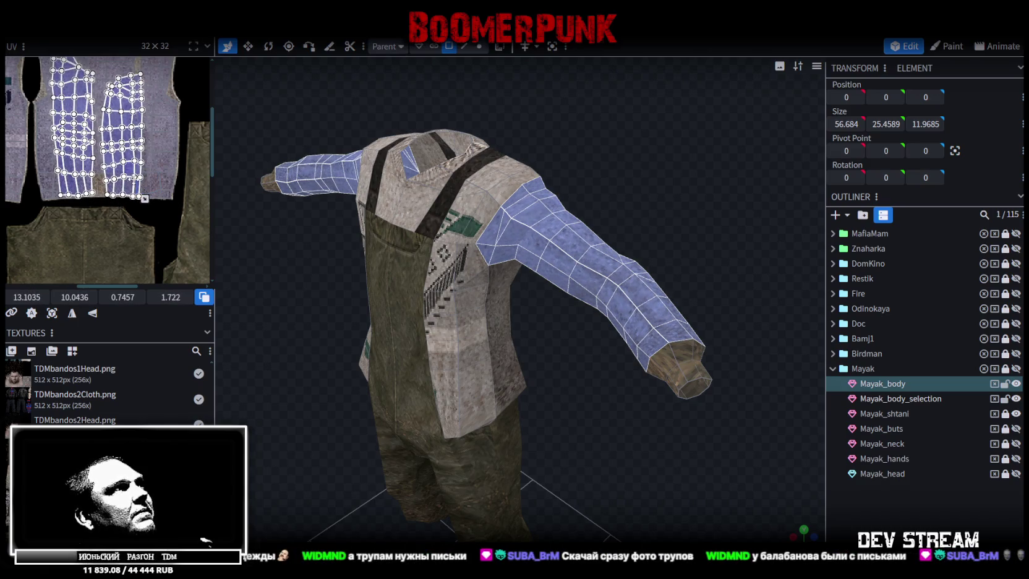
{"action": "left_click_drag", "start_coordinate": [141, 173], "coordinate": [143, 201]}
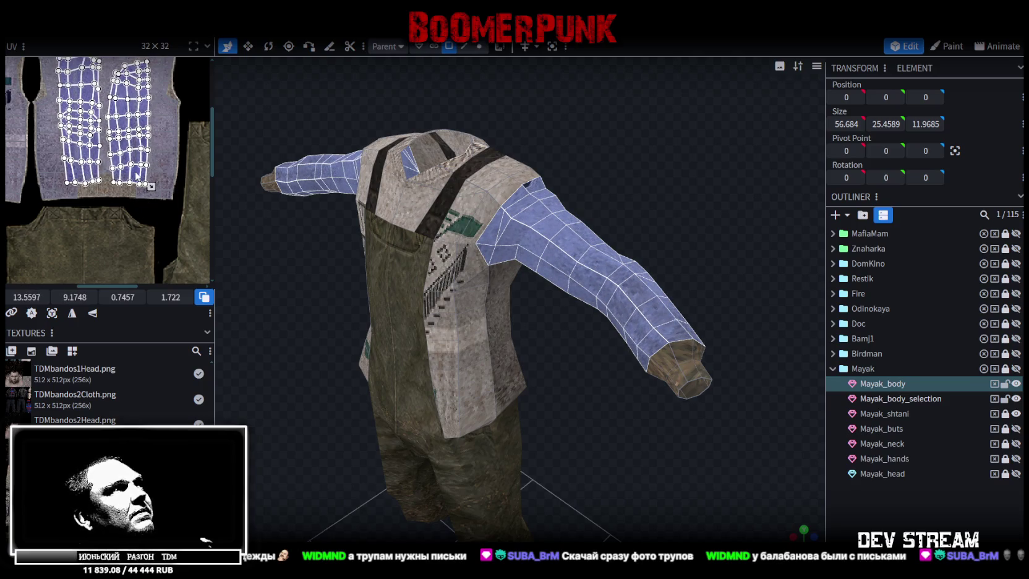
{"action": "scroll", "coordinate": [144, 201], "scroll_direction": "up", "scroll_amount": 1}
{"action": "scroll", "coordinate": [143, 202], "scroll_direction": "up", "scroll_amount": 2}
{"action": "left_click_drag", "start_coordinate": [102, 122], "coordinate": [106, 126]}
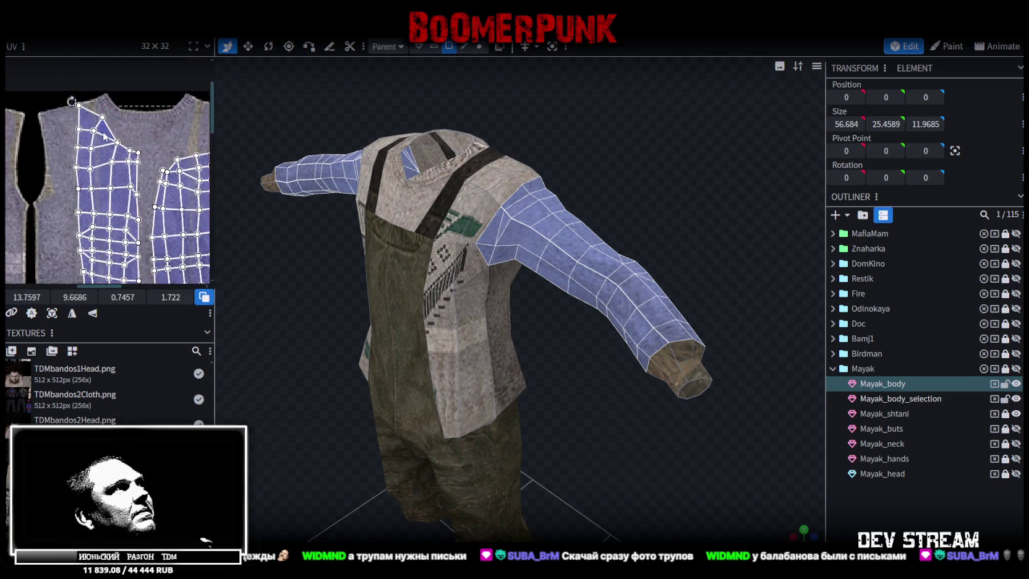
{"action": "left_click", "coordinate": [894, 498]}
- Select the cuff faces at both of Mayak's wrists
{"action": "left_click", "coordinate": [672, 374]}
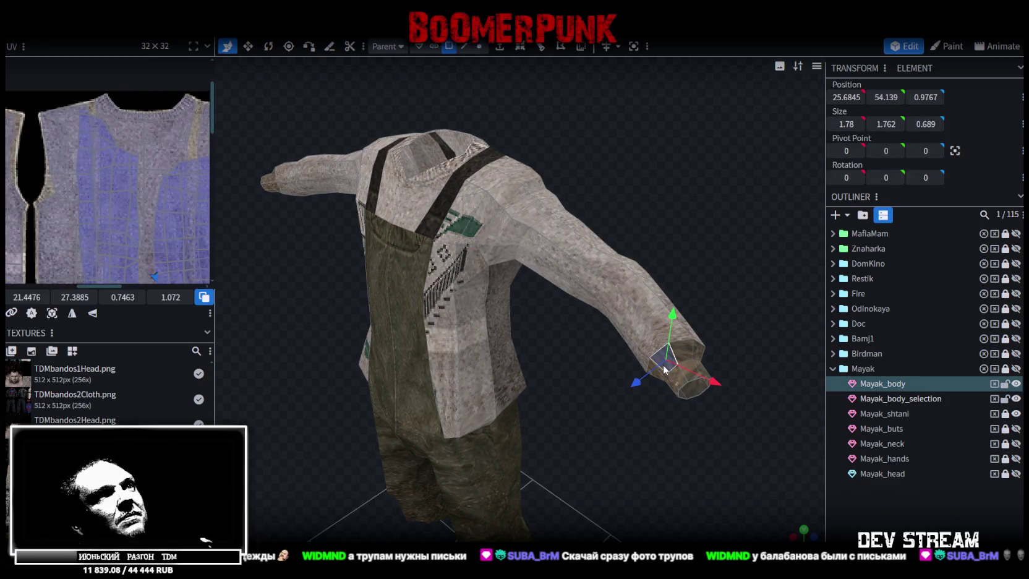
{"action": "scroll", "coordinate": [155, 238], "scroll_direction": "down", "scroll_amount": 3}
{"action": "scroll", "coordinate": [81, 217], "scroll_direction": "up", "scroll_amount": 1}
{"action": "scroll", "coordinate": [81, 216], "scroll_direction": "up", "scroll_amount": 1}
{"action": "left_click", "coordinate": [169, 262]}
{"action": "scroll", "coordinate": [147, 249], "scroll_direction": "up", "scroll_amount": 3}
{"action": "scroll", "coordinate": [140, 242], "scroll_direction": "up", "scroll_amount": 2}
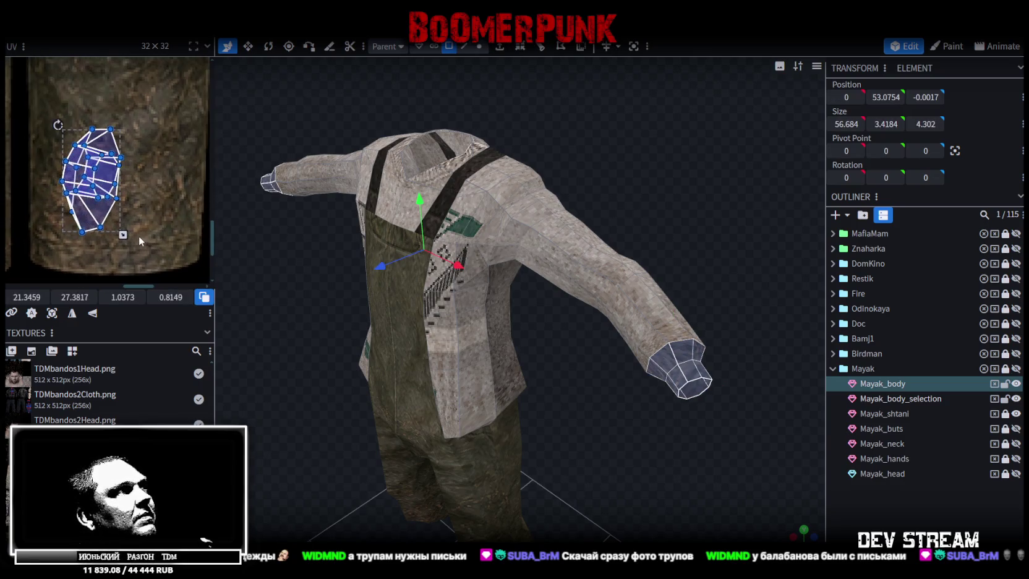
- Orbit the model and snap to the straight orthographic top view
{"action": "left_click_drag", "start_coordinate": [603, 389], "coordinate": [511, 387]}
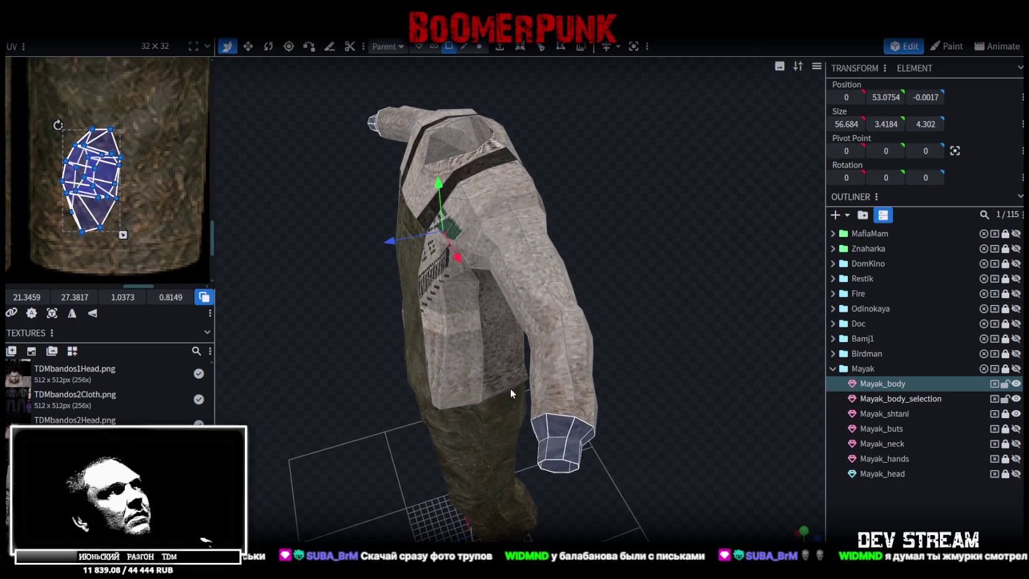
{"action": "mouse_move", "coordinate": [547, 348]}
{"action": "left_mouse_down"}
{"action": "mouse_move", "coordinate": [697, 459]}
{"action": "mouse_move", "coordinate": [705, 448]}
{"action": "mouse_move", "coordinate": [678, 436]}
{"action": "left_mouse_up"}
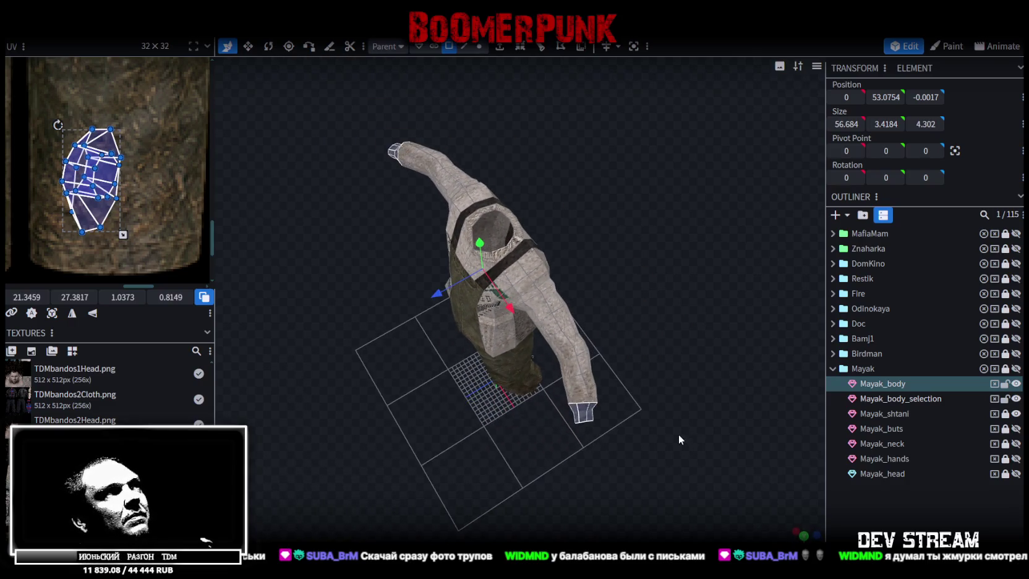
{"action": "mouse_move", "coordinate": [638, 399]}
{"action": "left_mouse_down"}
{"action": "mouse_move", "coordinate": [617, 373]}
{"action": "mouse_move", "coordinate": [622, 384]}
{"action": "mouse_move", "coordinate": [607, 396]}
{"action": "left_mouse_up"}
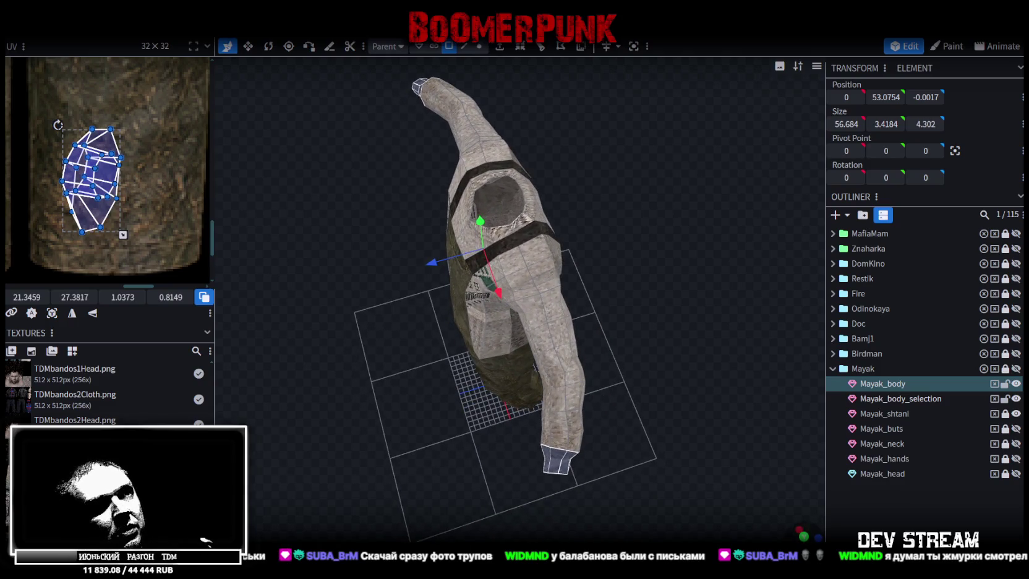
{"action": "left_click", "coordinate": [804, 536]}
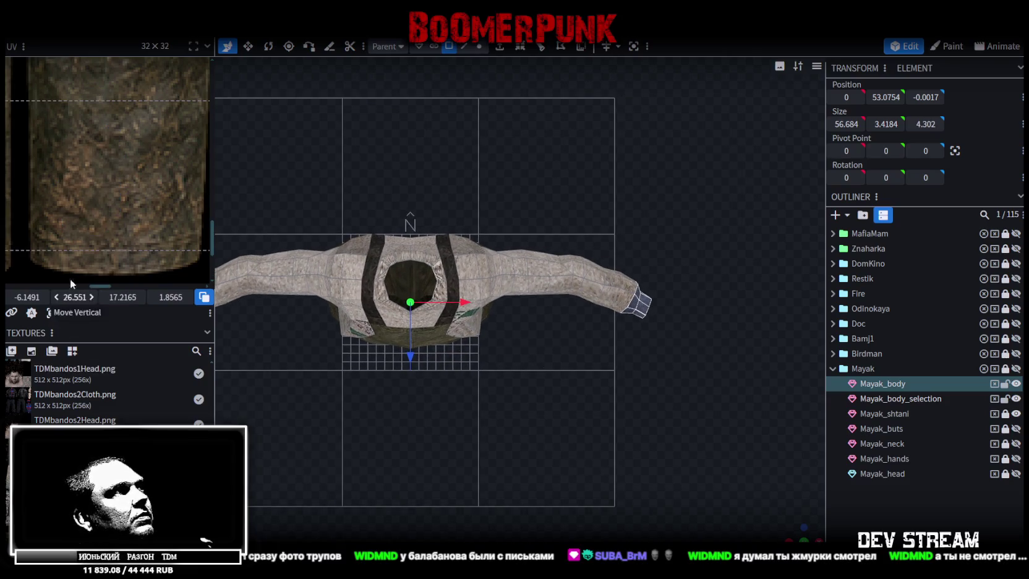
- Zoom out over the texture sheet and shift the cuff UV island left
{"action": "scroll", "coordinate": [72, 215], "scroll_direction": "down", "scroll_amount": 3}
{"action": "scroll", "coordinate": [73, 214], "scroll_direction": "down", "scroll_amount": 3}
{"action": "scroll", "coordinate": [70, 220], "scroll_direction": "down", "scroll_amount": 2}
{"action": "middle_click_drag", "start_coordinate": [67, 225], "coordinate": [110, 225]}
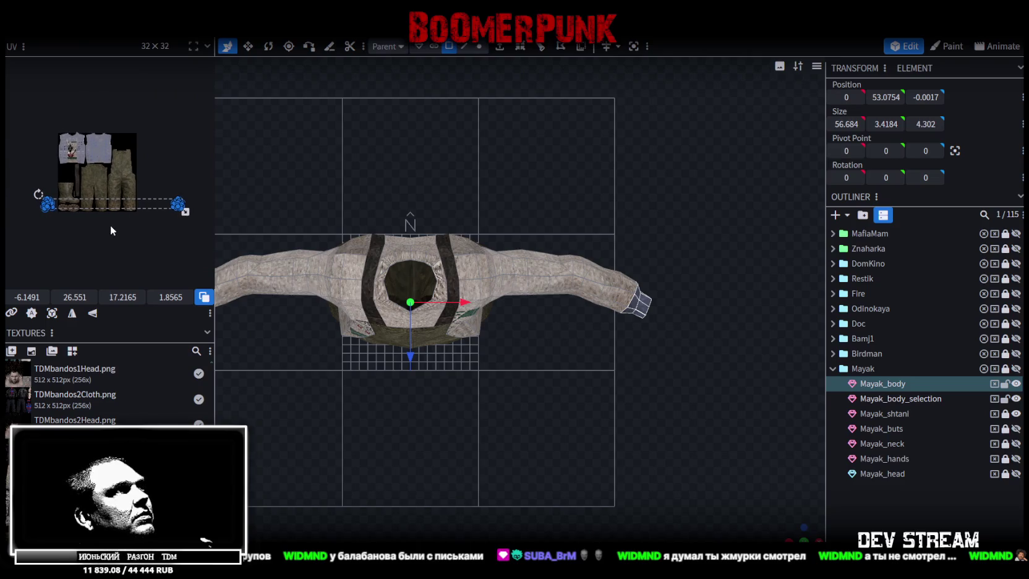
{"action": "scroll", "coordinate": [147, 183], "scroll_direction": "up", "scroll_amount": 2}
{"action": "scroll", "coordinate": [153, 206], "scroll_direction": "up", "scroll_amount": 2}
{"action": "scroll", "coordinate": [139, 199], "scroll_direction": "up", "scroll_amount": 1}
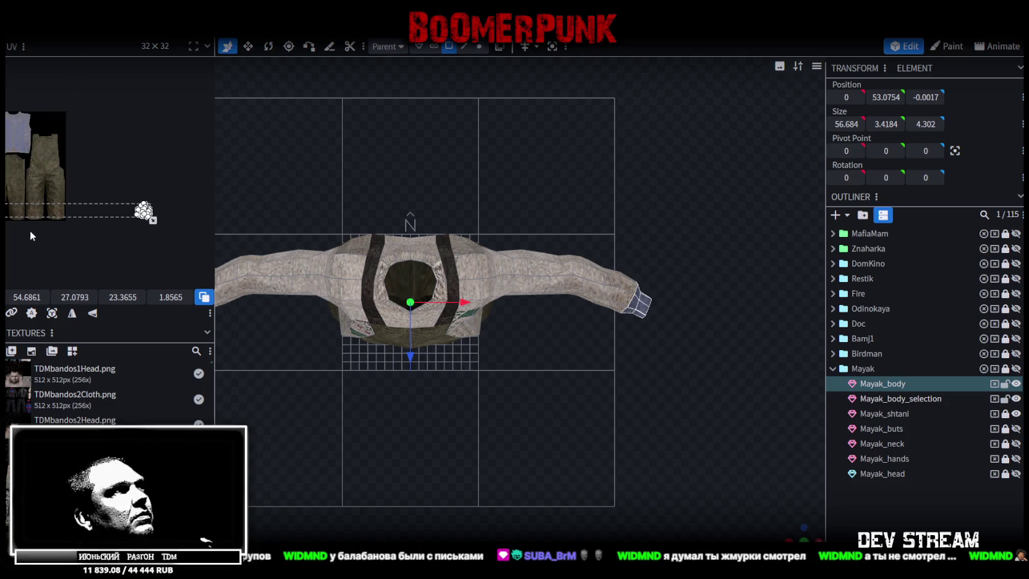
{"action": "scroll", "coordinate": [142, 207], "scroll_direction": "up", "scroll_amount": 3}
{"action": "scroll", "coordinate": [123, 204], "scroll_direction": "left", "scroll_amount": 3}
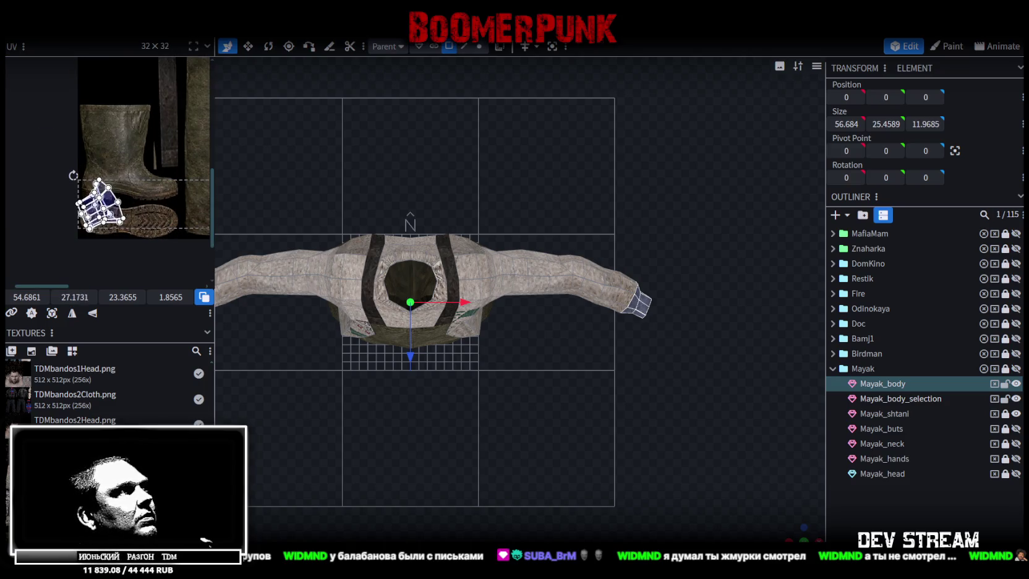
{"action": "scroll", "coordinate": [61, 211], "scroll_direction": "down", "scroll_amount": 3}
{"action": "scroll", "coordinate": [61, 210], "scroll_direction": "down", "scroll_amount": 2}
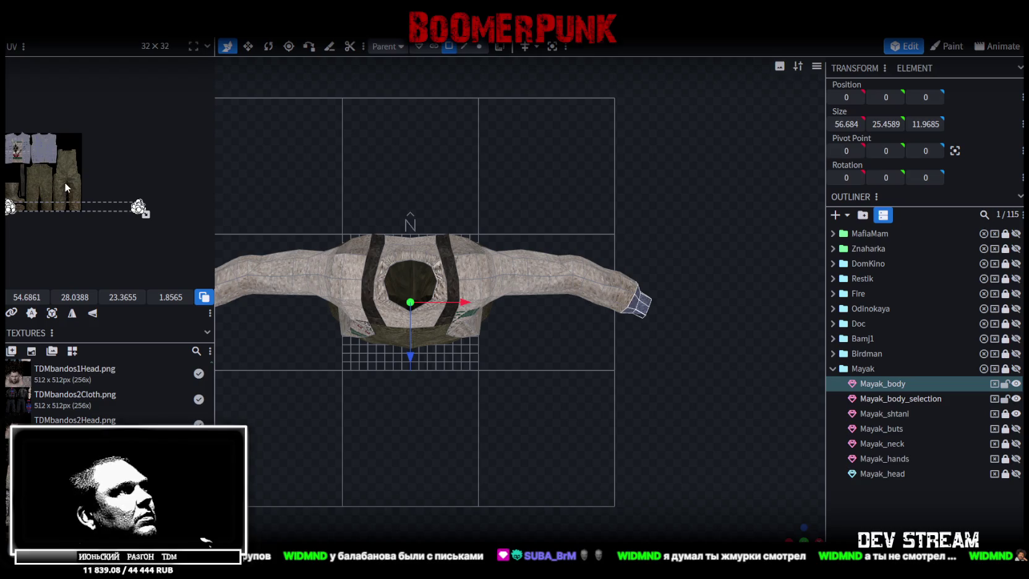
{"action": "scroll", "coordinate": [132, 199], "scroll_direction": "up", "scroll_amount": 2}
{"action": "scroll", "coordinate": [179, 197], "scroll_direction": "up", "scroll_amount": 2}
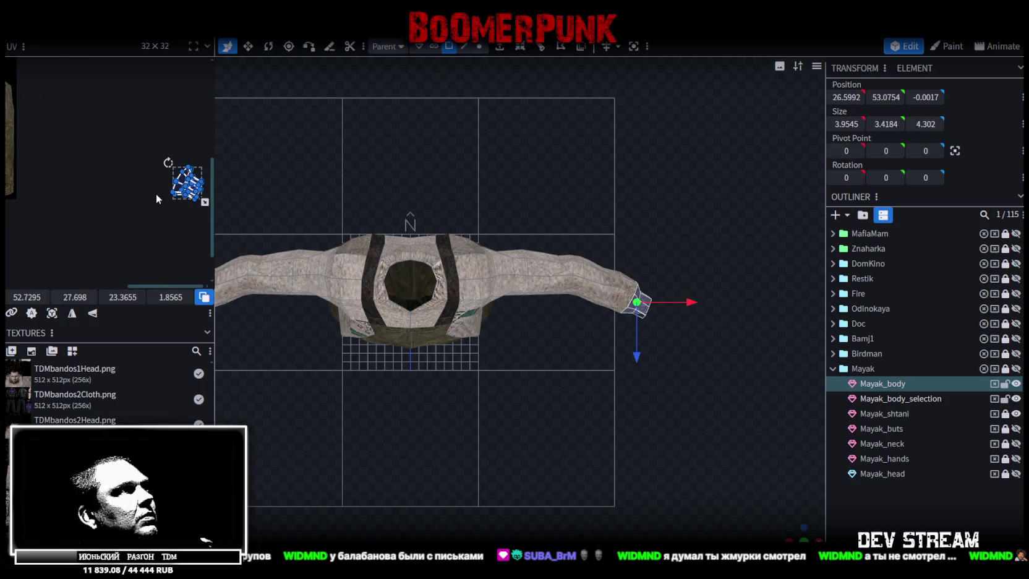
{"action": "left_click_drag", "start_coordinate": [178, 192], "coordinate": [107, 187]}
- Box-select the whole cuff UV island and nudge it onto the grey knitted sweater texture
{"action": "middle_click_drag", "start_coordinate": [34, 235], "coordinate": [141, 258]}
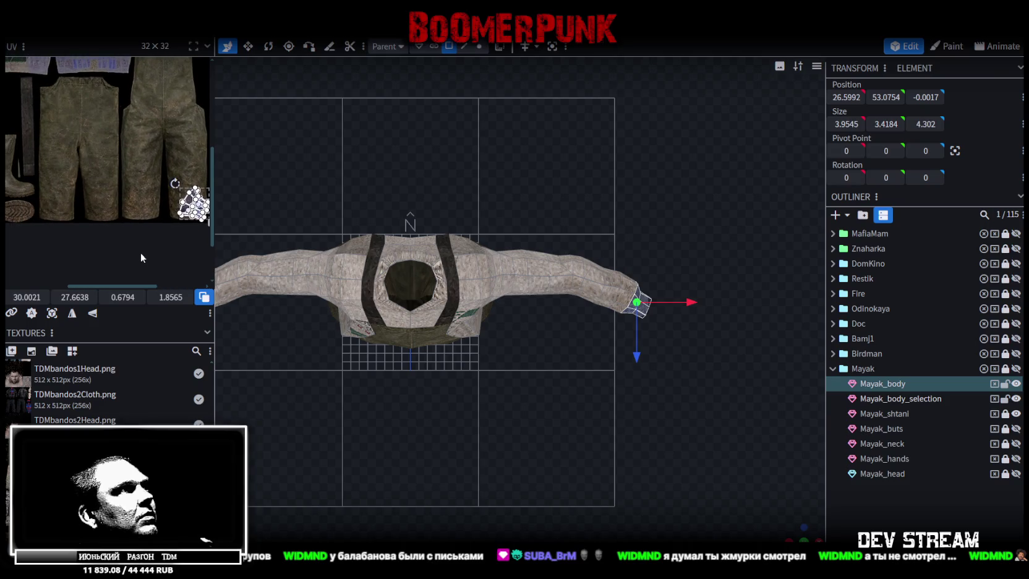
{"action": "mouse_move", "coordinate": [28, 232]}
{"action": "middle_mouse_down"}
{"action": "mouse_move", "coordinate": [124, 235]}
{"action": "mouse_move", "coordinate": [106, 214]}
{"action": "middle_mouse_up"}
{"action": "scroll", "coordinate": [136, 223], "scroll_direction": "up", "scroll_amount": 2}
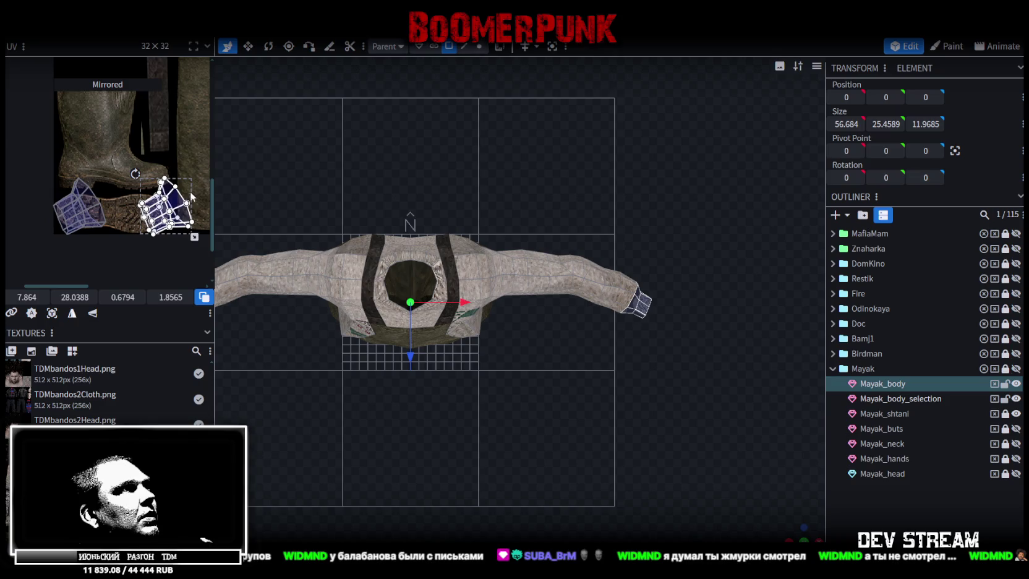
{"action": "left_click_drag", "start_coordinate": [68, 227], "coordinate": [89, 206]}
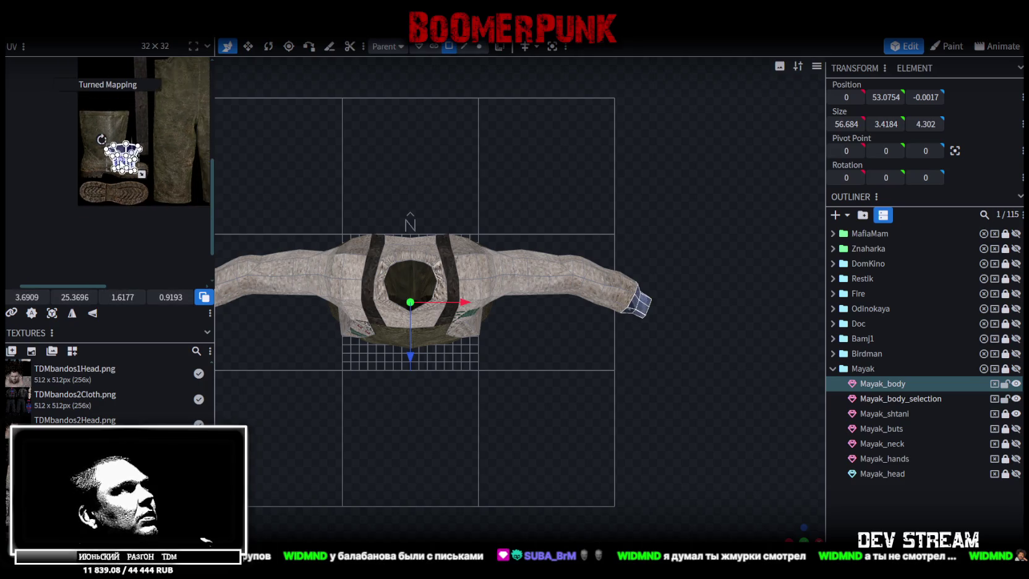
{"action": "scroll", "coordinate": [52, 227], "scroll_direction": "down", "scroll_amount": 5}
{"action": "scroll", "coordinate": [37, 248], "scroll_direction": "up", "scroll_amount": 2}
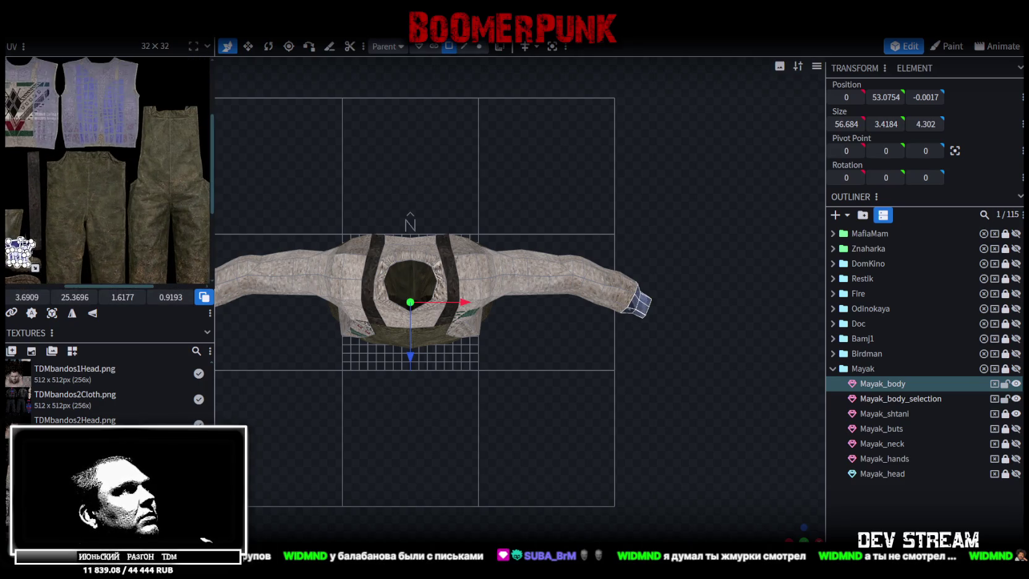
{"action": "scroll", "coordinate": [106, 129], "scroll_direction": "up", "scroll_amount": 5}
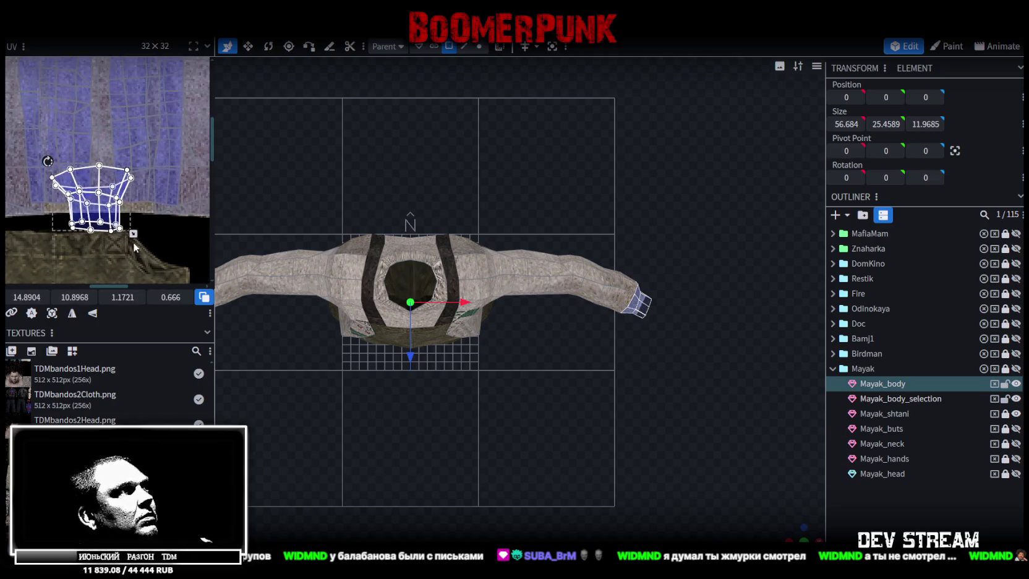
{"action": "left_click_drag", "start_coordinate": [117, 151], "coordinate": [115, 158]}
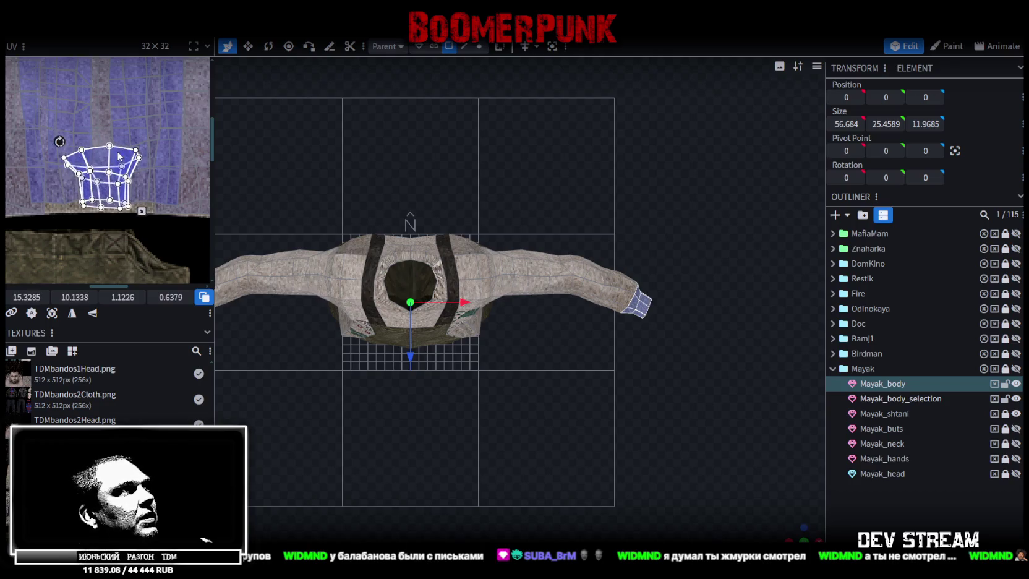
- Orbit to check the cuffs from above and clear the body mesh selection
{"action": "scroll", "coordinate": [114, 236], "scroll_direction": "down", "scroll_amount": 3}
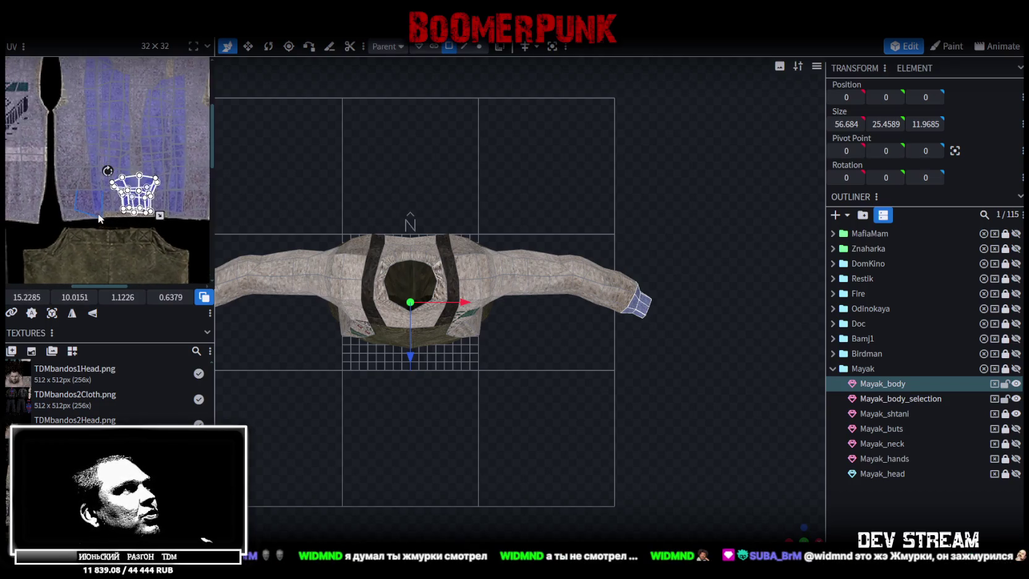
{"action": "scroll", "coordinate": [177, 222], "scroll_direction": "up", "scroll_amount": 2}
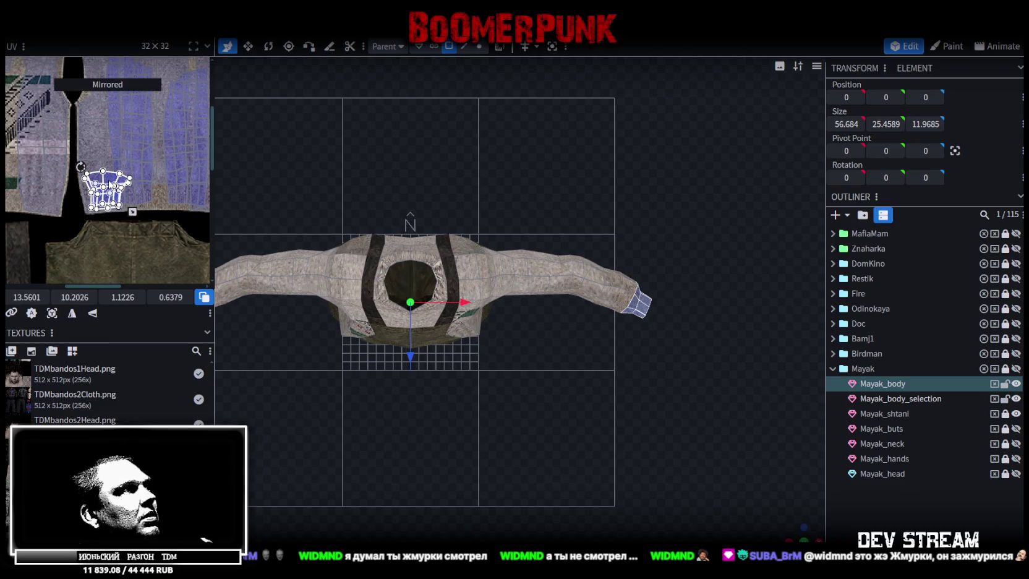
{"action": "mouse_move", "coordinate": [817, 488]}
{"action": "left_mouse_down"}
{"action": "mouse_move", "coordinate": [570, 388]}
{"action": "mouse_move", "coordinate": [742, 454]}
{"action": "left_mouse_up"}
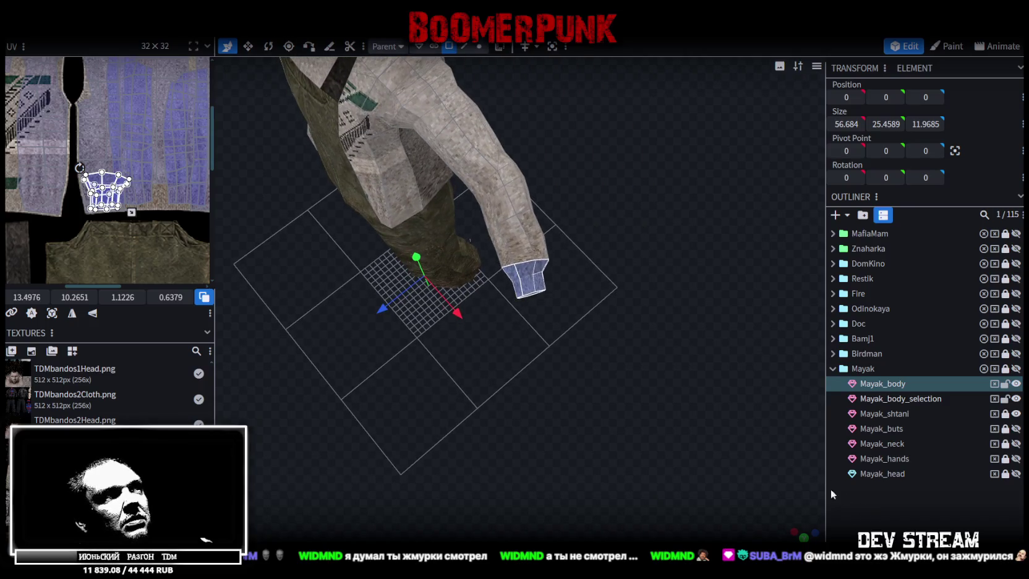
{"action": "left_click", "coordinate": [831, 489]}
{"action": "mouse_move", "coordinate": [582, 338]}
{"action": "left_mouse_down"}
{"action": "mouse_move", "coordinate": [618, 382]}
{"action": "mouse_move", "coordinate": [658, 373]}
{"action": "mouse_move", "coordinate": [591, 374]}
{"action": "mouse_move", "coordinate": [577, 351]}
{"action": "mouse_move", "coordinate": [448, 360]}
{"action": "mouse_move", "coordinate": [583, 412]}
{"action": "mouse_move", "coordinate": [456, 288]}
{"action": "mouse_move", "coordinate": [639, 325]}
{"action": "mouse_move", "coordinate": [622, 304]}
{"action": "mouse_move", "coordinate": [679, 297]}
{"action": "mouse_move", "coordinate": [694, 283]}
{"action": "left_mouse_up"}
- Orbit to a close front view of the torso and select a face on it
{"action": "left_click", "coordinate": [502, 278]}
{"action": "mouse_move", "coordinate": [502, 279]}
{"action": "left_mouse_down"}
{"action": "mouse_move", "coordinate": [367, 281]}
{"action": "mouse_move", "coordinate": [508, 285]}
{"action": "mouse_move", "coordinate": [364, 290]}
{"action": "mouse_move", "coordinate": [375, 281]}
{"action": "mouse_move", "coordinate": [222, 234]}
{"action": "left_mouse_up"}
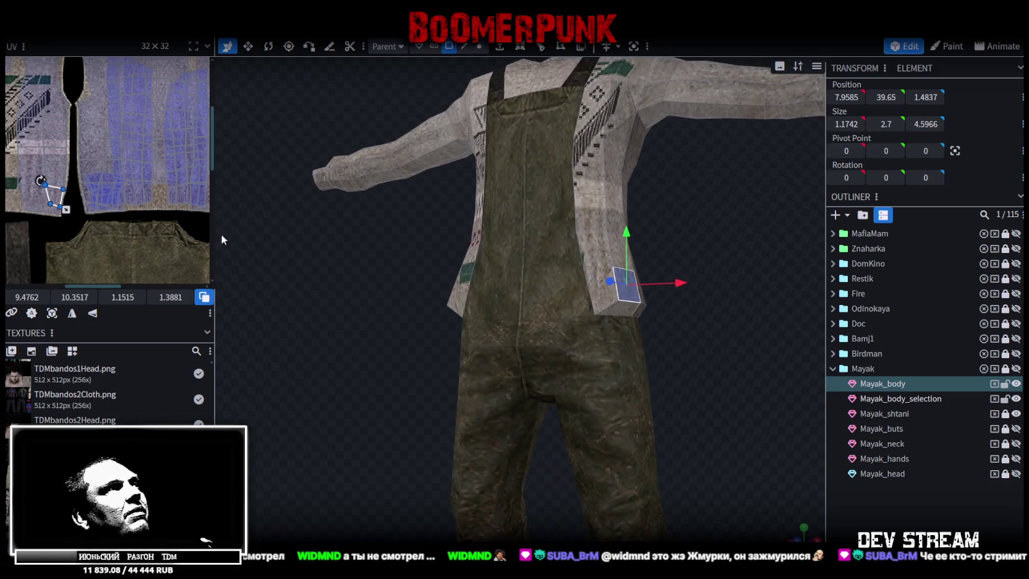
{"action": "scroll", "coordinate": [86, 214], "scroll_direction": "down", "scroll_amount": 2}
{"action": "scroll", "coordinate": [107, 222], "scroll_direction": "down", "scroll_amount": 2}
{"action": "middle_click_drag", "start_coordinate": [107, 221], "coordinate": [91, 183]}
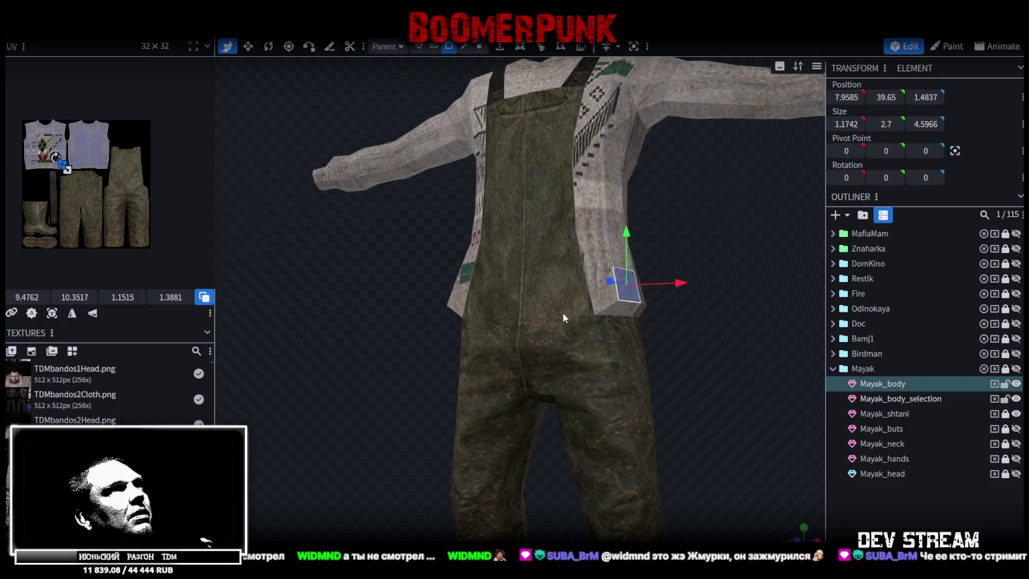
{"action": "mouse_move", "coordinate": [642, 294]}
{"action": "left_mouse_down"}
{"action": "mouse_move", "coordinate": [653, 287]}
{"action": "mouse_move", "coordinate": [523, 184]}
{"action": "left_mouse_up"}
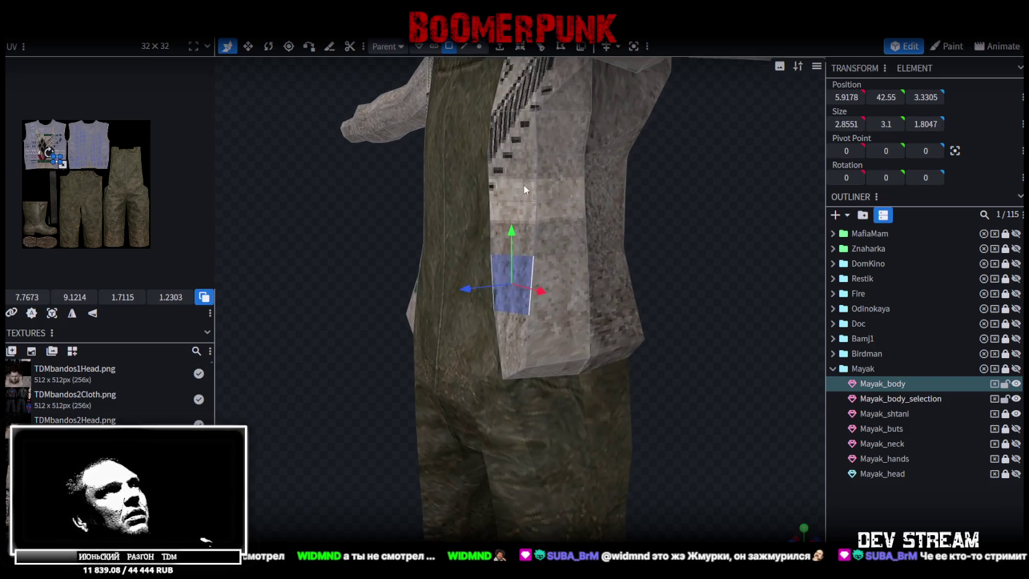
{"action": "left_click", "coordinate": [522, 185]}
- In vertex selection mode, pick several torso vertices and faces, then show untextured solid shading
{"action": "left_click", "coordinate": [479, 48]}
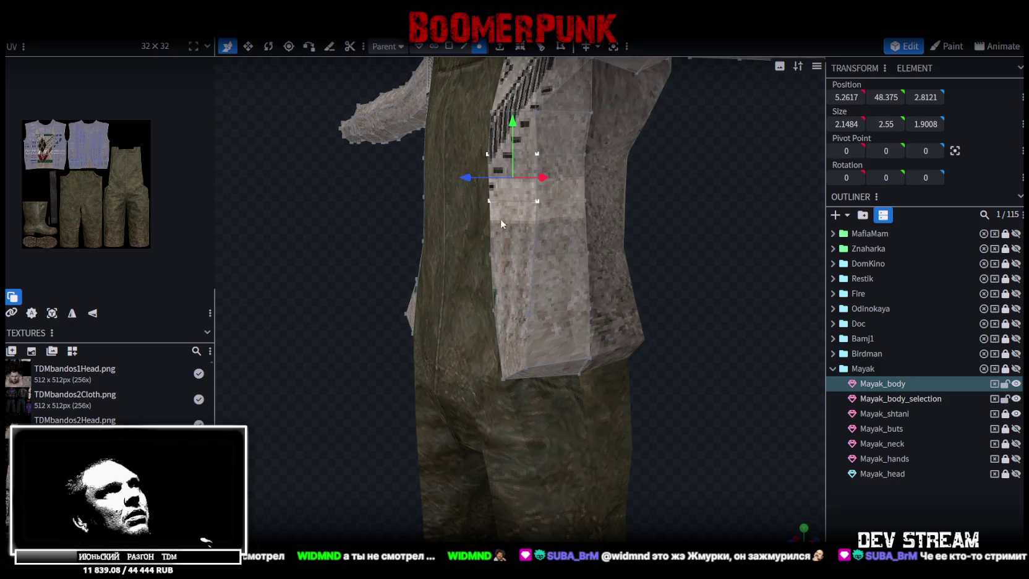
{"action": "left_click", "coordinate": [534, 254]}
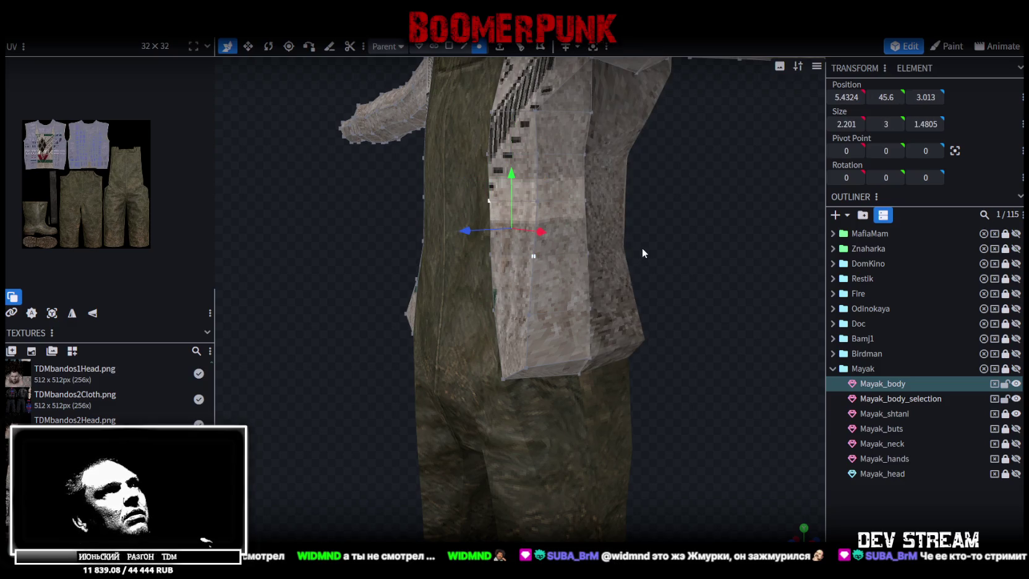
{"action": "mouse_move", "coordinate": [678, 254]}
{"action": "left_mouse_down"}
{"action": "mouse_move", "coordinate": [458, 256]}
{"action": "mouse_move", "coordinate": [619, 262]}
{"action": "mouse_move", "coordinate": [514, 248]}
{"action": "left_mouse_up"}
{"action": "left_click", "coordinate": [458, 255]}
{"action": "left_click", "coordinate": [474, 234]}
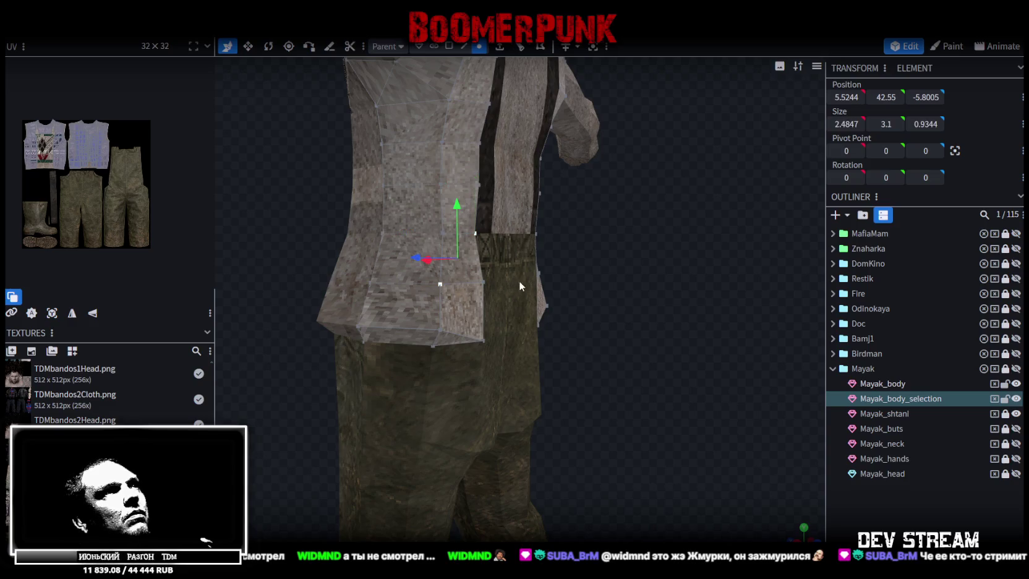
{"action": "mouse_move", "coordinate": [531, 284]}
{"action": "left_mouse_down"}
{"action": "mouse_move", "coordinate": [590, 304]}
{"action": "mouse_move", "coordinate": [646, 305]}
{"action": "left_mouse_up"}
{"action": "left_click", "coordinate": [641, 303]}
{"action": "left_click", "coordinate": [507, 266]}
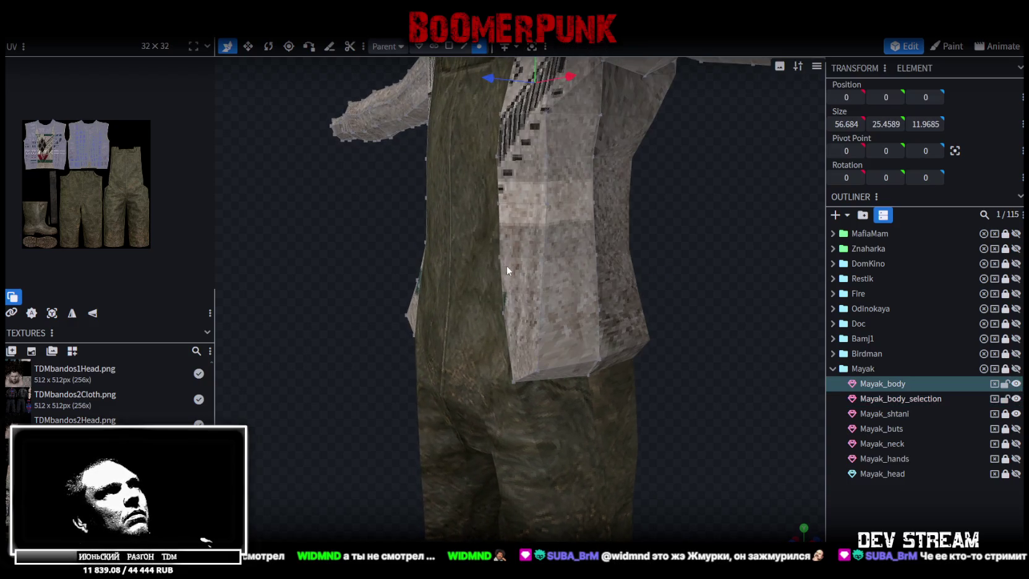
{"action": "left_click", "coordinate": [656, 272]}
{"action": "mouse_move", "coordinate": [679, 277]}
{"action": "left_mouse_down"}
{"action": "mouse_move", "coordinate": [660, 270]}
{"action": "mouse_move", "coordinate": [690, 245]}
{"action": "mouse_move", "coordinate": [680, 271]}
{"action": "mouse_move", "coordinate": [645, 284]}
{"action": "mouse_move", "coordinate": [506, 291]}
{"action": "left_mouse_up"}
{"action": "key", "text": "z"}
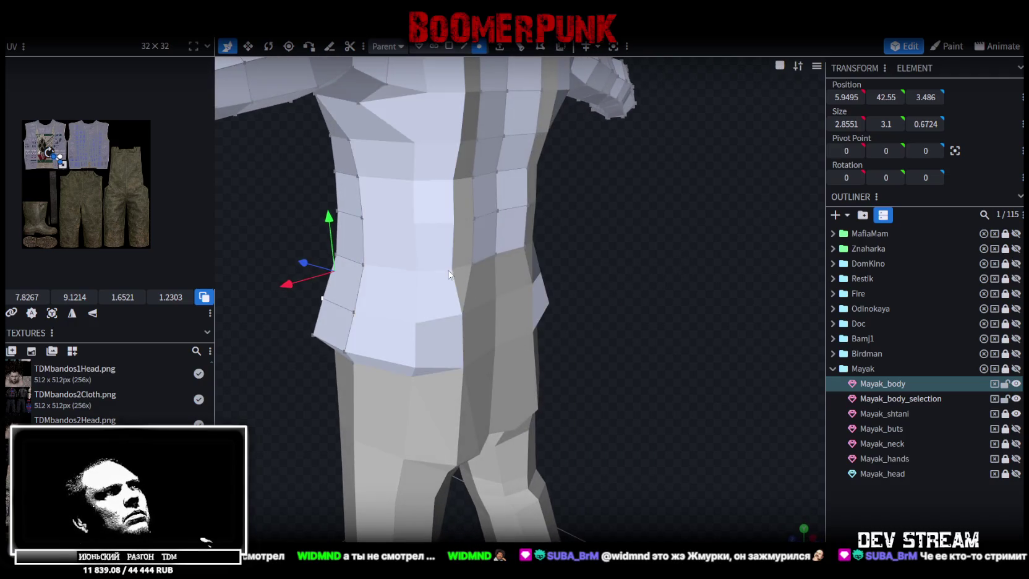
- Select torso faces from a side view and preview them with the UV checker pattern
{"action": "left_click", "coordinate": [453, 270]}
{"action": "left_click", "coordinate": [420, 326]}
{"action": "mouse_move", "coordinate": [420, 326]}
{"action": "left_mouse_down"}
{"action": "mouse_move", "coordinate": [590, 311]}
{"action": "mouse_move", "coordinate": [575, 285]}
{"action": "mouse_move", "coordinate": [639, 284]}
{"action": "mouse_move", "coordinate": [717, 301]}
{"action": "mouse_move", "coordinate": [590, 279]}
{"action": "mouse_move", "coordinate": [651, 277]}
{"action": "left_mouse_up"}
{"action": "scroll", "coordinate": [651, 277], "scroll_direction": "down", "scroll_amount": 3}
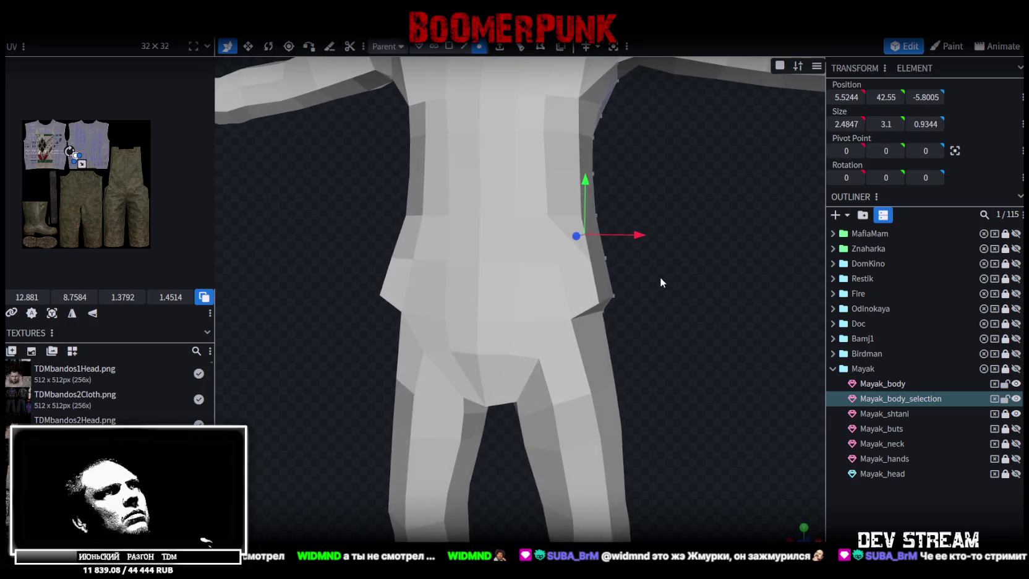
{"action": "scroll", "coordinate": [660, 277], "scroll_direction": "down", "scroll_amount": 3}
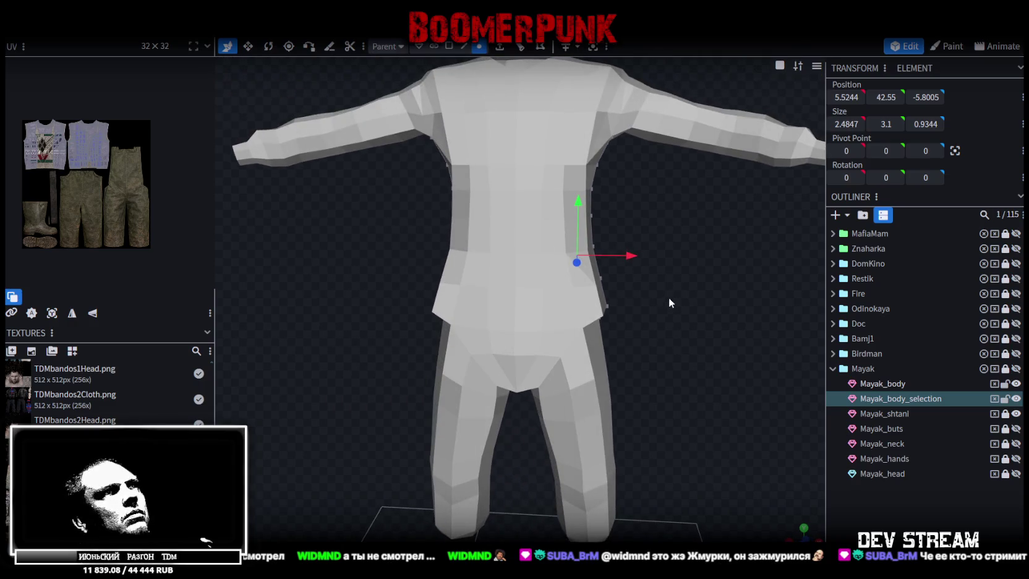
{"action": "key", "text": "z"}
{"action": "key", "text": "z"}
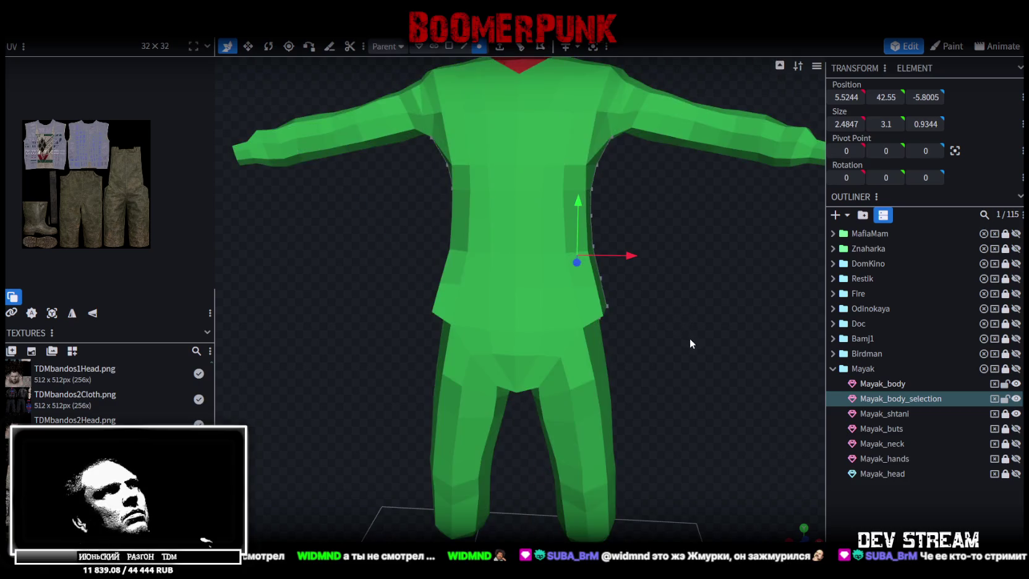
- Unhide the rest of the Mayak folder and show the whole character textured
{"action": "scroll", "coordinate": [690, 338], "scroll_direction": "down", "scroll_amount": 3}
{"action": "left_click", "coordinate": [1016, 369]}
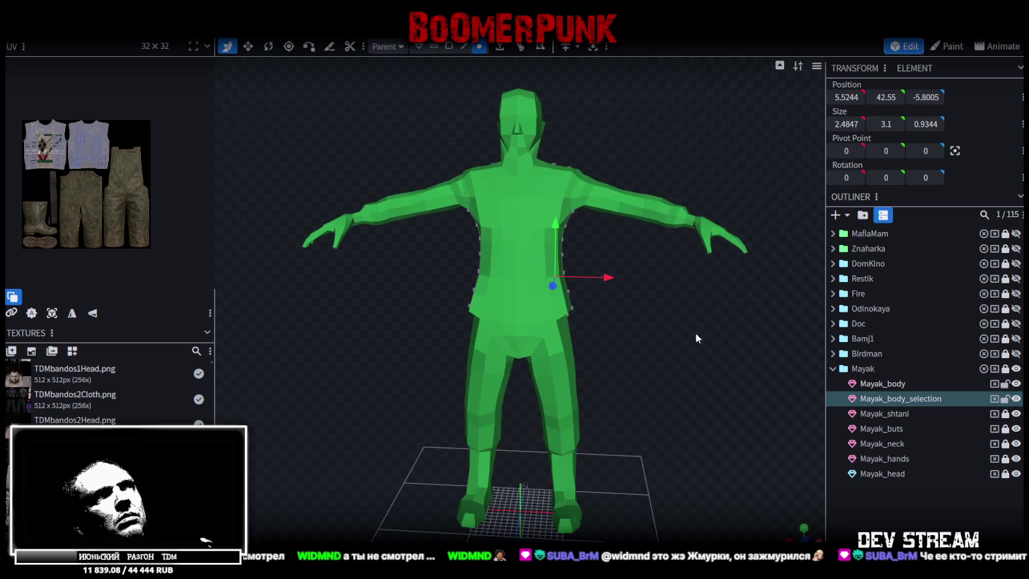
{"action": "key", "text": "z"}
{"action": "left_click_drag", "start_coordinate": [680, 325], "coordinate": [668, 340]}
{"action": "left_click", "coordinate": [892, 508]}
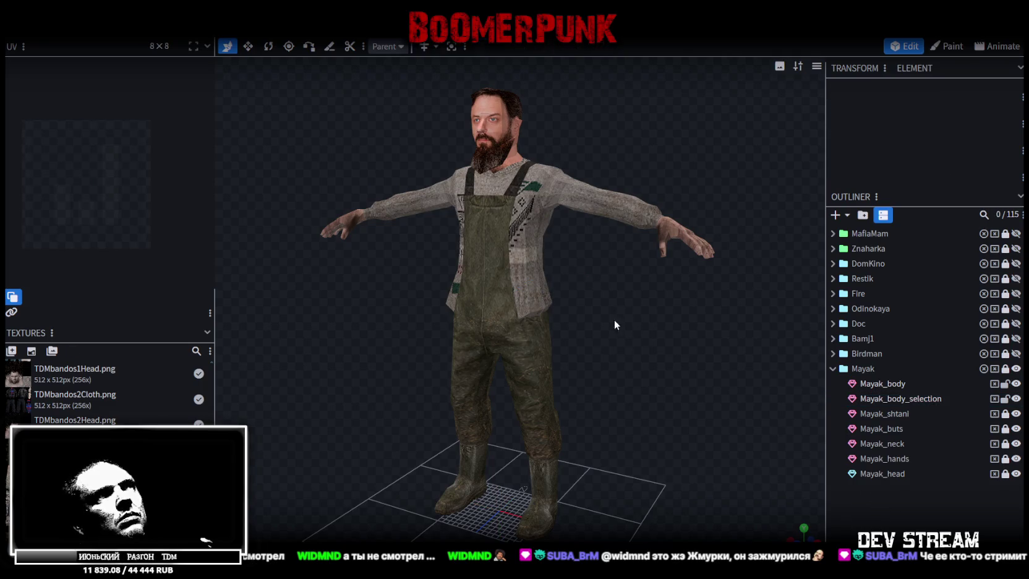
- Select the Mayak_head mesh and pick two vertices on the lower beard
{"action": "left_click_drag", "start_coordinate": [614, 316], "coordinate": [637, 238]}
{"action": "scroll", "coordinate": [608, 261], "scroll_direction": "up", "scroll_amount": 3}
{"action": "scroll", "coordinate": [603, 269], "scroll_direction": "up", "scroll_amount": 3}
{"action": "left_click_drag", "start_coordinate": [600, 272], "coordinate": [663, 247]}
{"action": "scroll", "coordinate": [662, 248], "scroll_direction": "down", "scroll_amount": 3}
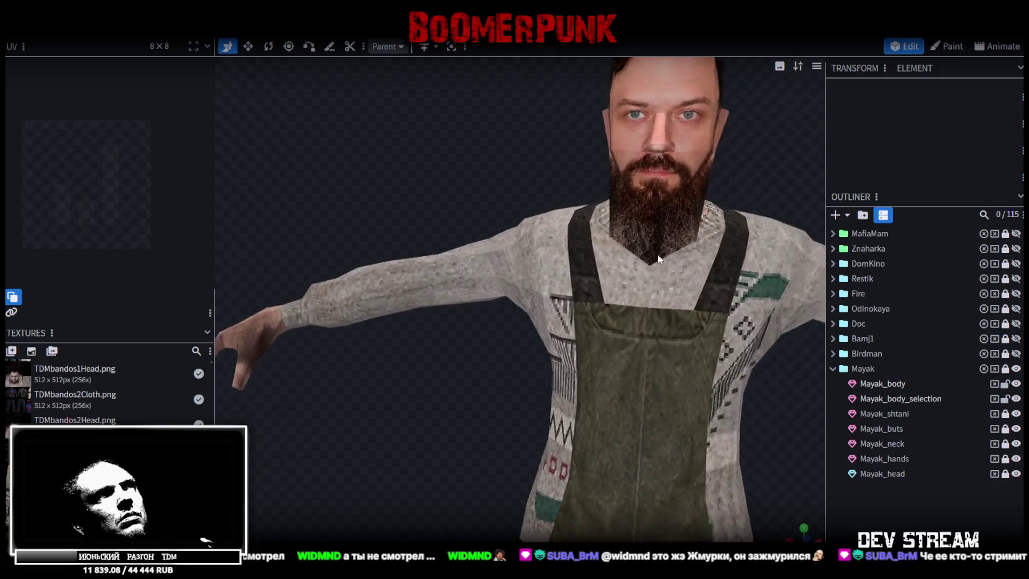
{"action": "left_click_drag", "start_coordinate": [699, 242], "coordinate": [617, 181]}
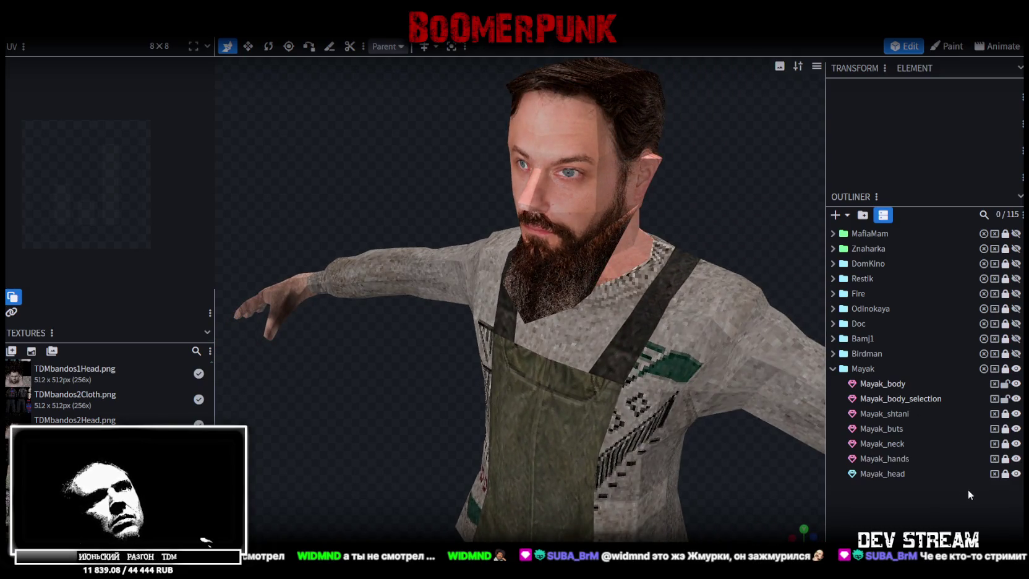
{"action": "left_click", "coordinate": [637, 209]}
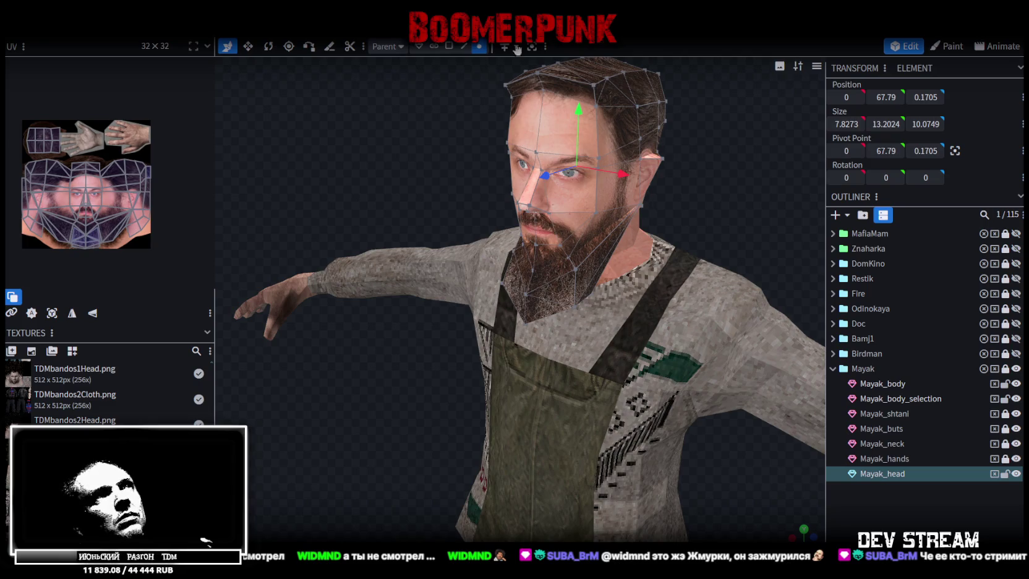
{"action": "left_click_drag", "start_coordinate": [645, 200], "coordinate": [656, 171]}
{"action": "left_click", "coordinate": [512, 169]}
{"action": "mouse_move", "coordinate": [452, 164]}
{"action": "left_mouse_down"}
{"action": "mouse_move", "coordinate": [582, 163]}
{"action": "mouse_move", "coordinate": [577, 153]}
{"action": "left_mouse_up"}
{"action": "left_click", "coordinate": [660, 167], "text": "shift"}
- Widen the beard vertices along X from 3.0134 to 3.4134 with the Move/Scale tool
{"action": "key", "text": "v"}
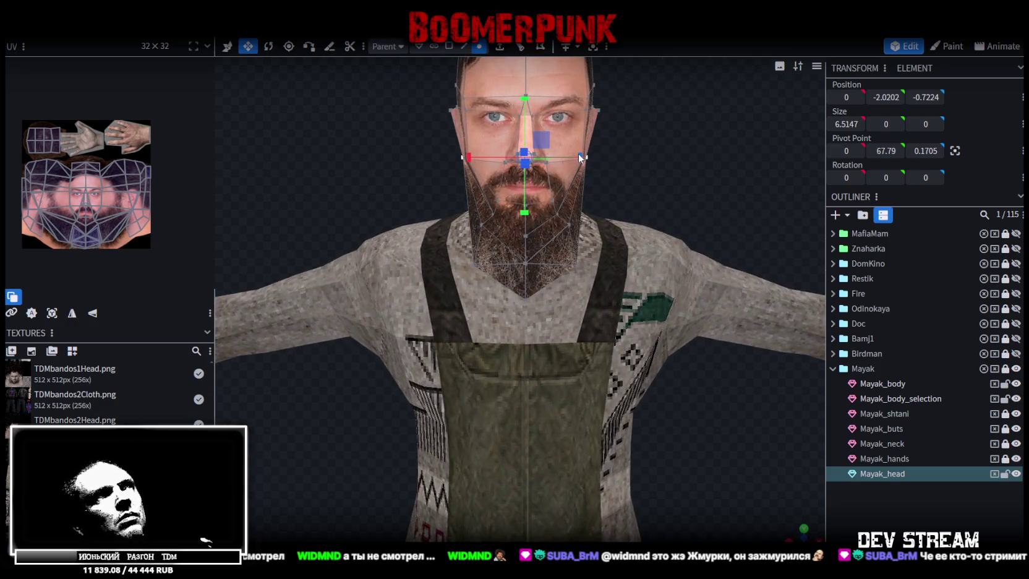
{"action": "mouse_move", "coordinate": [668, 180]}
{"action": "left_mouse_down"}
{"action": "mouse_move", "coordinate": [603, 190]}
{"action": "mouse_move", "coordinate": [662, 180]}
{"action": "mouse_move", "coordinate": [495, 179]}
{"action": "left_mouse_up"}
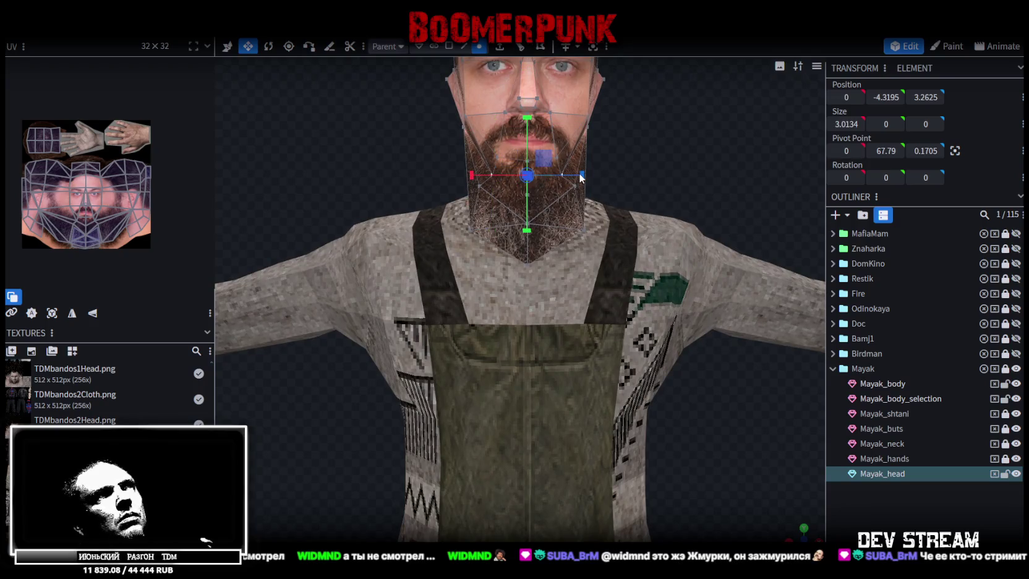
{"action": "left_click_drag", "start_coordinate": [583, 174], "coordinate": [584, 173]}
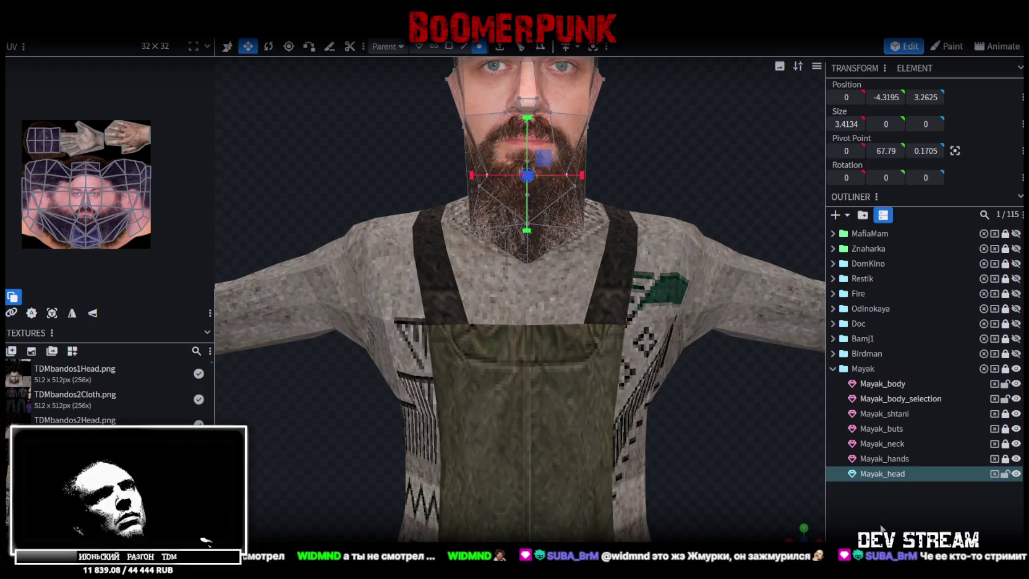
{"action": "left_click", "coordinate": [878, 526]}
{"action": "scroll", "coordinate": [732, 410], "scroll_direction": "down", "scroll_amount": 5}
{"action": "mouse_move", "coordinate": [732, 410]}
{"action": "left_mouse_down"}
{"action": "mouse_move", "coordinate": [619, 409]}
{"action": "mouse_move", "coordinate": [700, 376]}
{"action": "mouse_move", "coordinate": [830, 518]}
{"action": "mouse_move", "coordinate": [685, 452]}
{"action": "left_mouse_up"}
{"action": "scroll", "coordinate": [566, 372], "scroll_direction": "down", "scroll_amount": 3}
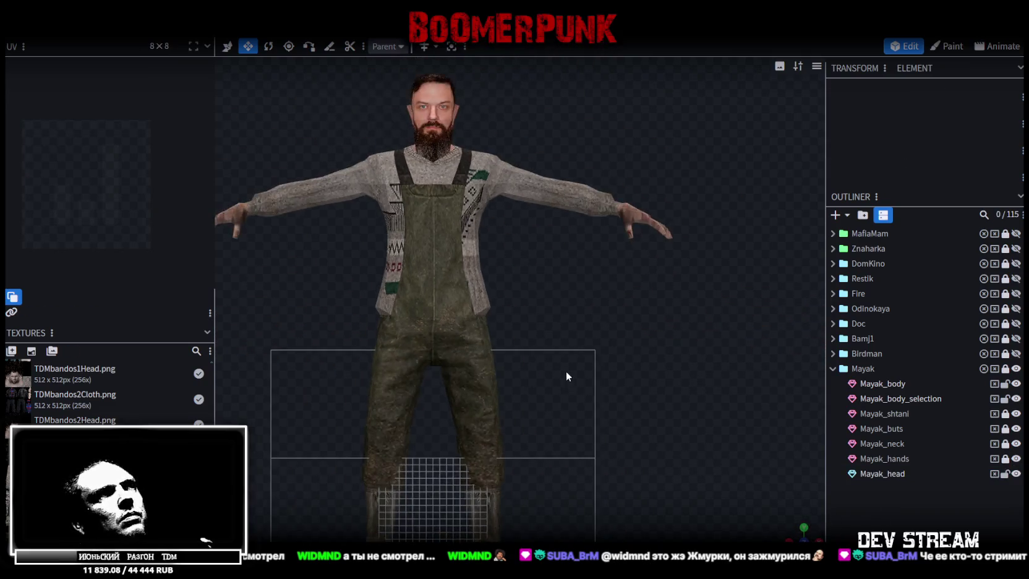
{"action": "left_click_drag", "start_coordinate": [566, 372], "coordinate": [631, 320]}
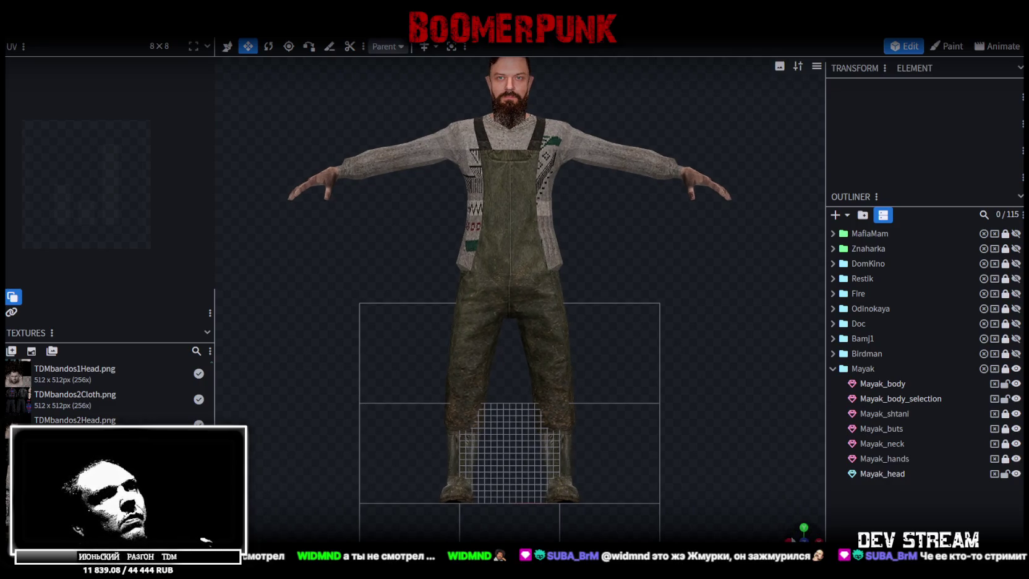
{"action": "scroll", "coordinate": [665, 405], "scroll_direction": "down", "scroll_amount": 3}
{"action": "mouse_move", "coordinate": [666, 405]}
{"action": "left_mouse_down"}
{"action": "mouse_move", "coordinate": [396, 379]}
{"action": "mouse_move", "coordinate": [553, 368]}
{"action": "mouse_move", "coordinate": [690, 385]}
{"action": "left_mouse_up"}
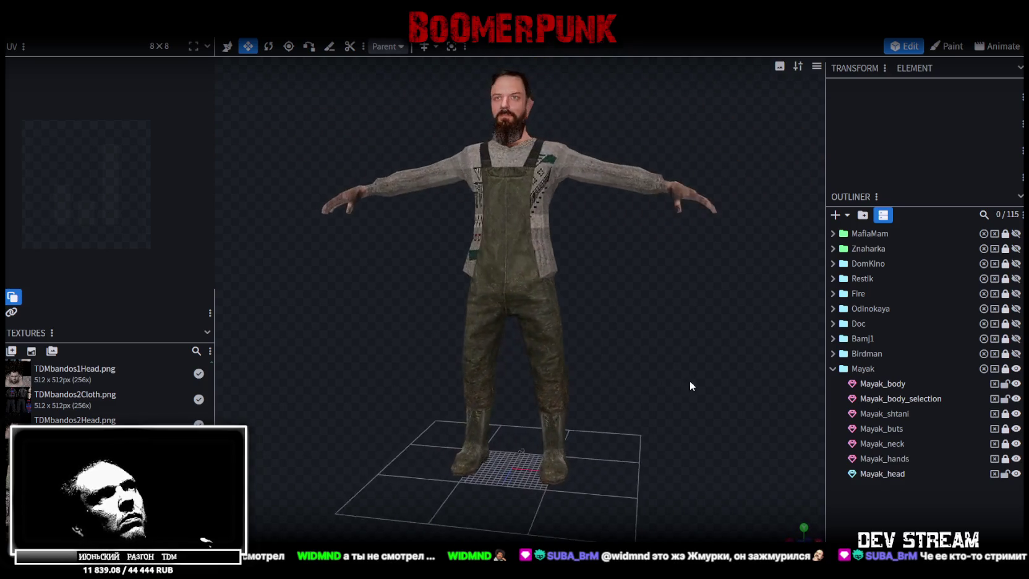
{"action": "left_click", "coordinate": [551, 260]}
{"action": "scroll", "coordinate": [655, 314], "scroll_direction": "up", "scroll_amount": 2}
{"action": "left_click_drag", "start_coordinate": [656, 315], "coordinate": [399, 307]}
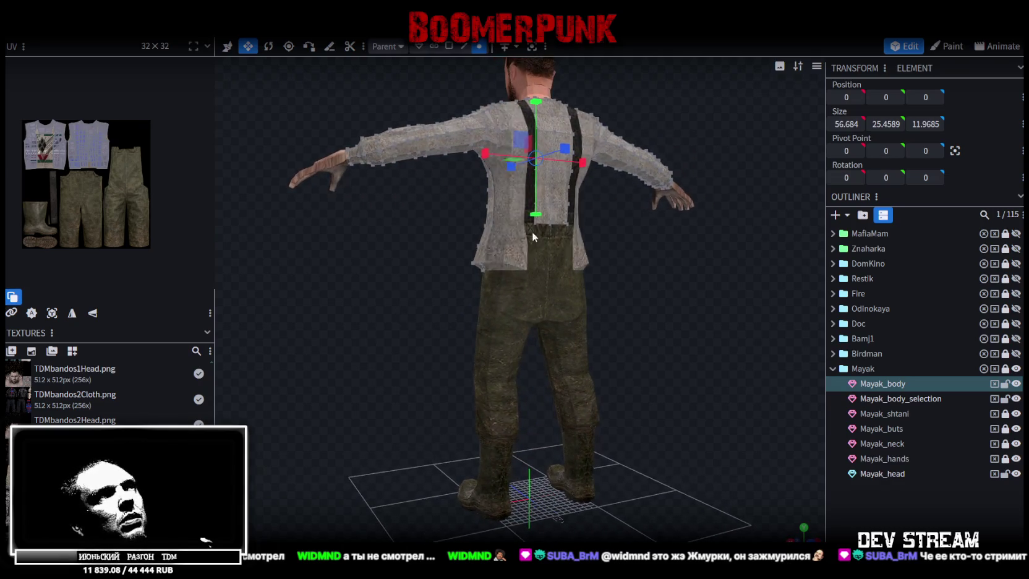
{"action": "mouse_move", "coordinate": [627, 231]}
{"action": "left_mouse_down"}
{"action": "mouse_move", "coordinate": [632, 263]}
{"action": "mouse_move", "coordinate": [648, 262]}
{"action": "mouse_move", "coordinate": [550, 205]}
{"action": "mouse_move", "coordinate": [362, 254]}
{"action": "left_mouse_up"}
{"action": "scroll", "coordinate": [625, 269], "scroll_direction": "up", "scroll_amount": 1}
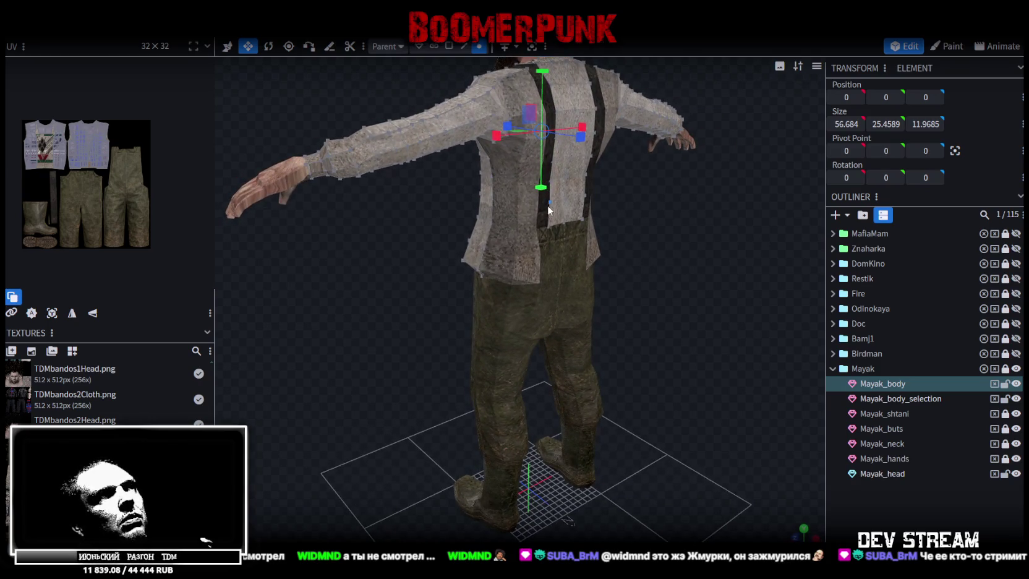
{"action": "left_click", "coordinate": [449, 46]}
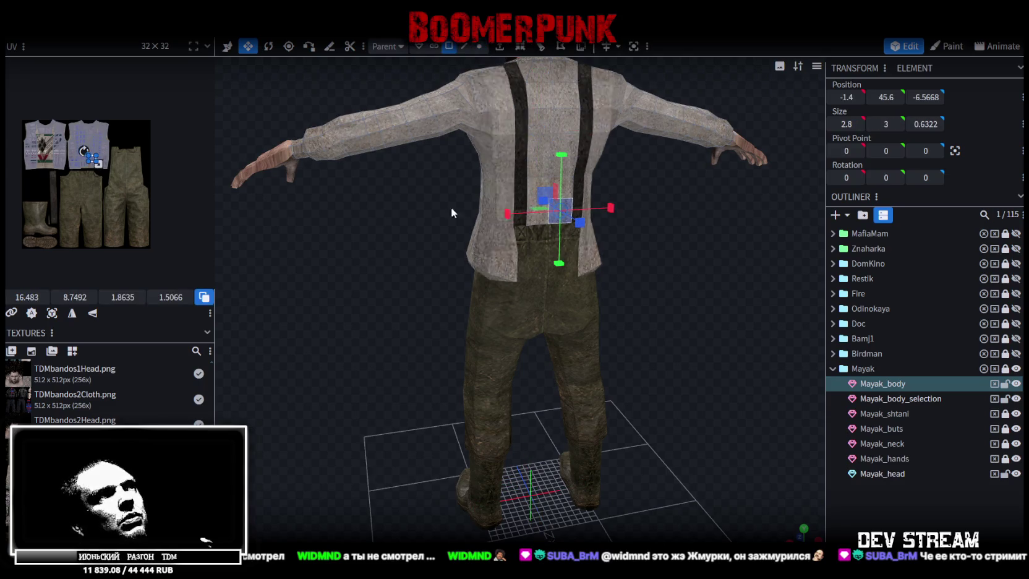
{"action": "left_click_drag", "start_coordinate": [536, 208], "coordinate": [527, 238]}
{"action": "left_click", "coordinate": [558, 209]}
{"action": "mouse_move", "coordinate": [444, 240]}
{"action": "left_mouse_down"}
{"action": "mouse_move", "coordinate": [675, 331]}
{"action": "mouse_move", "coordinate": [474, 209]}
{"action": "mouse_move", "coordinate": [633, 302]}
{"action": "mouse_move", "coordinate": [619, 286]}
{"action": "left_mouse_up"}
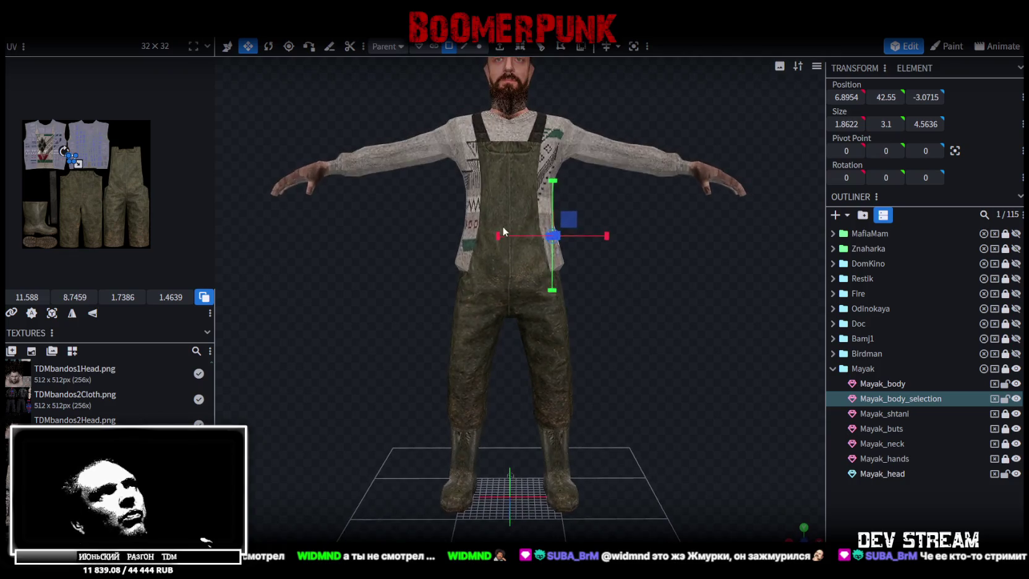
{"action": "mouse_move", "coordinate": [425, 240]}
{"action": "left_mouse_down"}
{"action": "mouse_move", "coordinate": [409, 251]}
{"action": "mouse_move", "coordinate": [450, 238]}
{"action": "mouse_move", "coordinate": [425, 236]}
{"action": "mouse_move", "coordinate": [266, 300]}
{"action": "mouse_move", "coordinate": [371, 278]}
{"action": "left_mouse_up"}
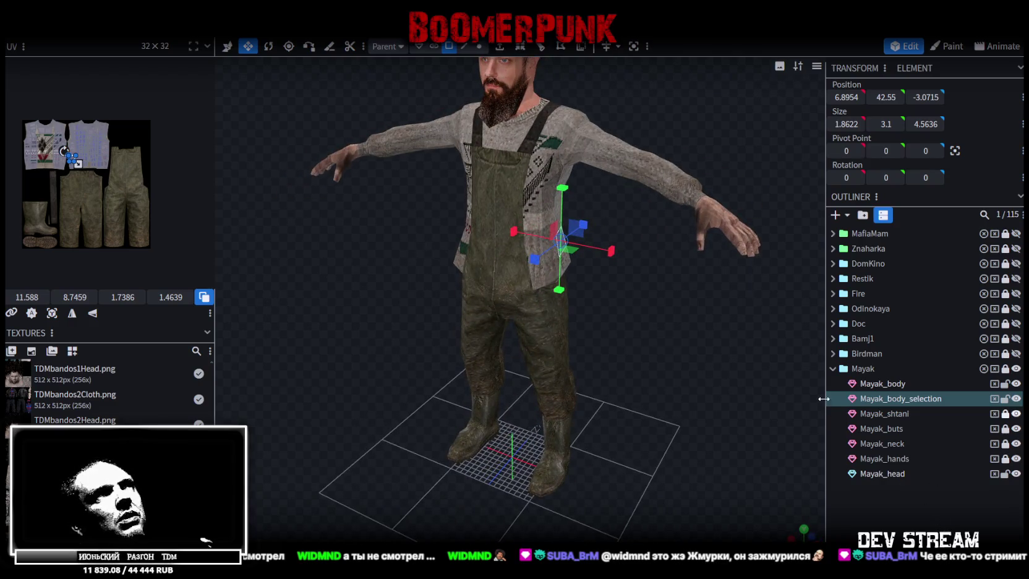
{"action": "left_click", "coordinate": [736, 402]}
{"action": "mouse_move", "coordinate": [736, 402]}
{"action": "left_mouse_down"}
{"action": "mouse_move", "coordinate": [679, 396]}
{"action": "mouse_move", "coordinate": [599, 334]}
{"action": "mouse_move", "coordinate": [541, 342]}
{"action": "mouse_move", "coordinate": [549, 325]}
{"action": "mouse_move", "coordinate": [759, 358]}
{"action": "mouse_move", "coordinate": [382, 357]}
{"action": "mouse_move", "coordinate": [327, 384]}
{"action": "left_mouse_up"}
- Clear the selection and save the Mayak project as TDMchars2.bbmodel
{"action": "scroll", "coordinate": [538, 175], "scroll_direction": "up", "scroll_amount": 3}
{"action": "scroll", "coordinate": [559, 266], "scroll_direction": "up", "scroll_amount": 3}
{"action": "scroll", "coordinate": [560, 266], "scroll_direction": "up", "scroll_amount": 2}
{"action": "left_click", "coordinate": [505, 273]}
{"action": "scroll", "coordinate": [545, 276], "scroll_direction": "down", "scroll_amount": 5}
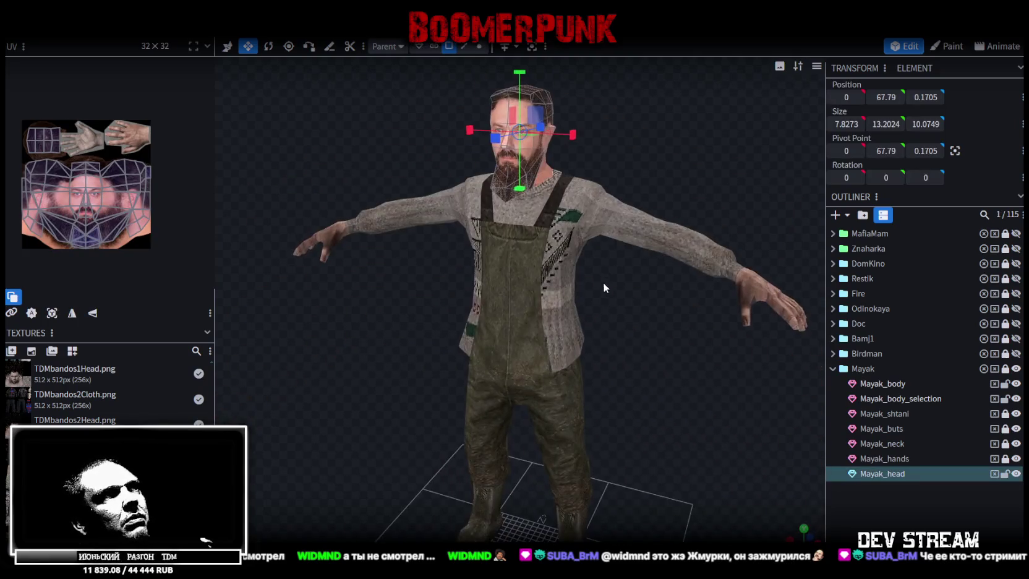
{"action": "left_click", "coordinate": [673, 392]}
{"action": "mouse_move", "coordinate": [524, 386]}
{"action": "left_mouse_down"}
{"action": "mouse_move", "coordinate": [434, 382]}
{"action": "mouse_move", "coordinate": [705, 372]}
{"action": "mouse_move", "coordinate": [653, 345]}
{"action": "mouse_move", "coordinate": [671, 300]}
{"action": "mouse_move", "coordinate": [590, 322]}
{"action": "mouse_move", "coordinate": [625, 353]}
{"action": "left_mouse_up"}
{"action": "key", "text": "ctrl+s"}
- Orbit around the finished Mayak to review the patterned sweater beneath the green overall bib and straps
{"action": "scroll", "coordinate": [625, 353], "scroll_direction": "up", "scroll_amount": 5}
{"action": "scroll", "coordinate": [367, 292], "scroll_direction": "down", "scroll_amount": 5}
{"action": "mouse_move", "coordinate": [368, 292]}
{"action": "left_mouse_down"}
{"action": "mouse_move", "coordinate": [616, 292]}
{"action": "mouse_move", "coordinate": [547, 245]}
{"action": "mouse_move", "coordinate": [483, 234]}
{"action": "mouse_move", "coordinate": [579, 257]}
{"action": "mouse_move", "coordinate": [480, 260]}
{"action": "mouse_move", "coordinate": [494, 269]}
{"action": "left_mouse_up"}
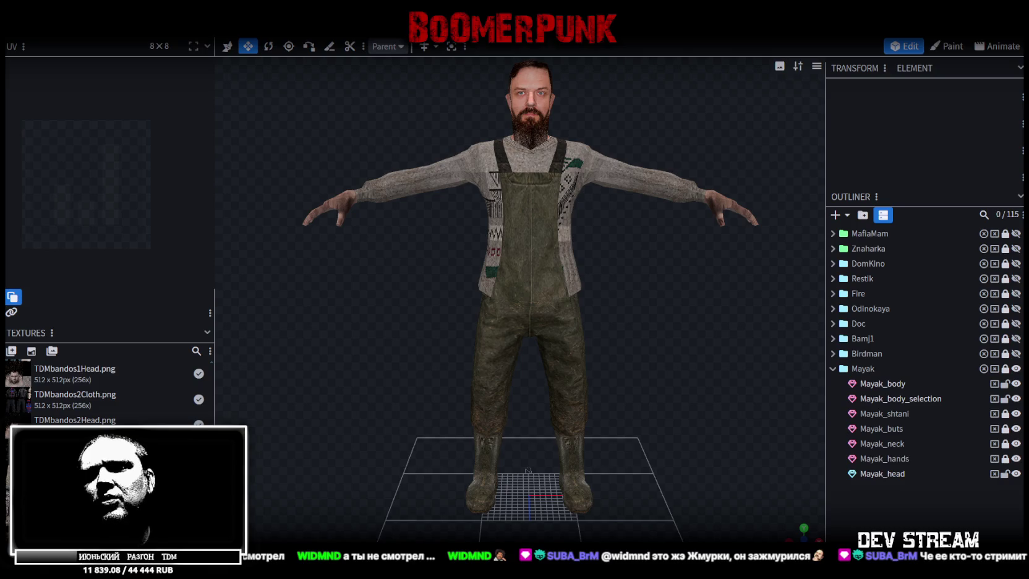
{"action": "mouse_move", "coordinate": [667, 353]}
{"action": "left_mouse_down"}
{"action": "mouse_move", "coordinate": [602, 354]}
{"action": "mouse_move", "coordinate": [686, 349]}
{"action": "left_mouse_up"}
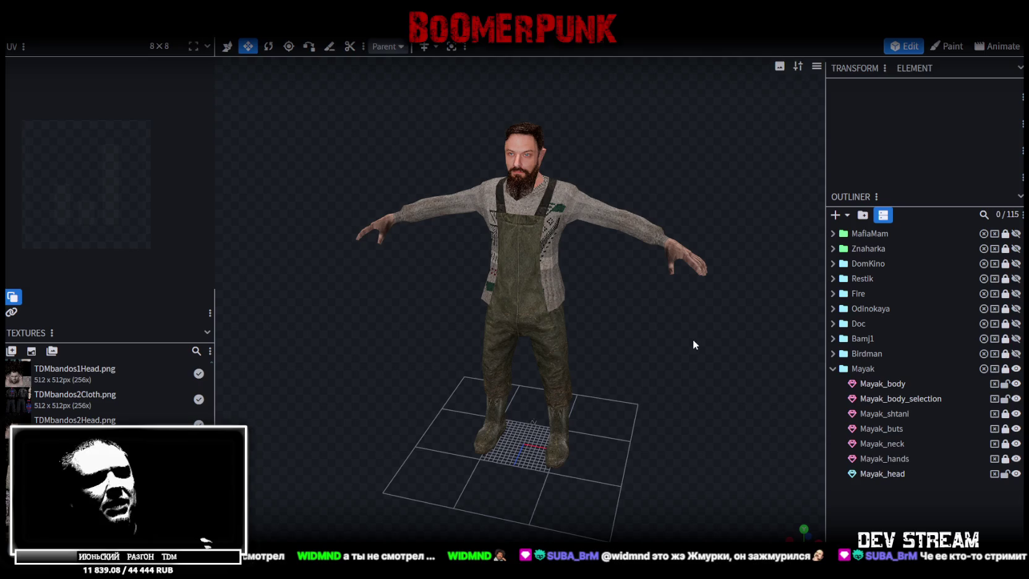
{"action": "right_click_drag", "start_coordinate": [662, 356], "coordinate": [781, 425]}
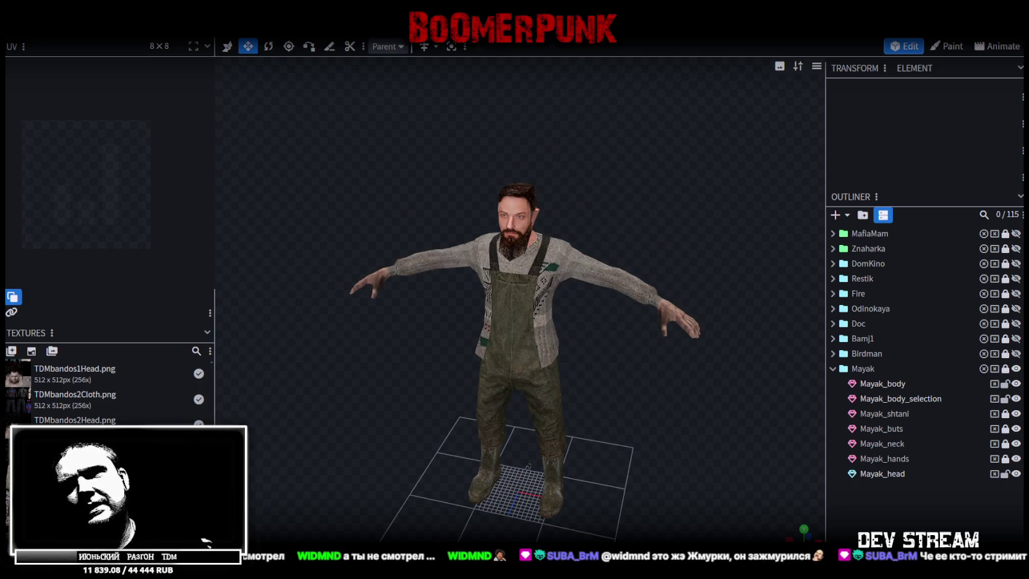